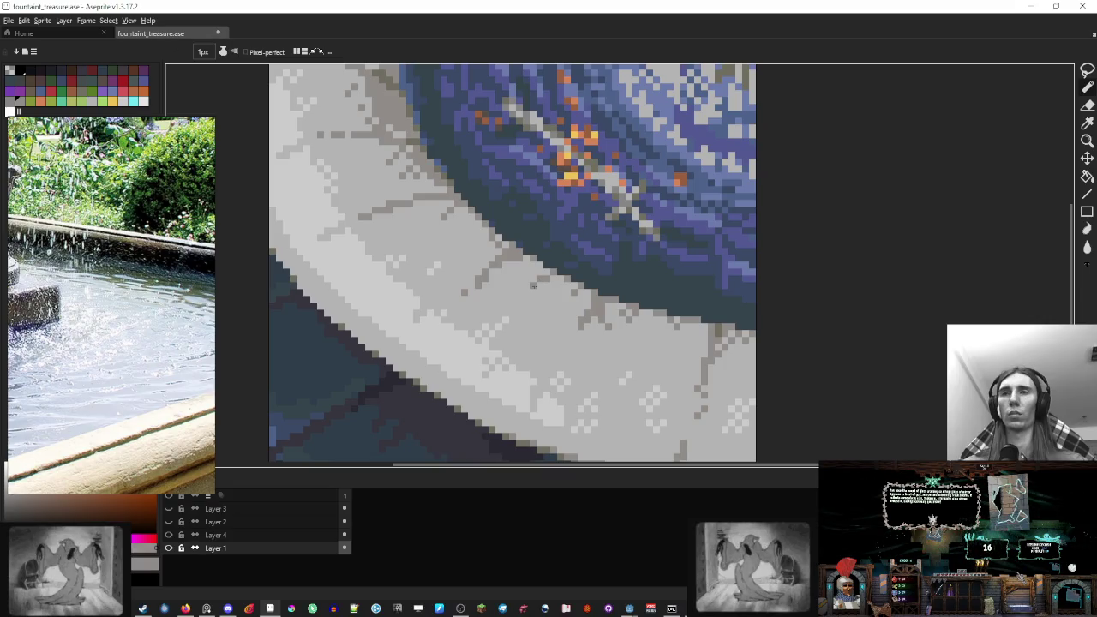
Zoom into the basin and paint two light-grey highlight pixels on the bowl water
scroll(542, 270, down, 5)
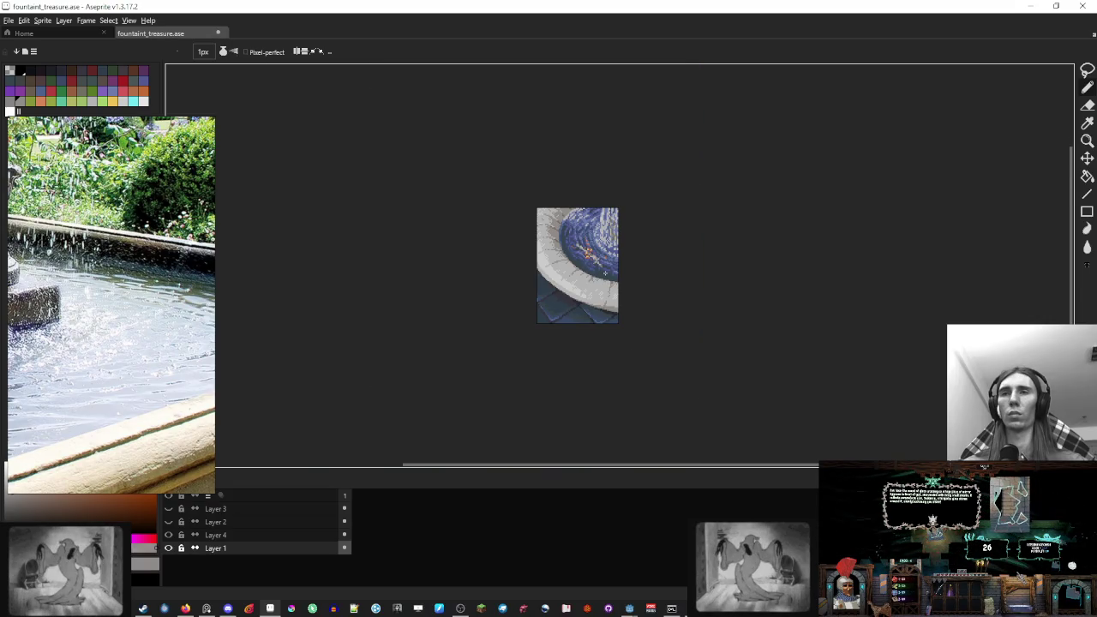
scroll(542, 270, up, 5)
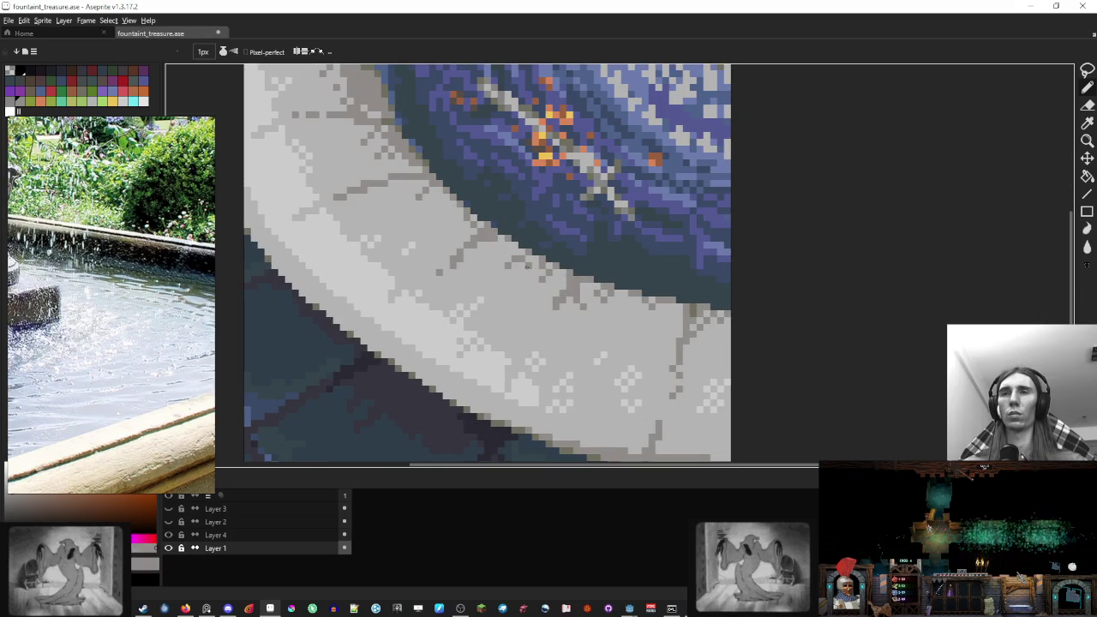
scroll(550, 273, down, 7)
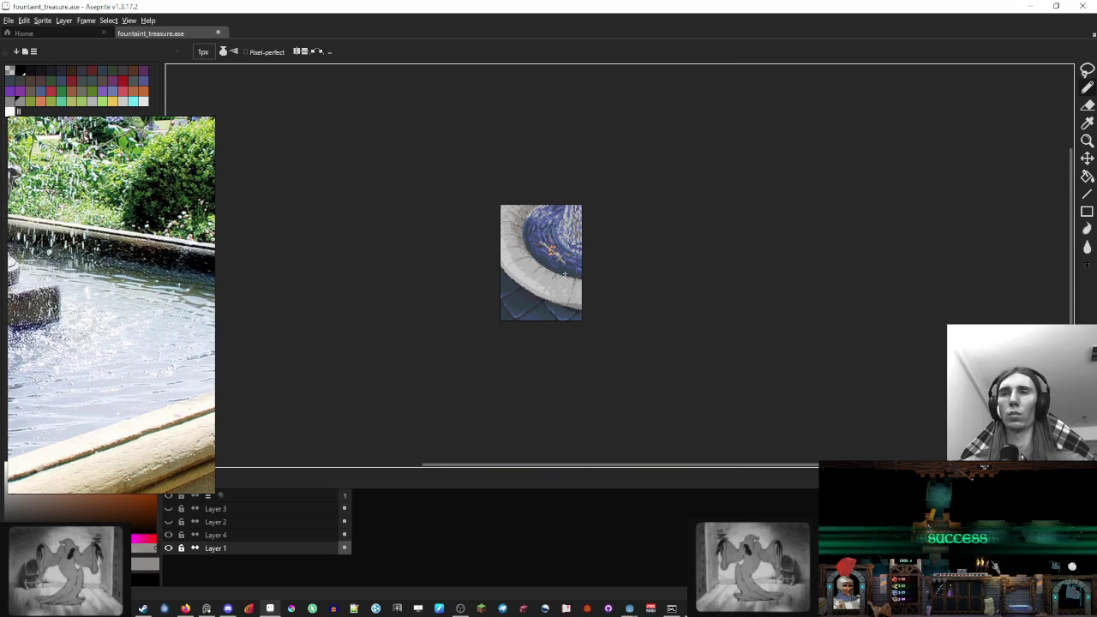
scroll(553, 270, up, 5)
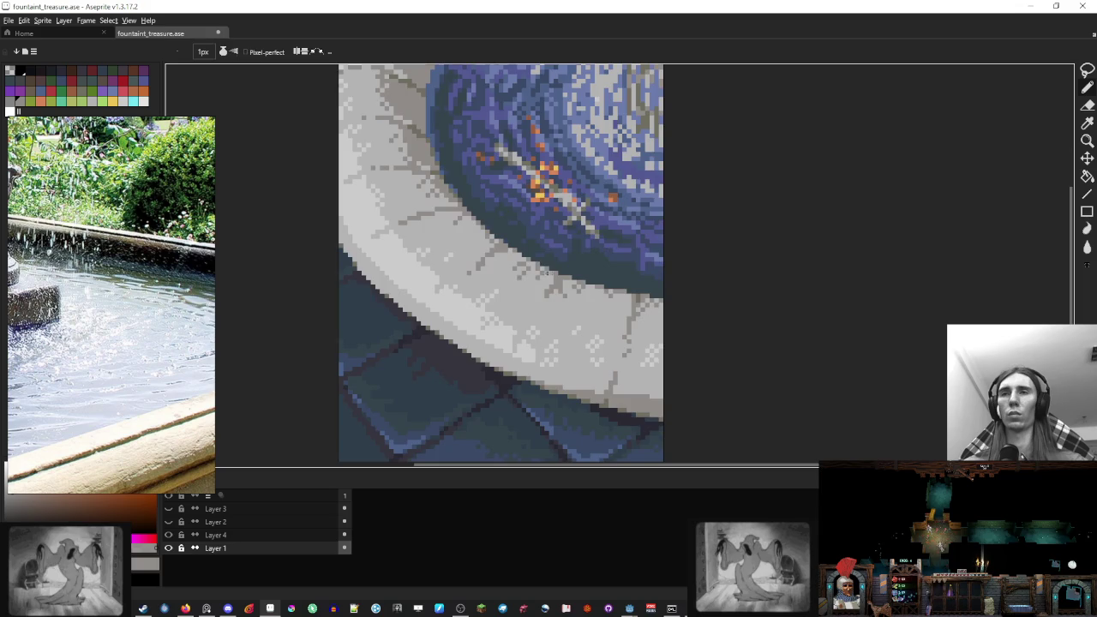
scroll(583, 274, down, 5)
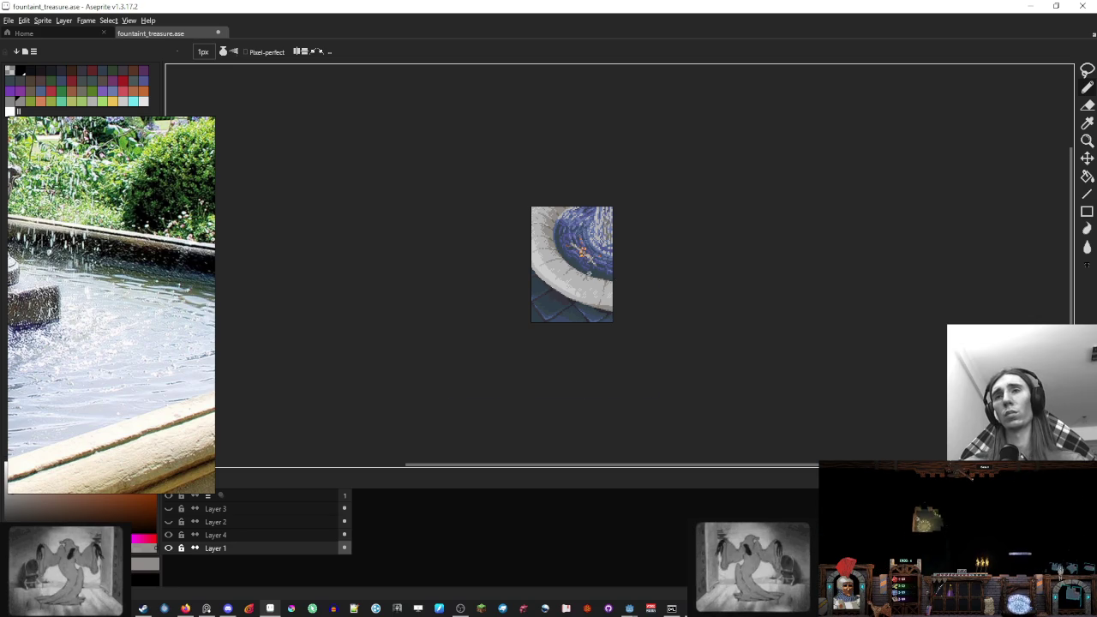
scroll(480, 314, up, 3)
key(i)
key(b)
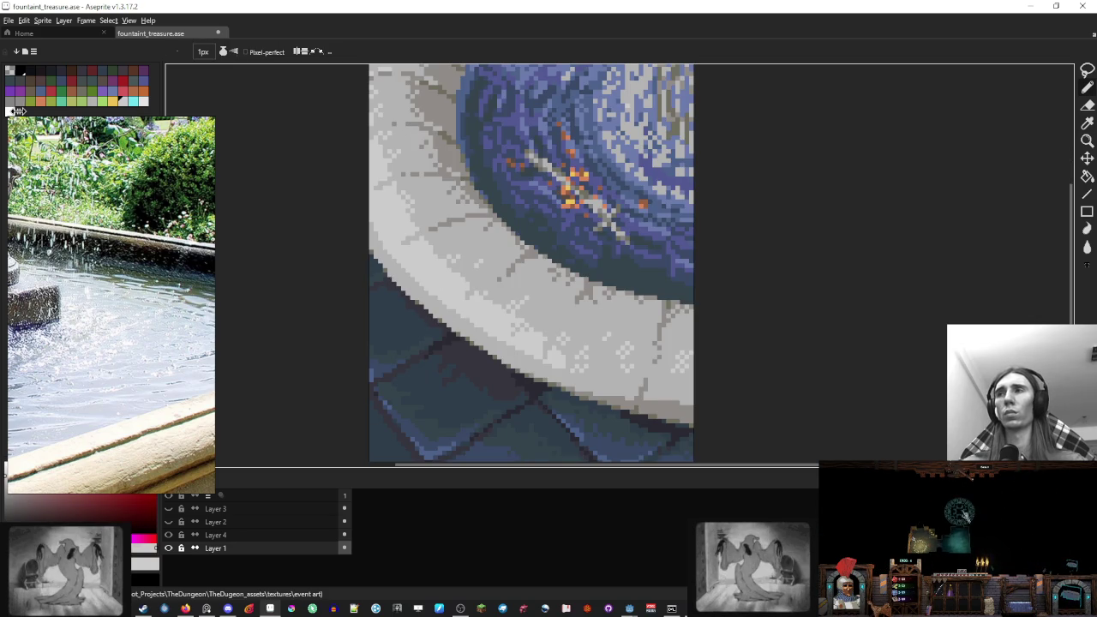
scroll(422, 246, up, 1)
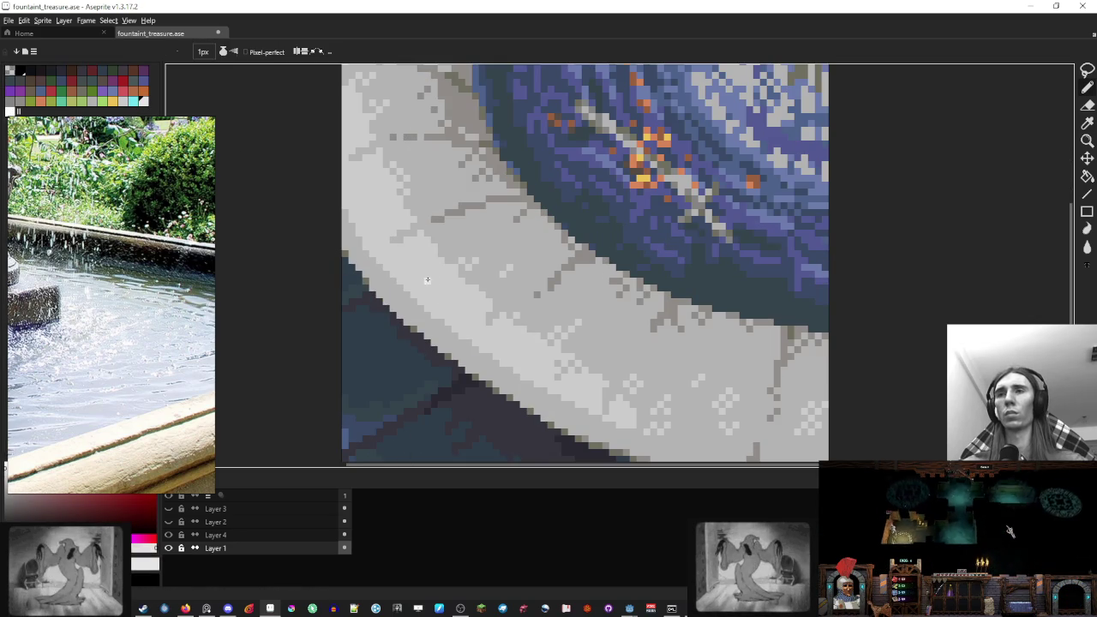
key(m)
key(b)
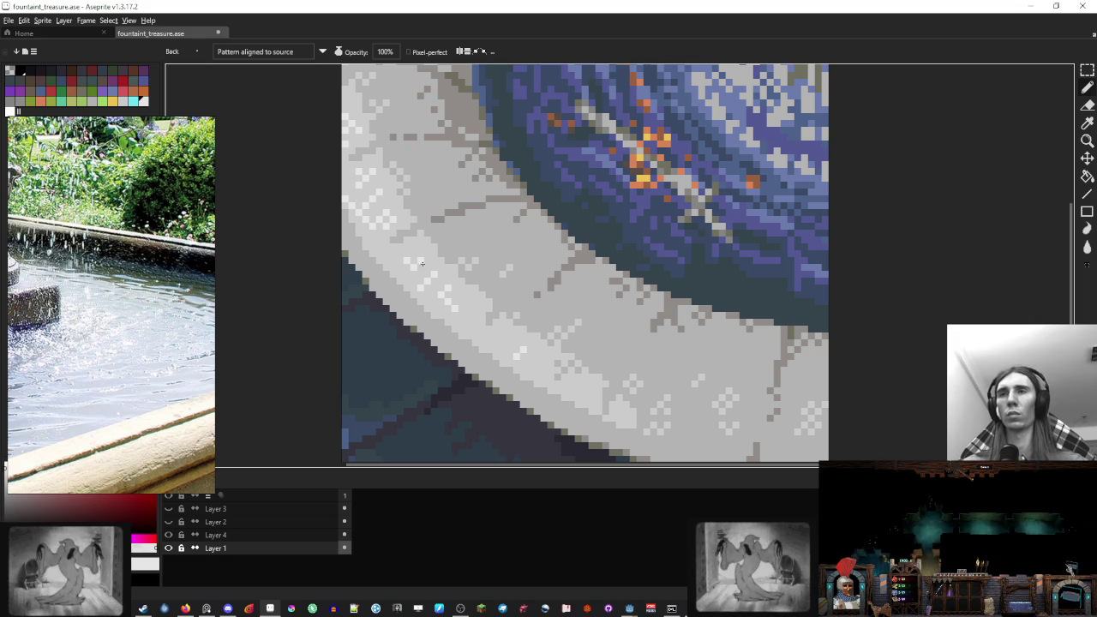
scroll(480, 250, down, 5)
scroll(572, 231, up, 1)
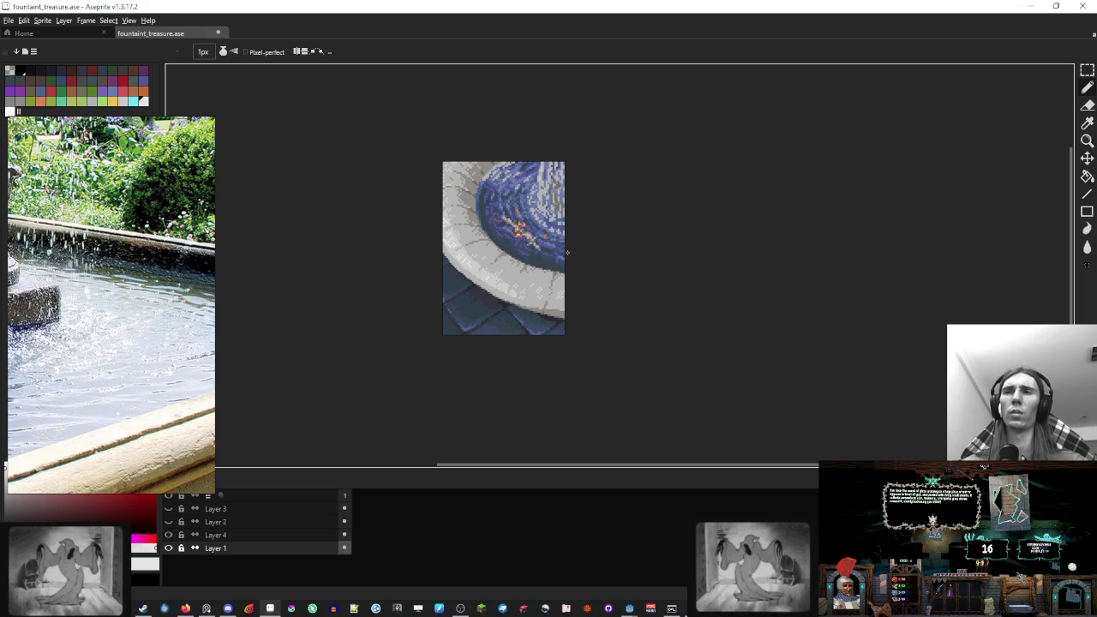
scroll(552, 176, up, 3)
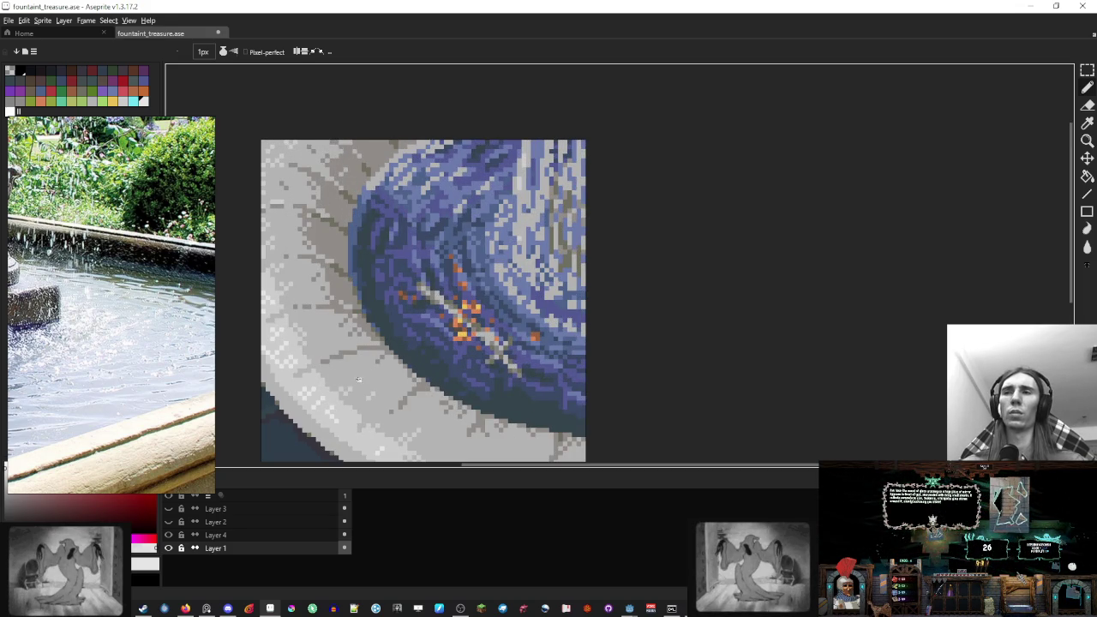
scroll(358, 379, up, 3)
scroll(378, 291, down, 3)
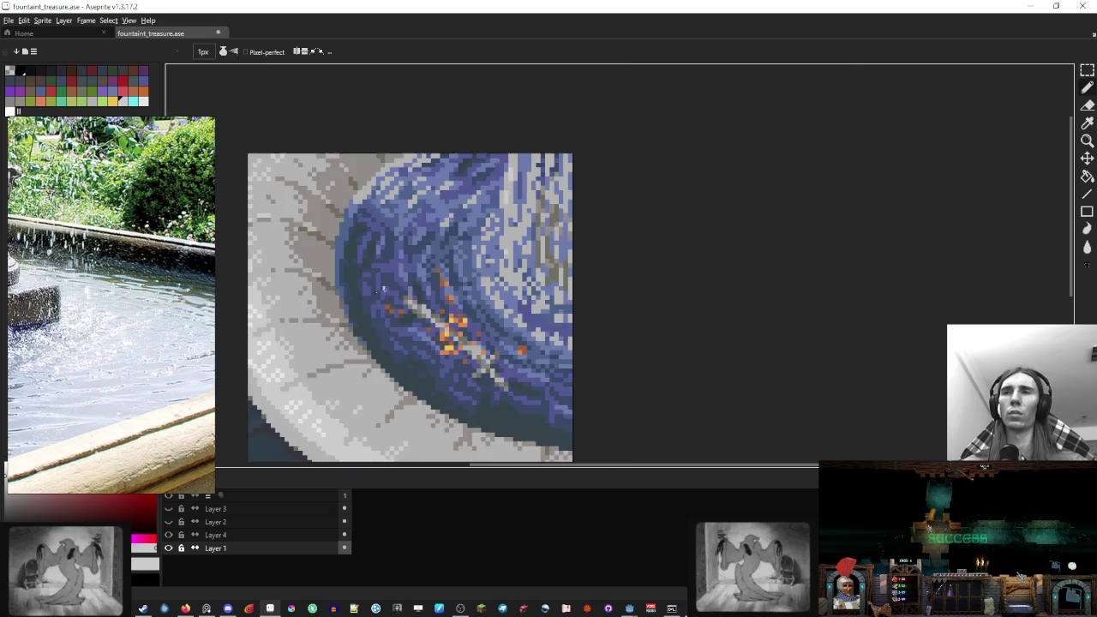
scroll(291, 332, up, 2)
scroll(480, 300, down, 2)
scroll(543, 247, up, 2)
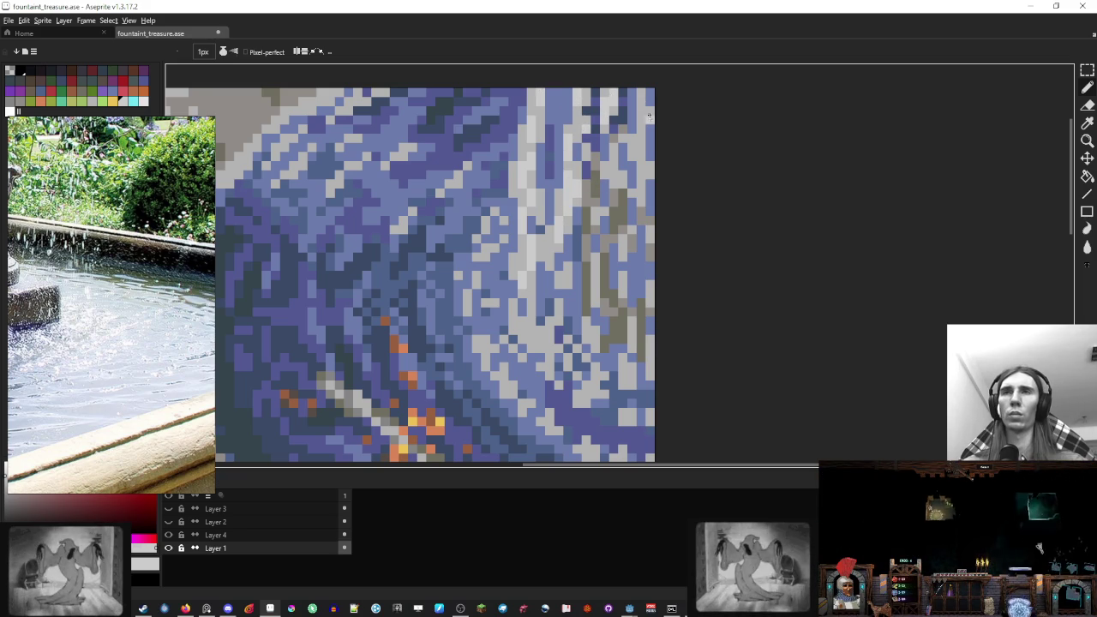
scroll(636, 253, down, 2)
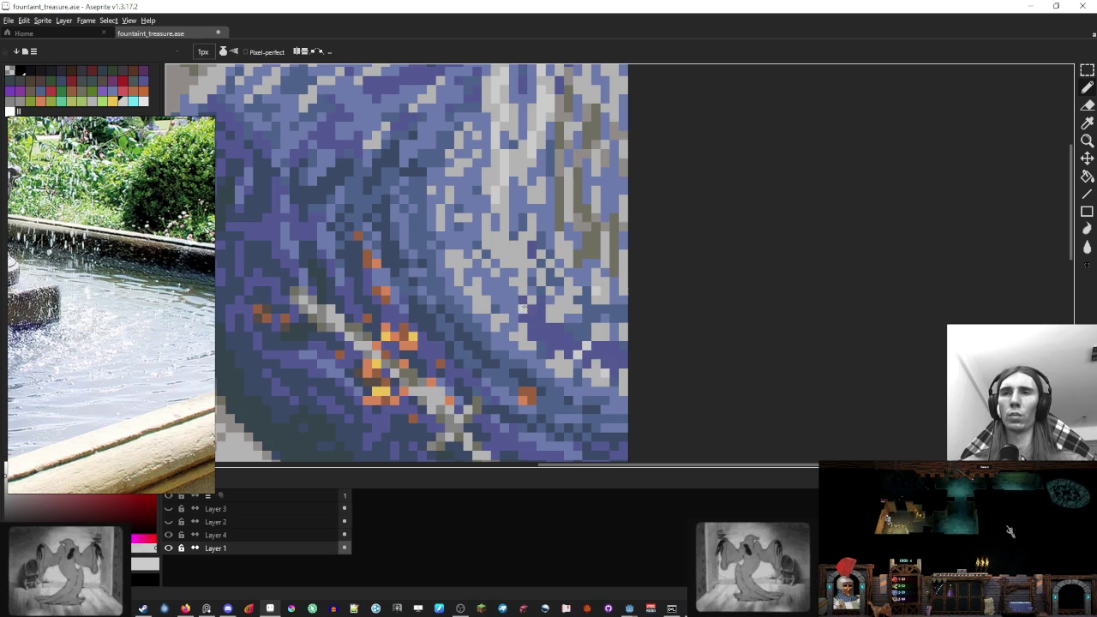
scroll(558, 273, down, 4)
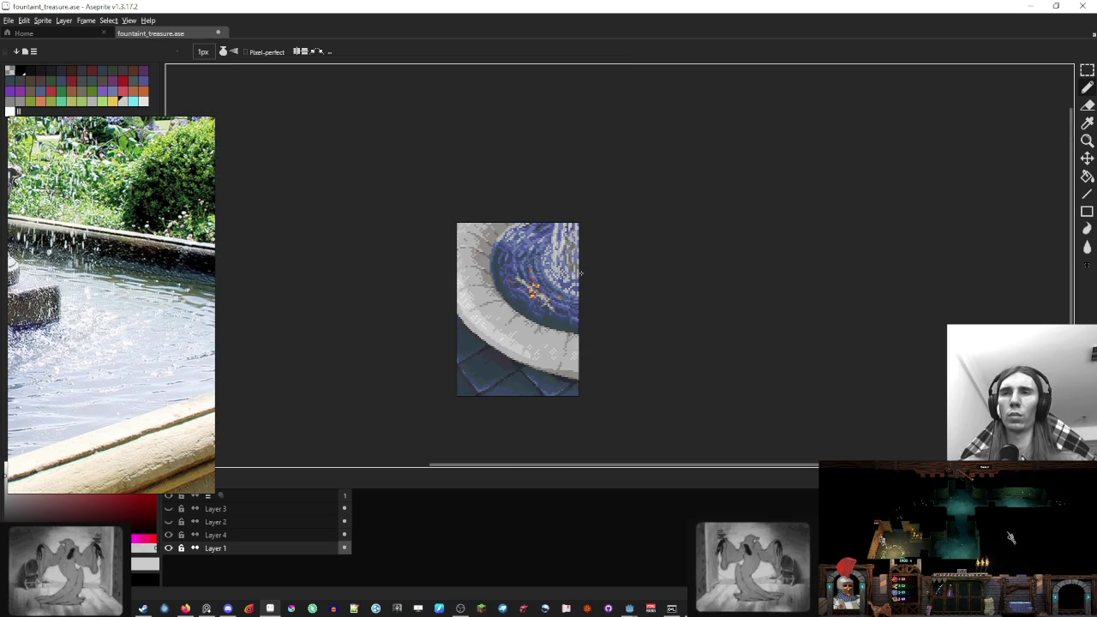
key(v)
key(b)
scroll(596, 283, up, 3)
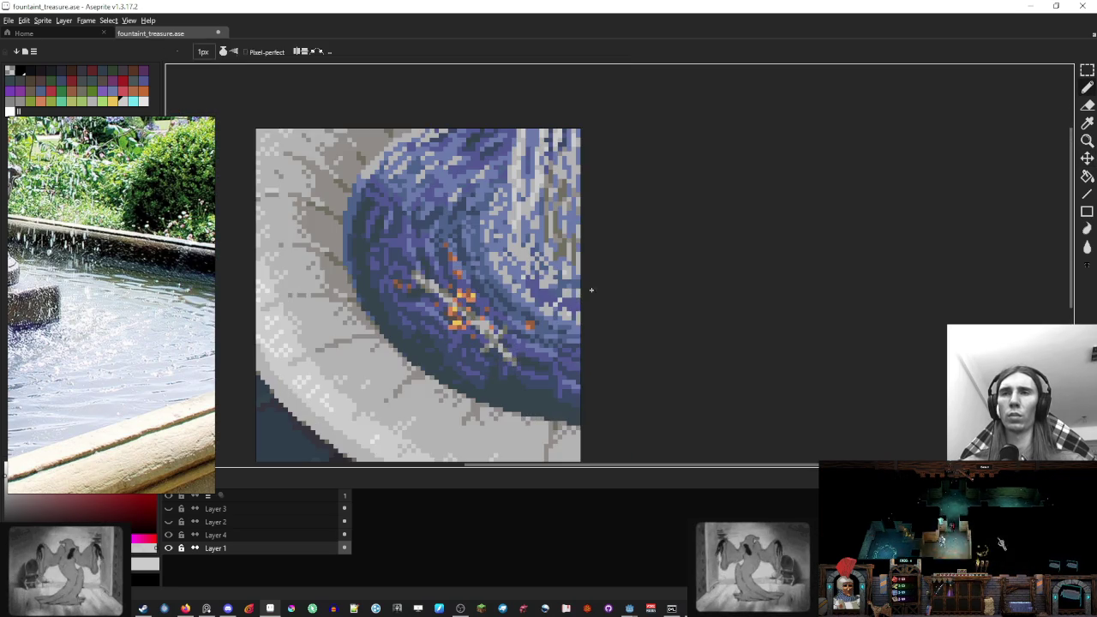
scroll(553, 274, up, 2)
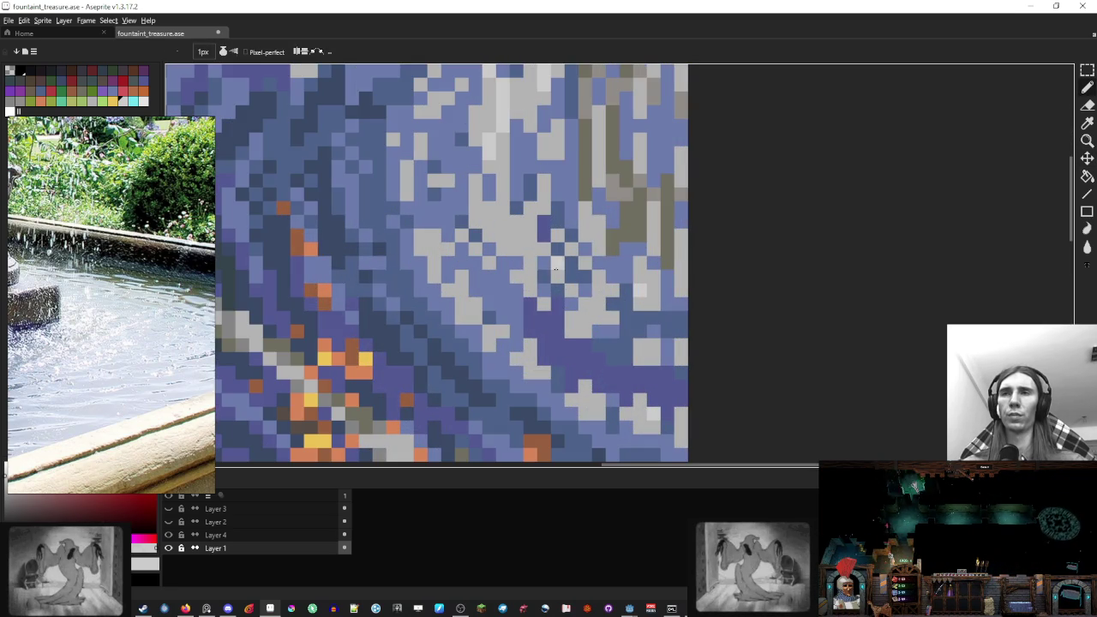
click(557, 271)
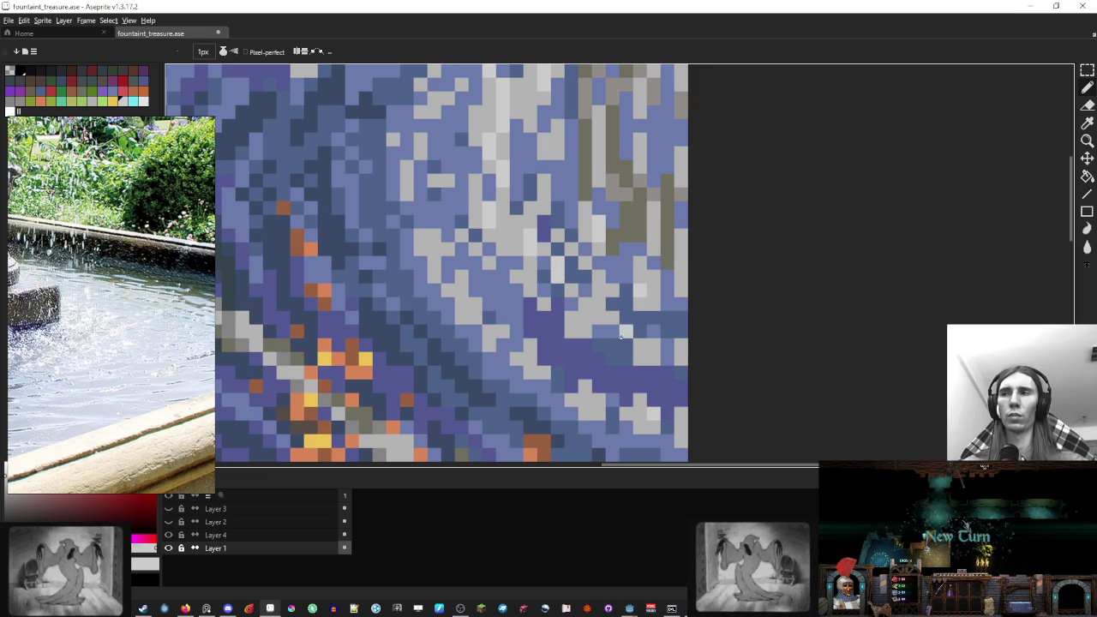
click(609, 317)
Sample another grey from the fountain artwork with the 1px Pencil active
scroll(585, 319, down, 3)
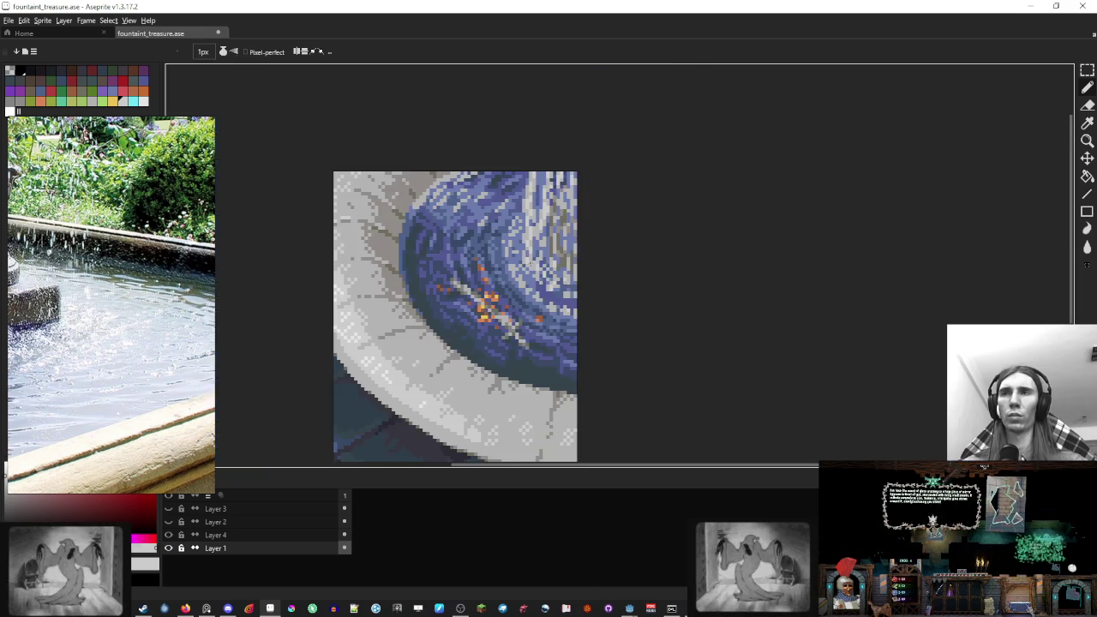
scroll(531, 279, up, 2)
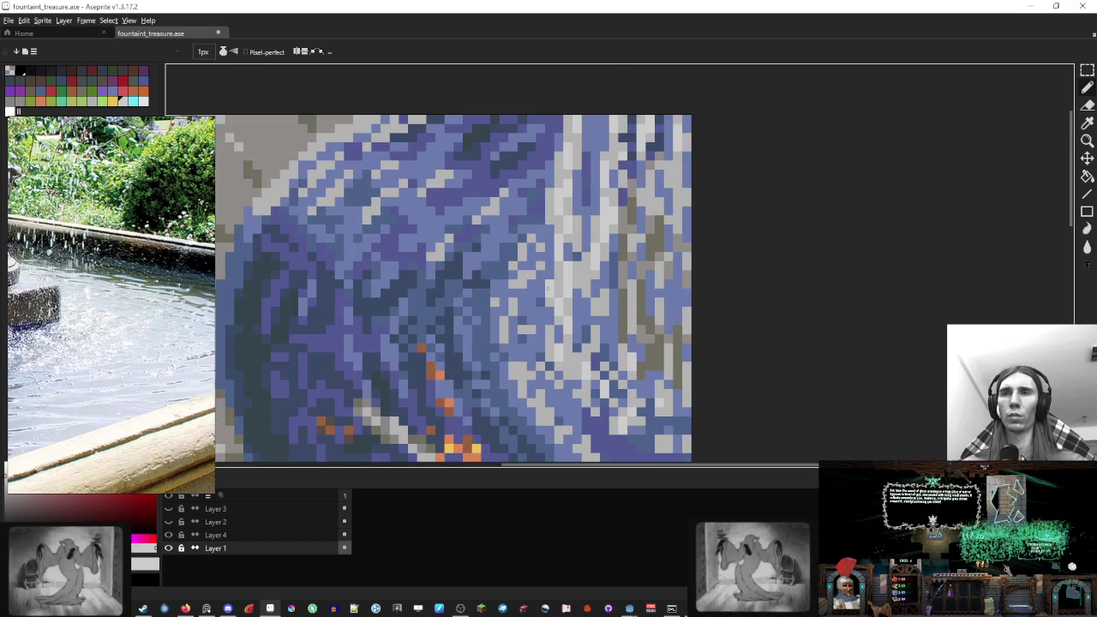
scroll(549, 293, down, 5)
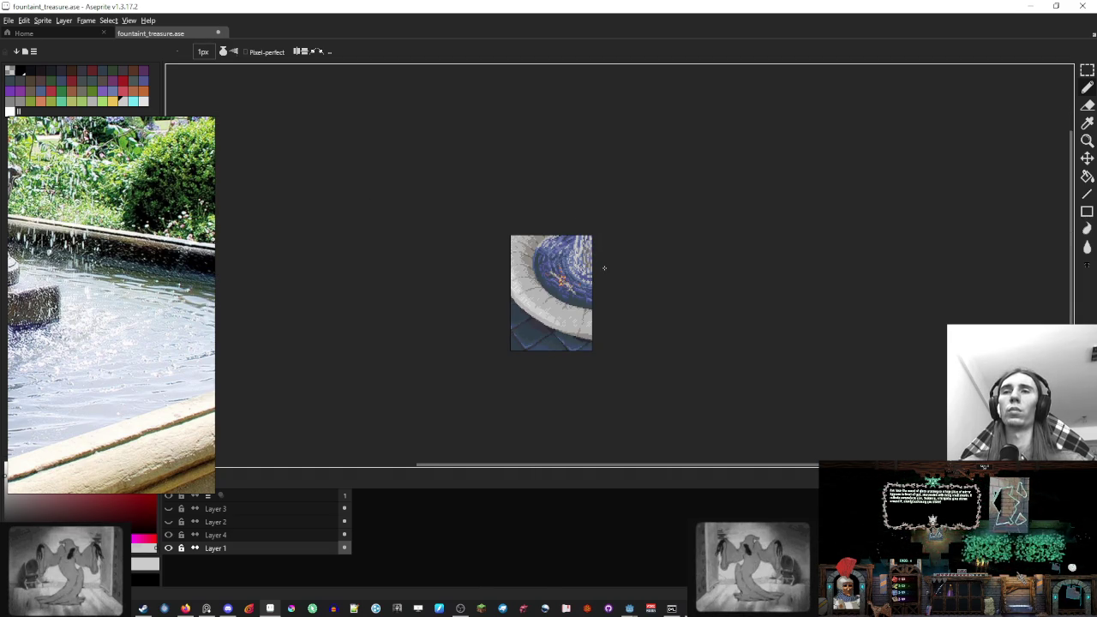
scroll(603, 268, up, 3)
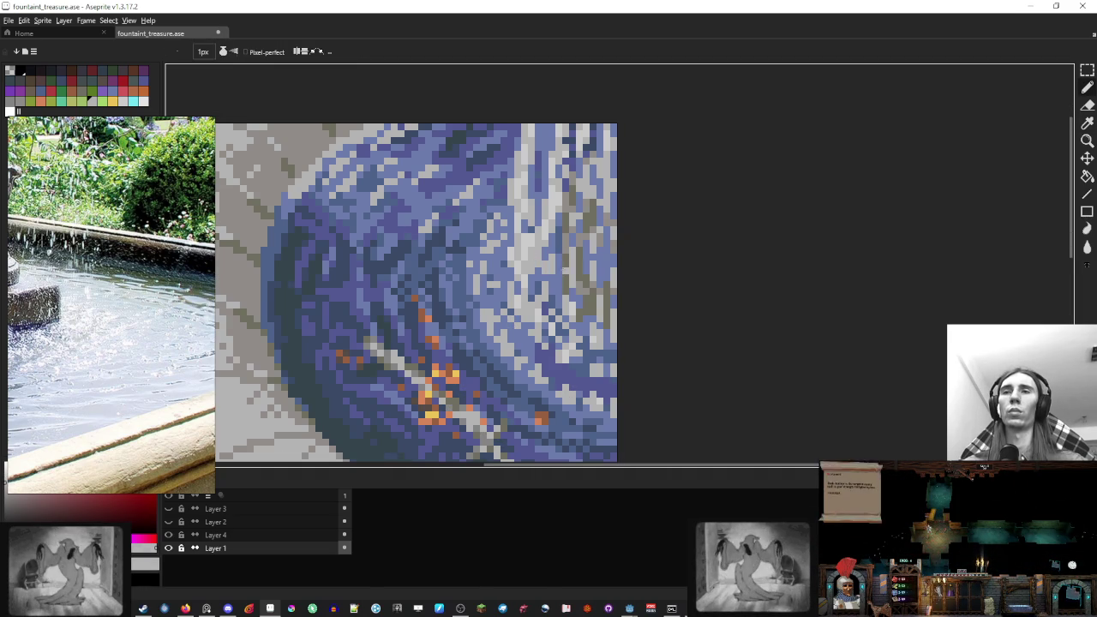
key(v)
key(b)
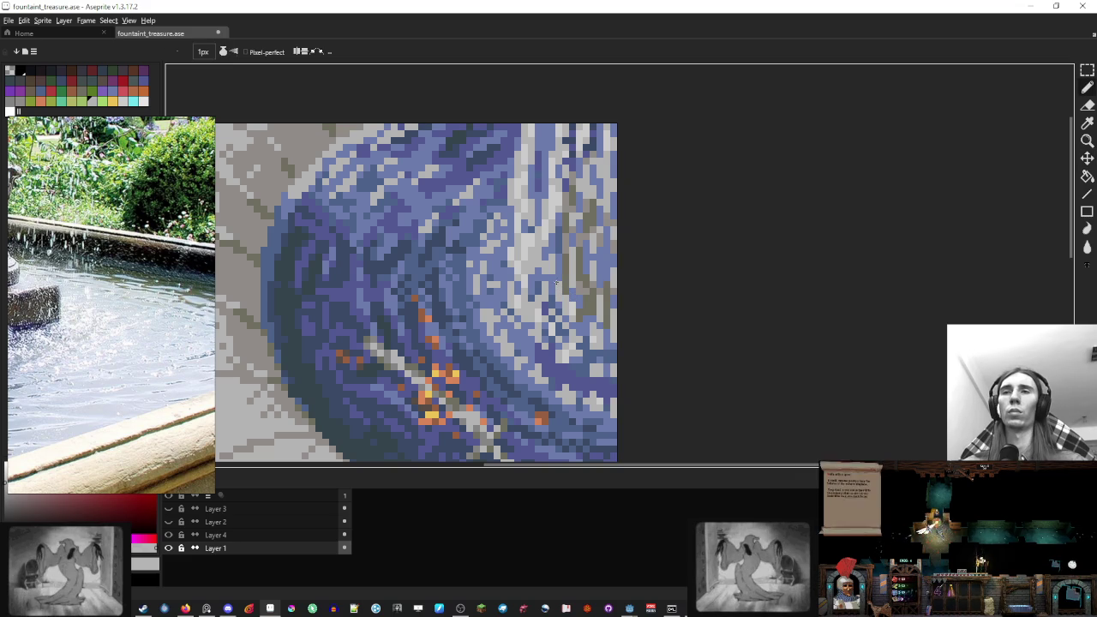
scroll(564, 270, down, 3)
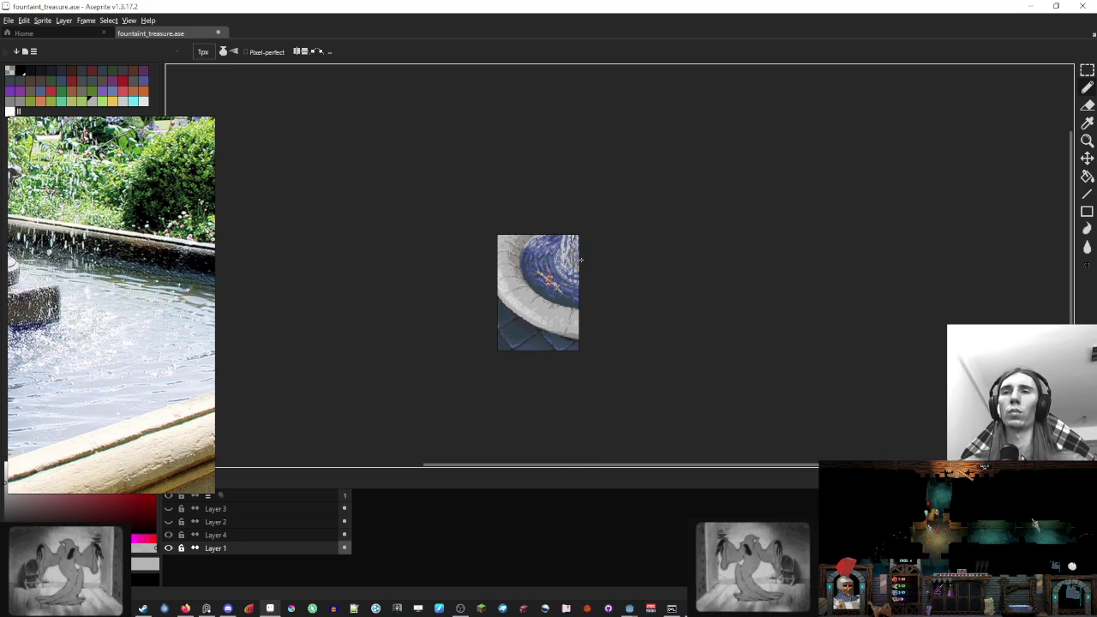
scroll(580, 259, up, 3)
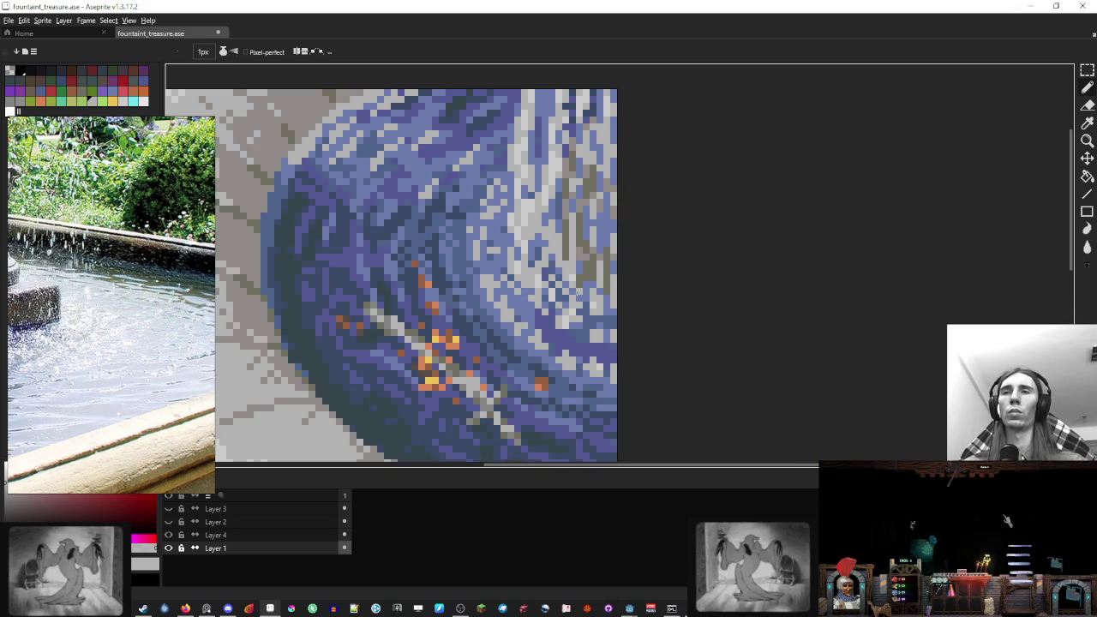
alt+click(576, 279)
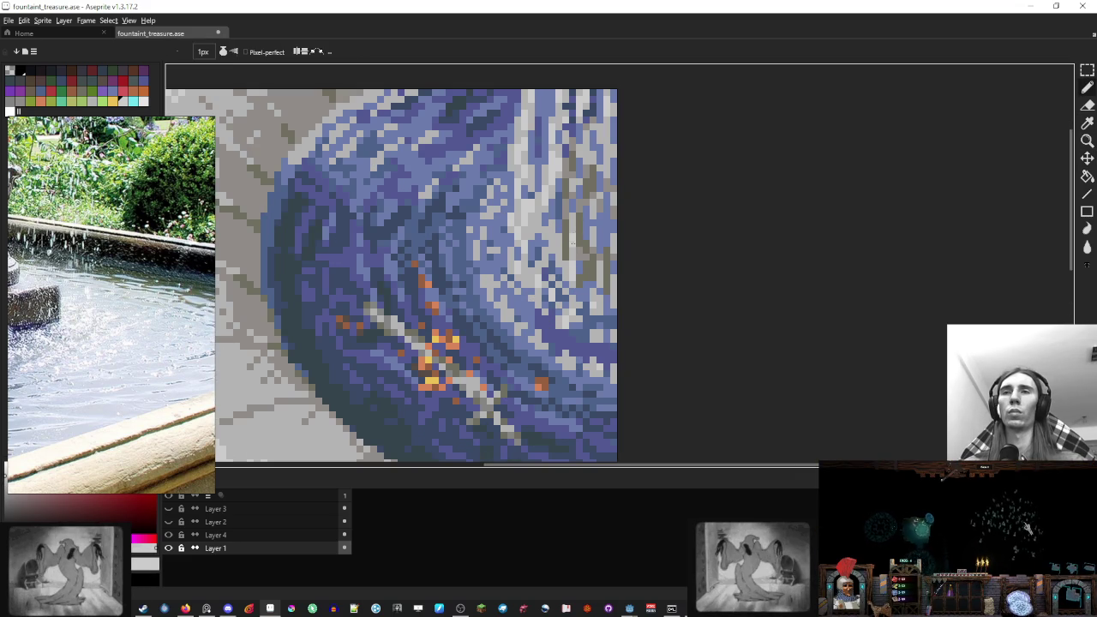
scroll(572, 242, down, 3)
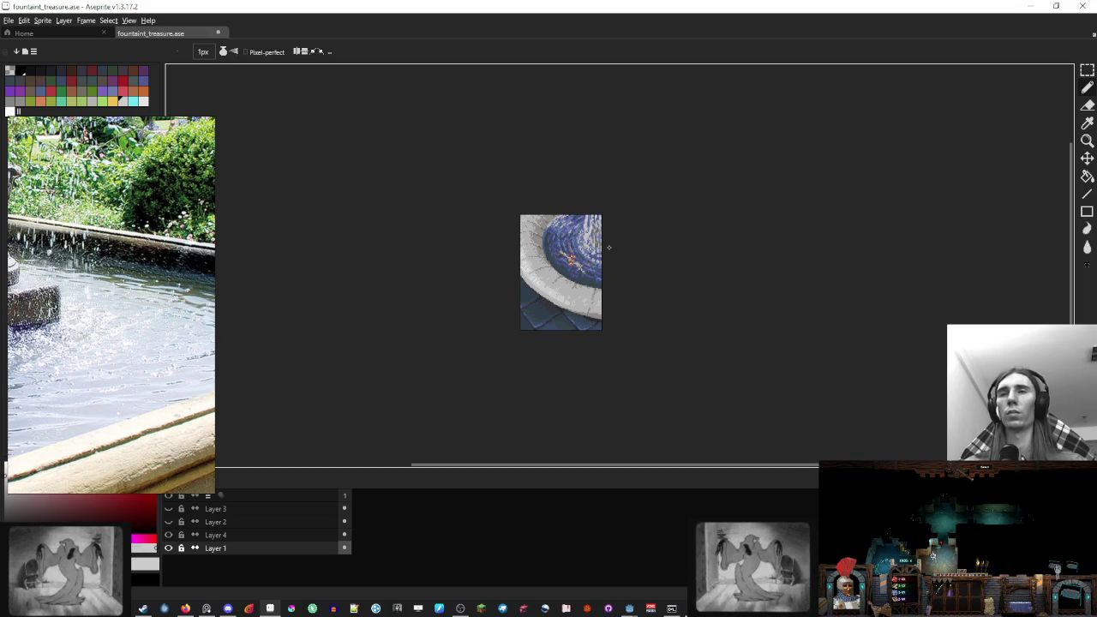
Sample the blue-violet water colour, then a light grey from the bowl
scroll(608, 248, up, 8)
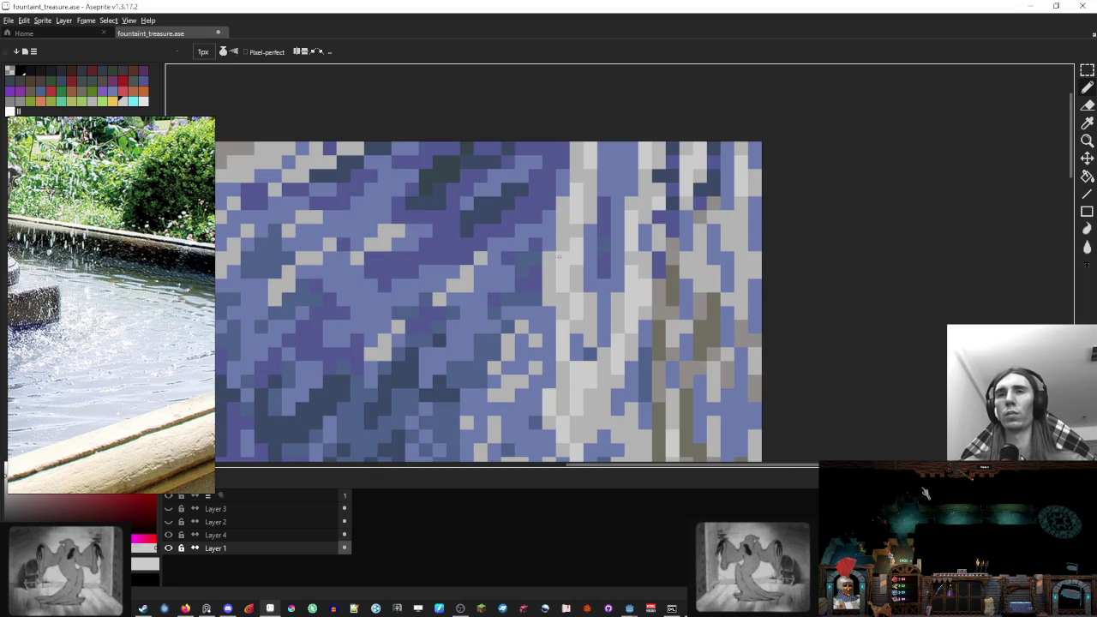
alt+click(494, 272)
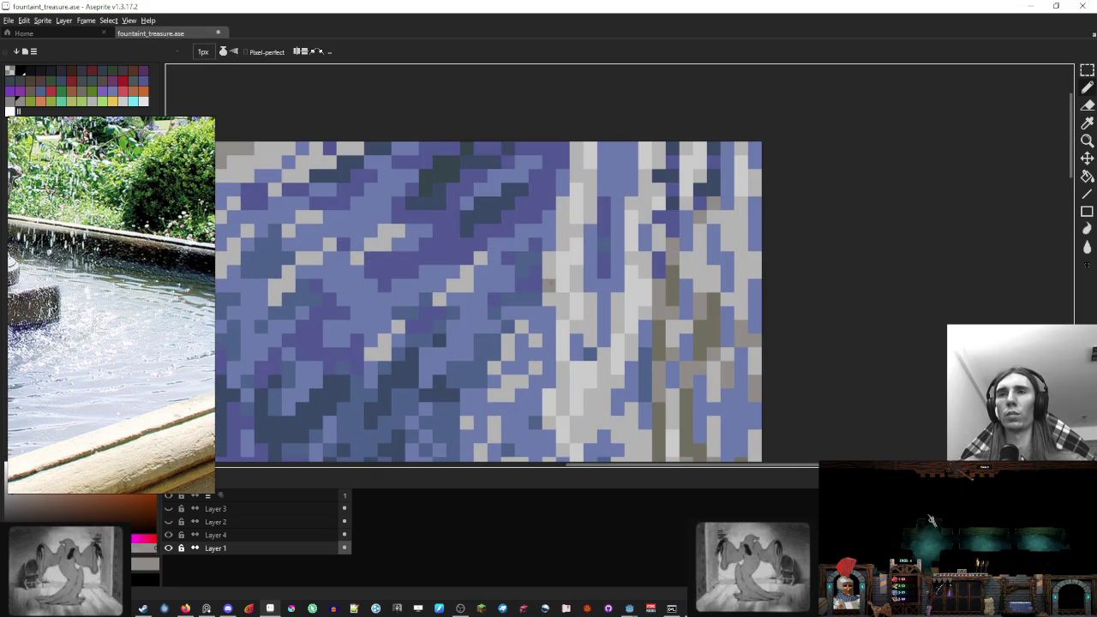
alt+click(549, 261)
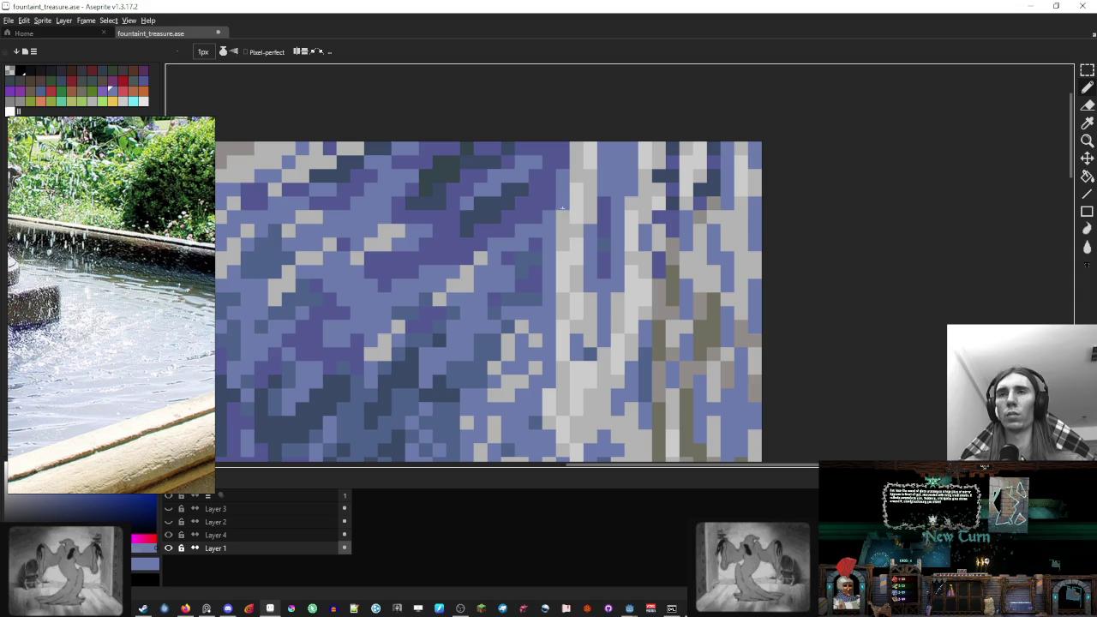
scroll(577, 231, down, 8)
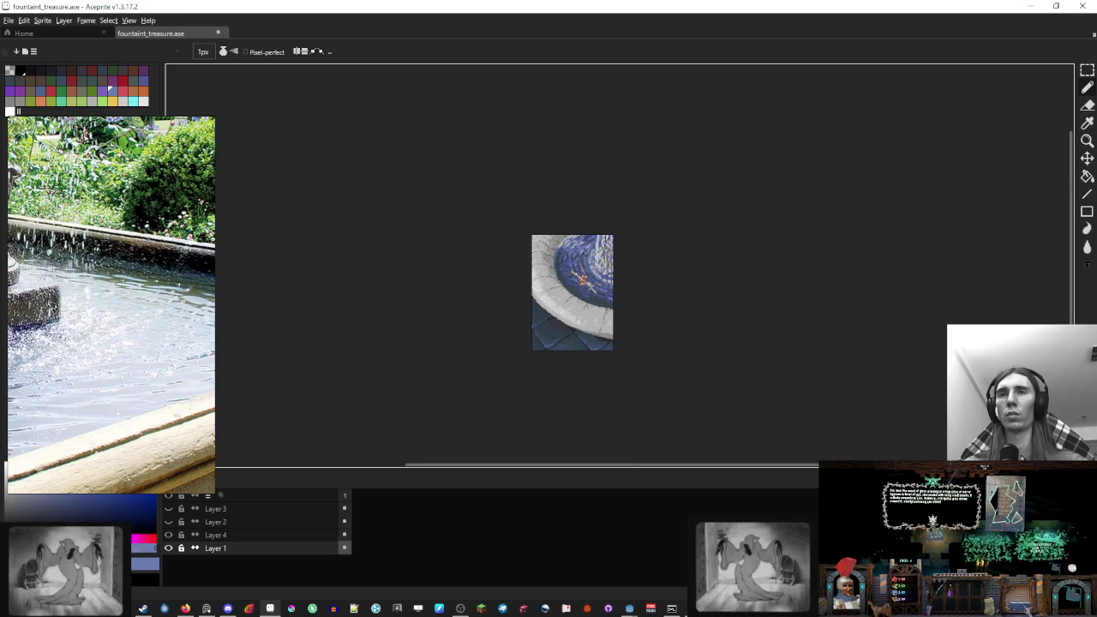
scroll(566, 253, up, 8)
alt+click(566, 253)
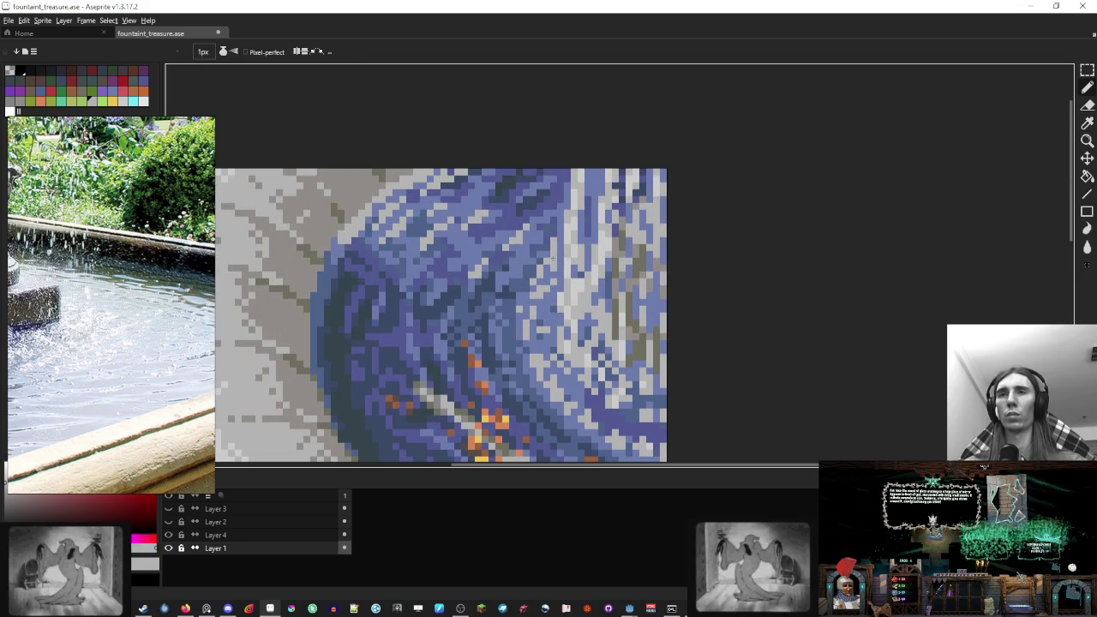
Set the water's blue as the secondary colour
scroll(577, 246, down, 8)
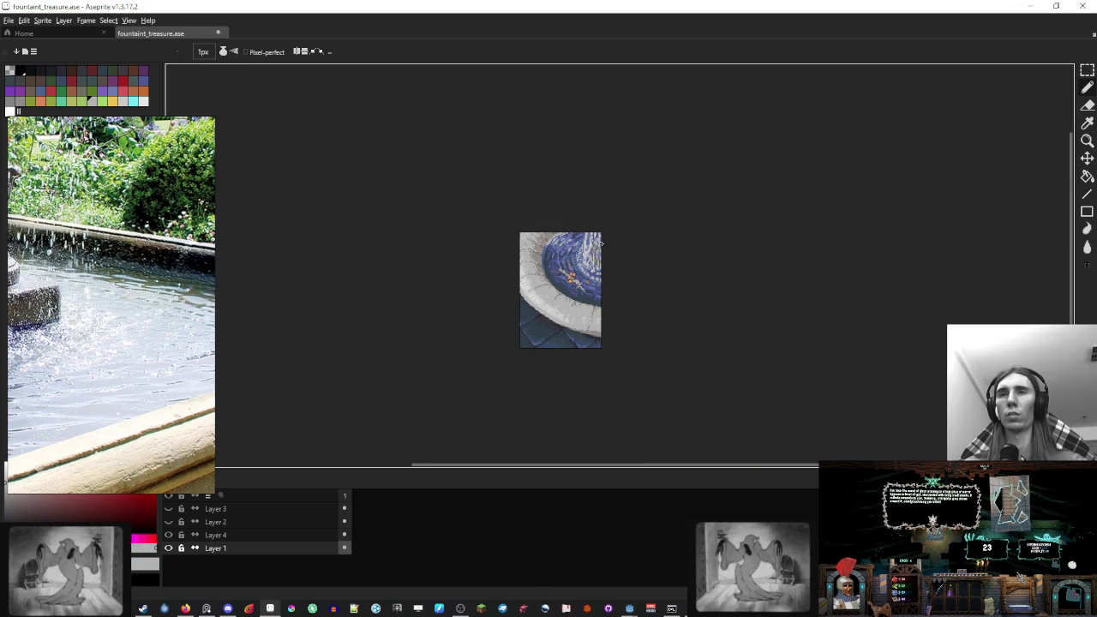
scroll(601, 243, down, 2)
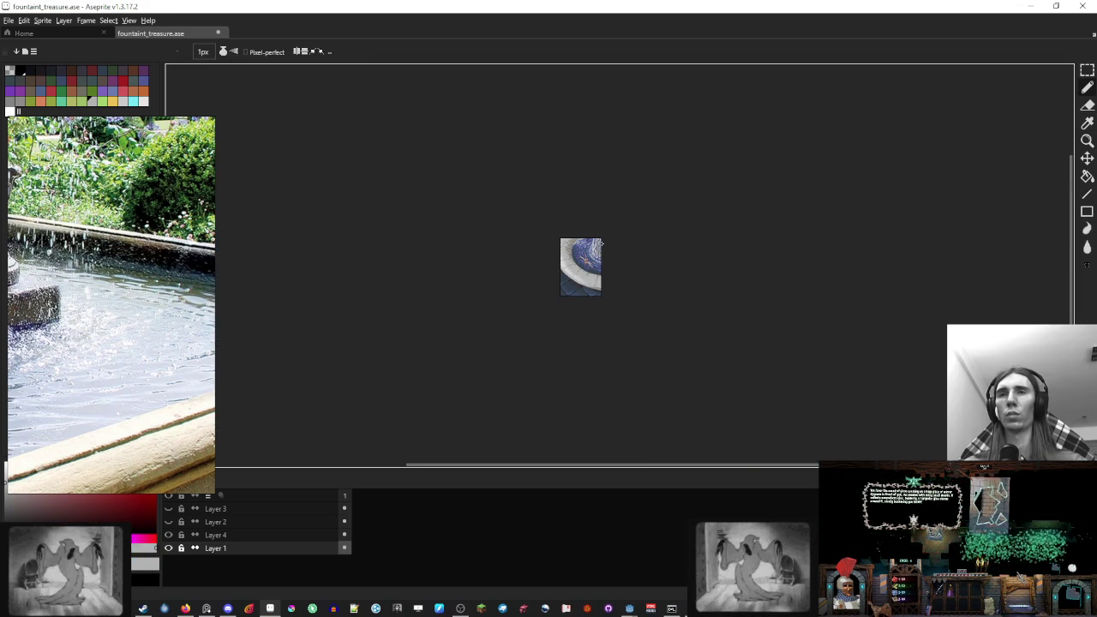
scroll(580, 237, up, 8)
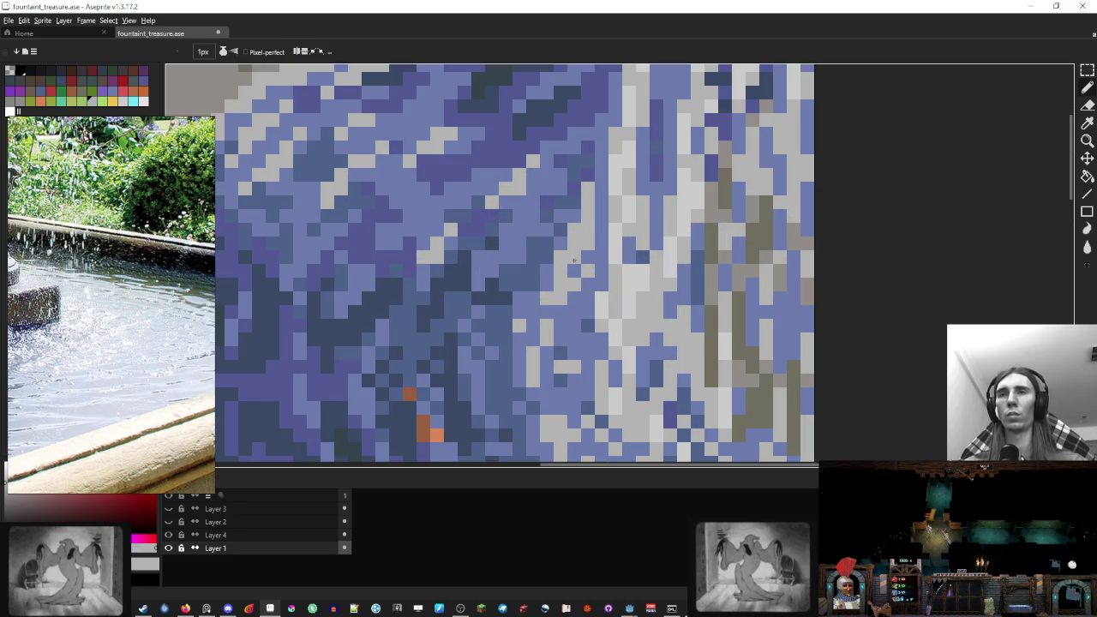
alt+right_click(560, 271)
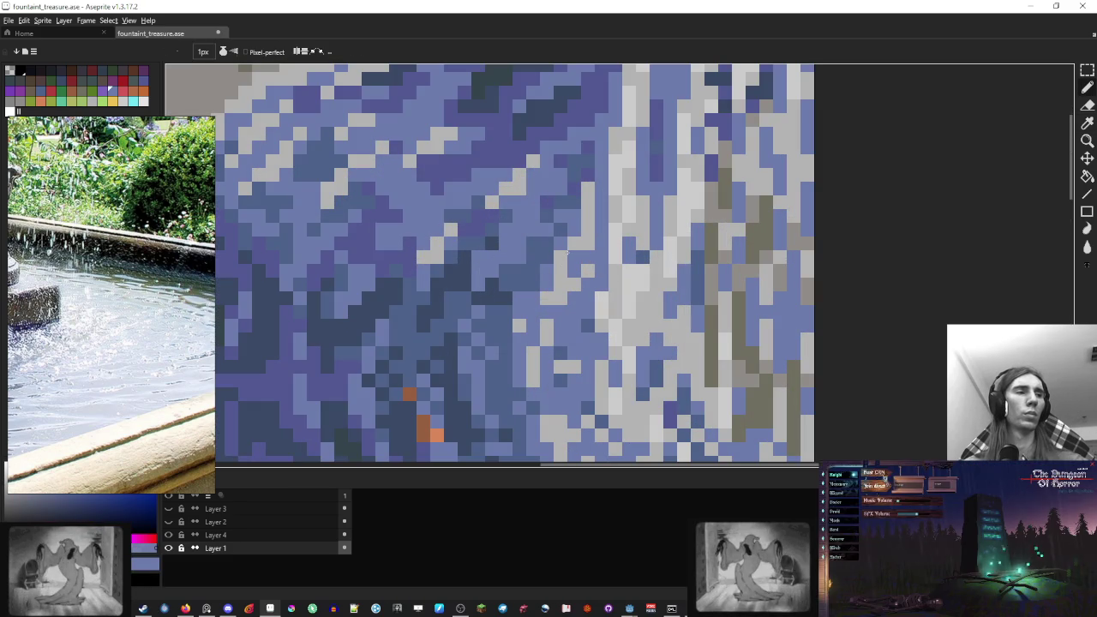
scroll(567, 234, down, 3)
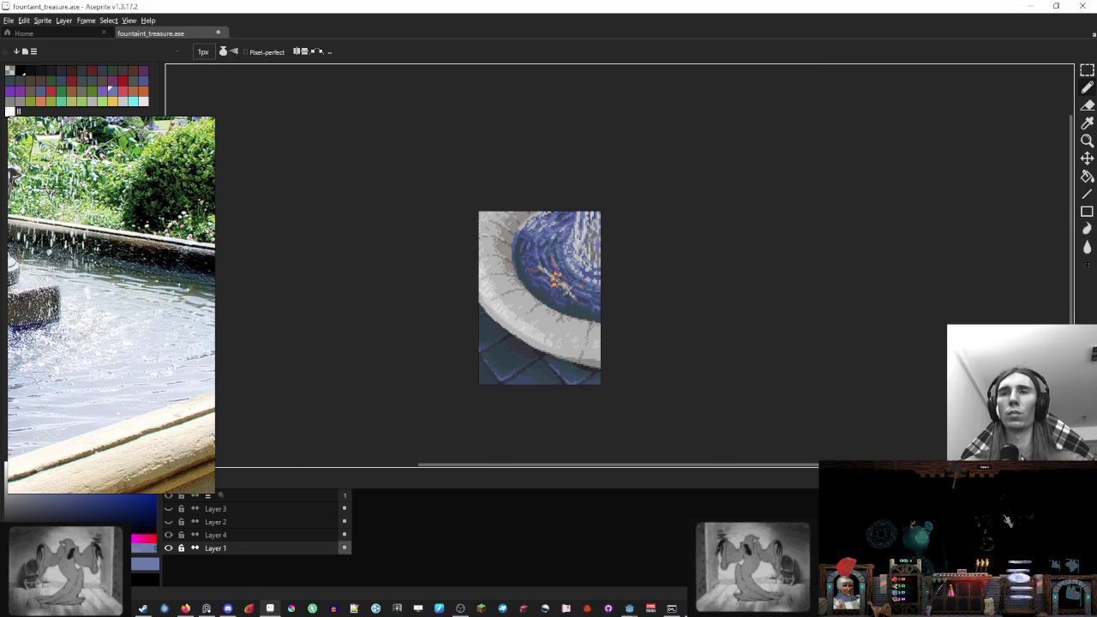
scroll(604, 291, down, 2)
scroll(614, 277, up, 1)
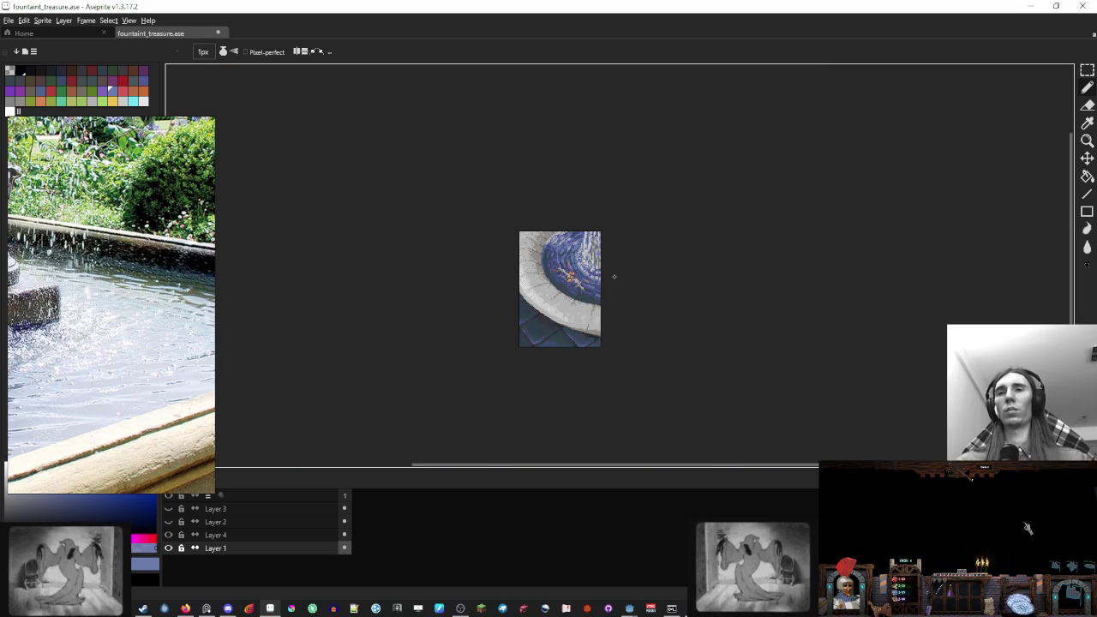
scroll(552, 297, up, 2)
scroll(529, 321, up, 2)
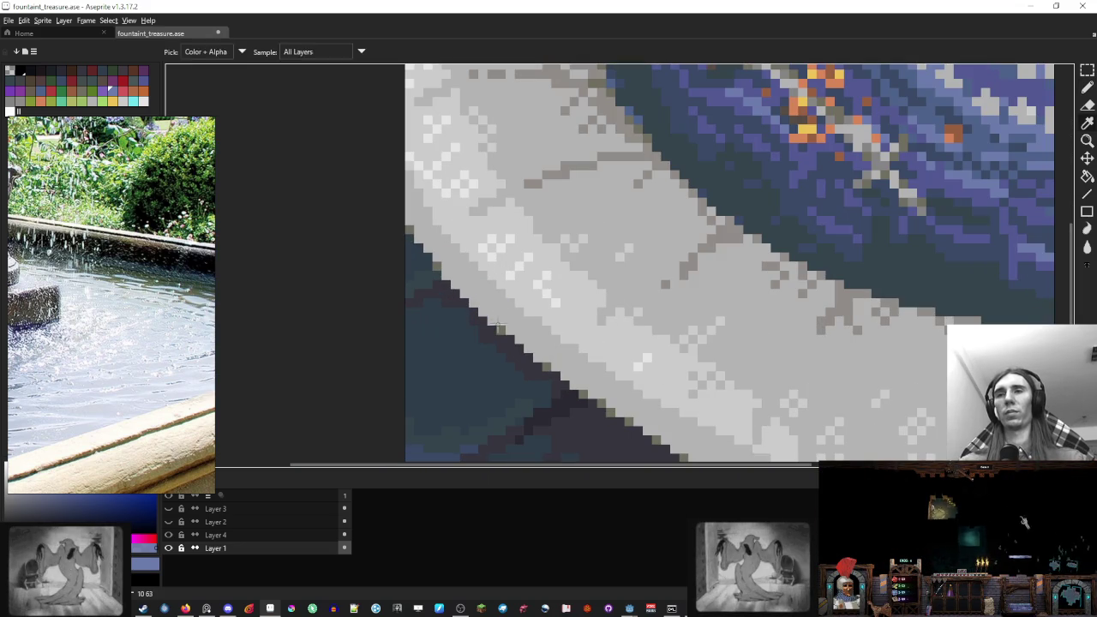
scroll(498, 326, down, 4)
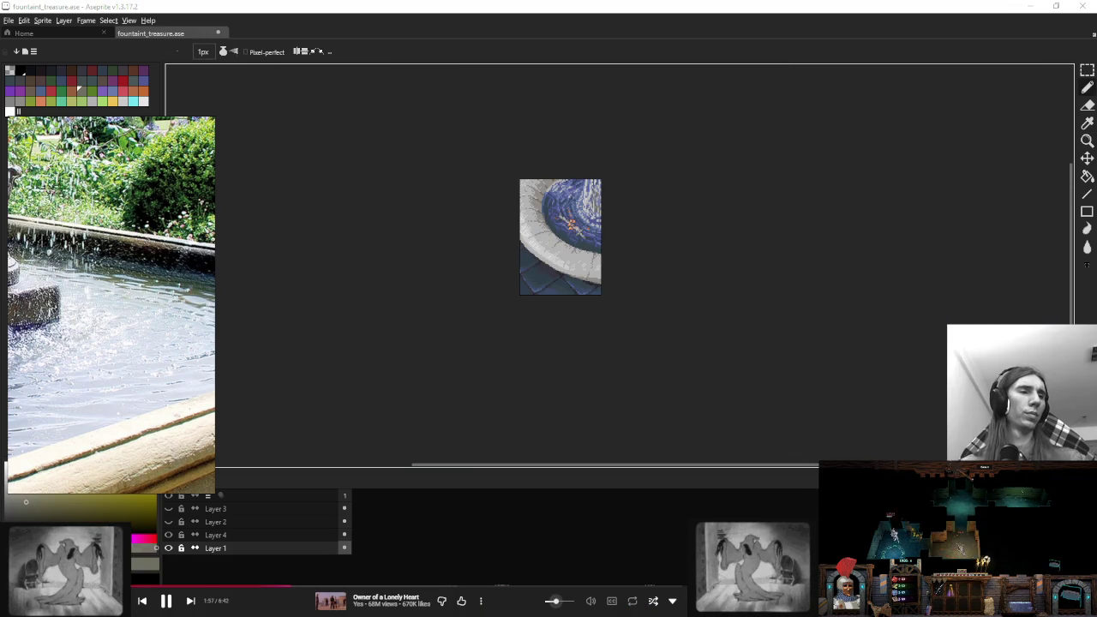
click(189, 601)
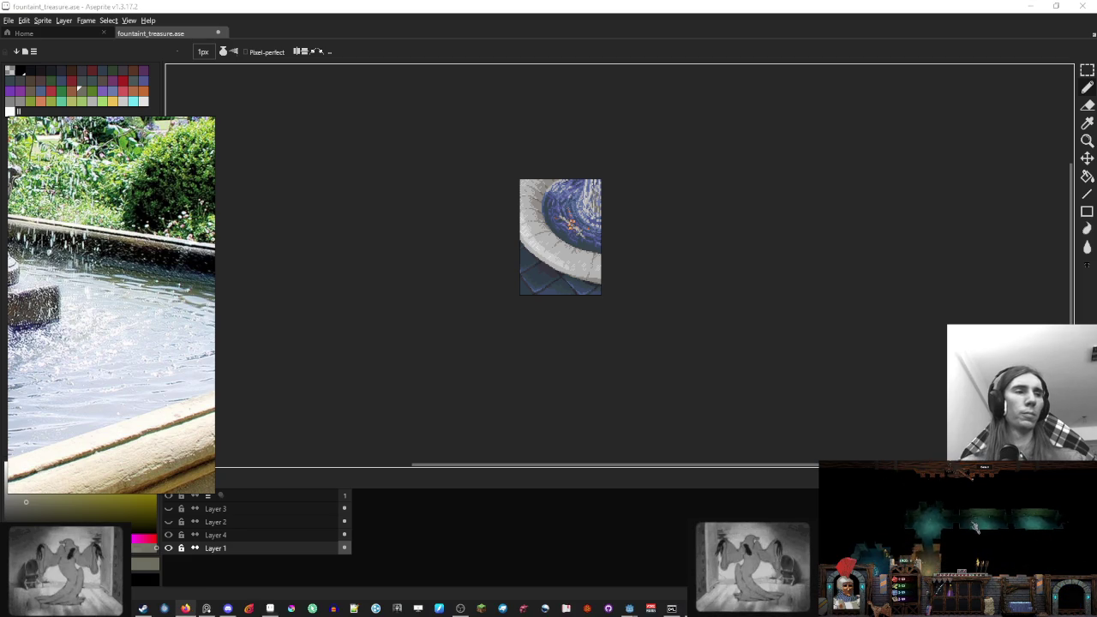
scroll(600, 262, up, 2)
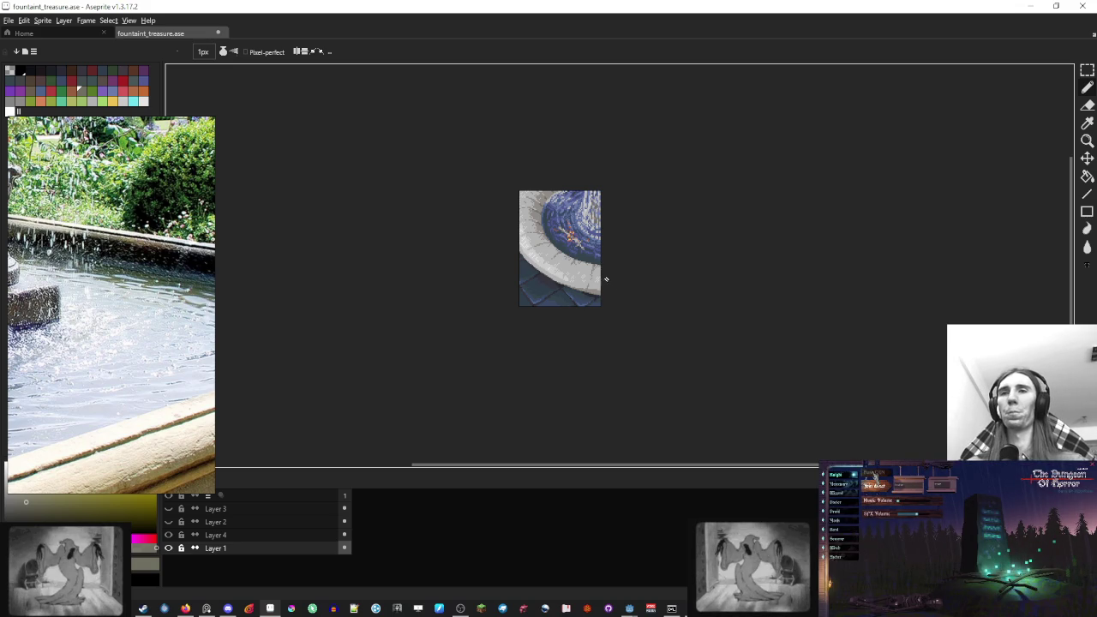
Draw a dark seam line across the floor tiles under the rim
scroll(589, 286, up, 4)
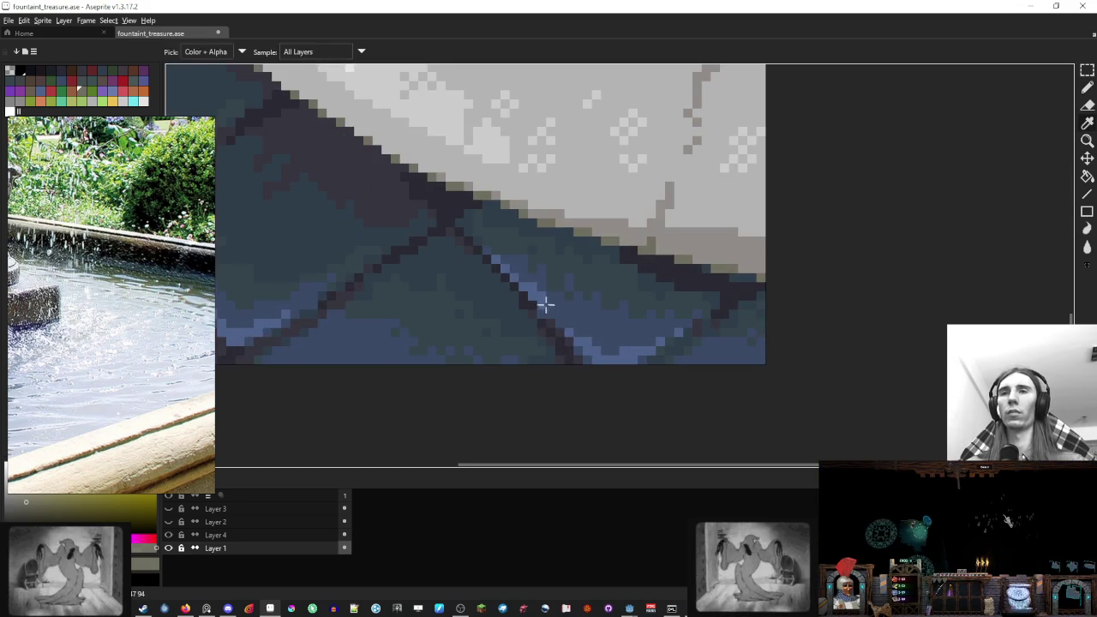
scroll(589, 286, down, 3)
scroll(589, 286, down, 1)
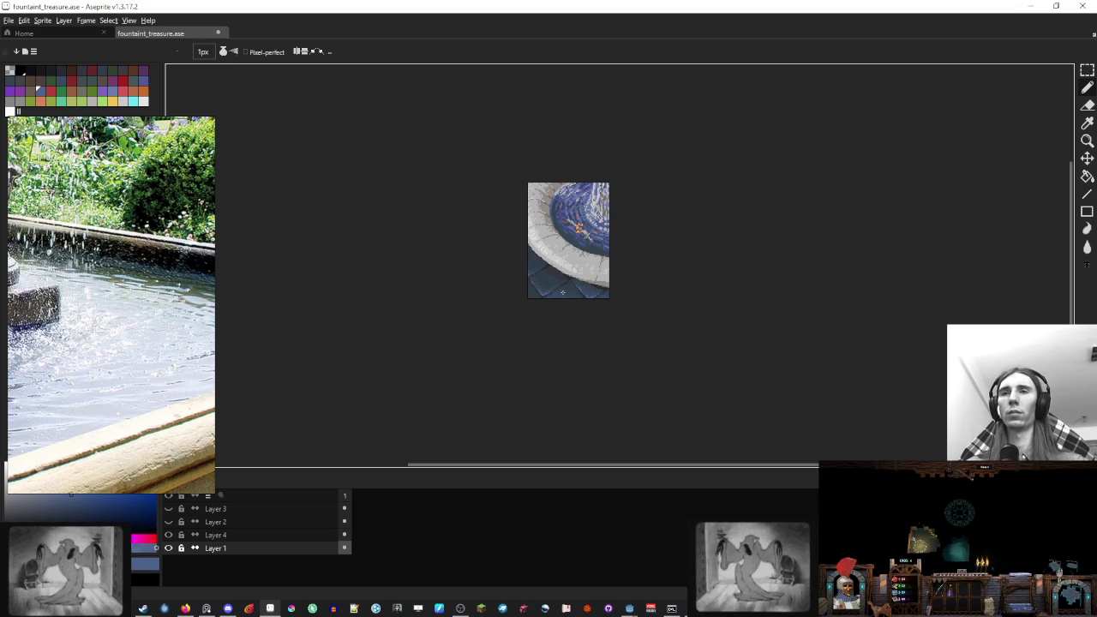
scroll(562, 292, up, 5)
mouse_move(453, 268)
mouse_down()
mouse_move(432, 299)
mouse_move(350, 235)
mouse_up()
scroll(527, 253, down, 6)
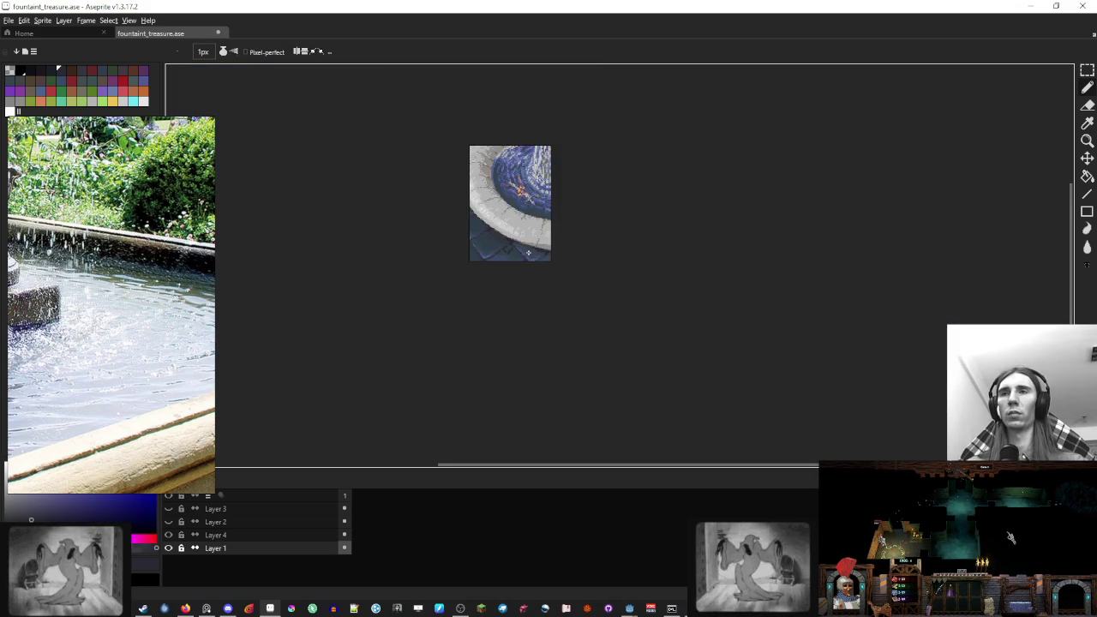
scroll(528, 252, up, 5)
Sample the tiles' dark teal-blue and the seams' dark purple
alt+click(493, 267)
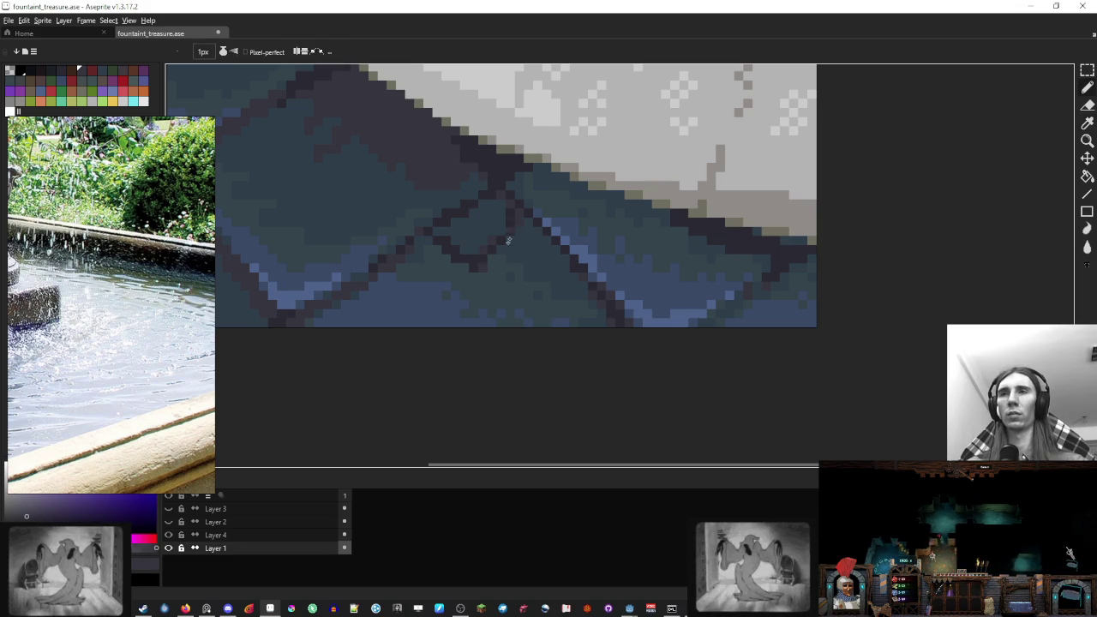
alt+click(475, 247)
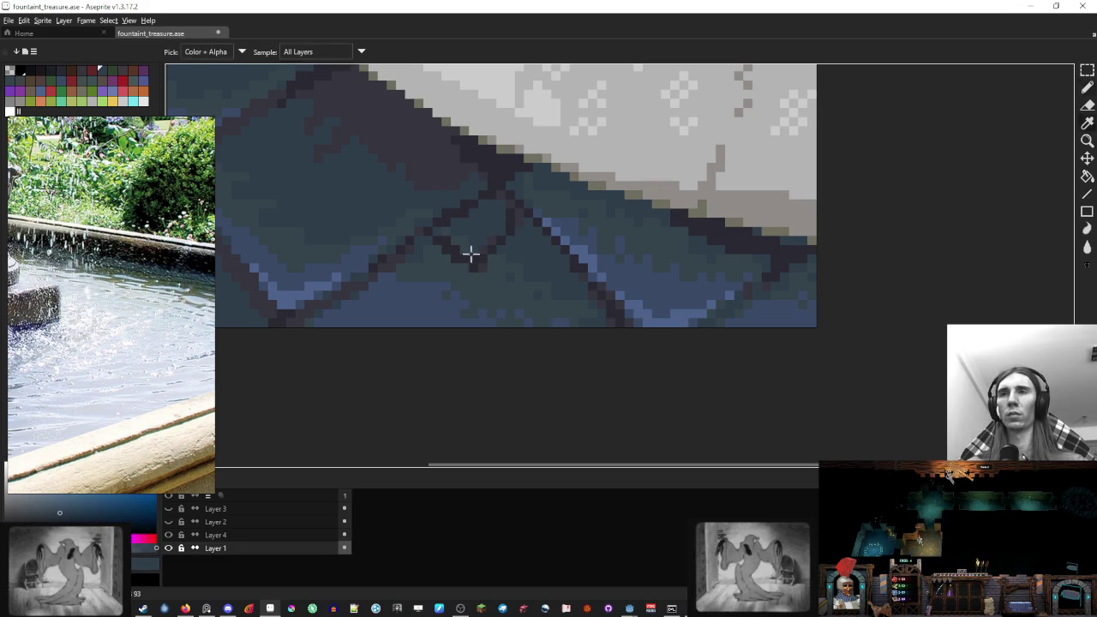
alt+click(502, 228)
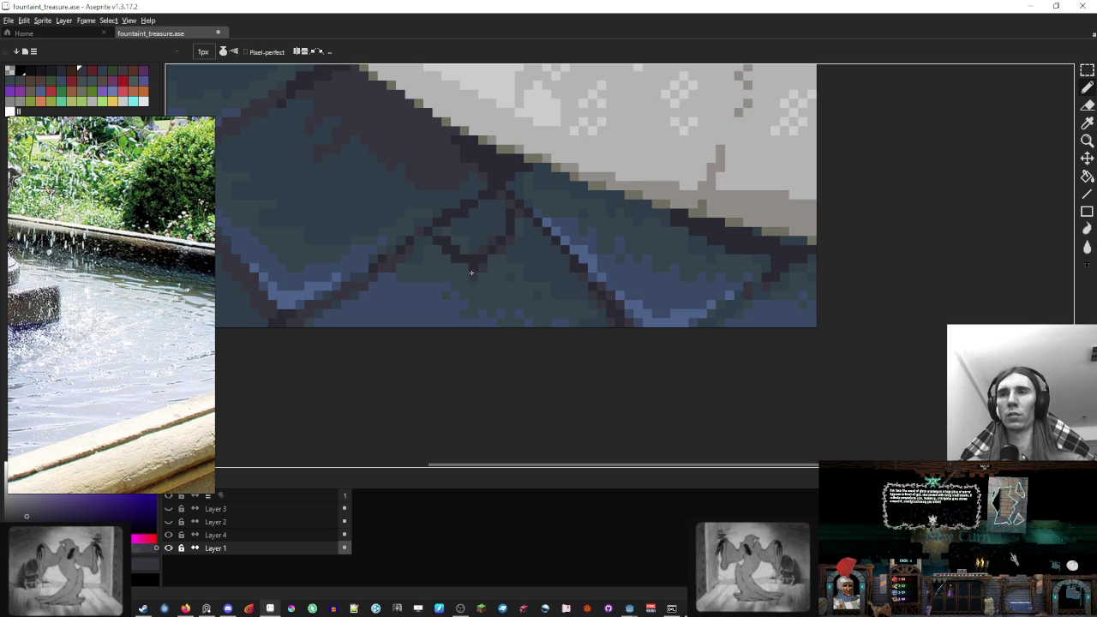
scroll(428, 236, down, 5)
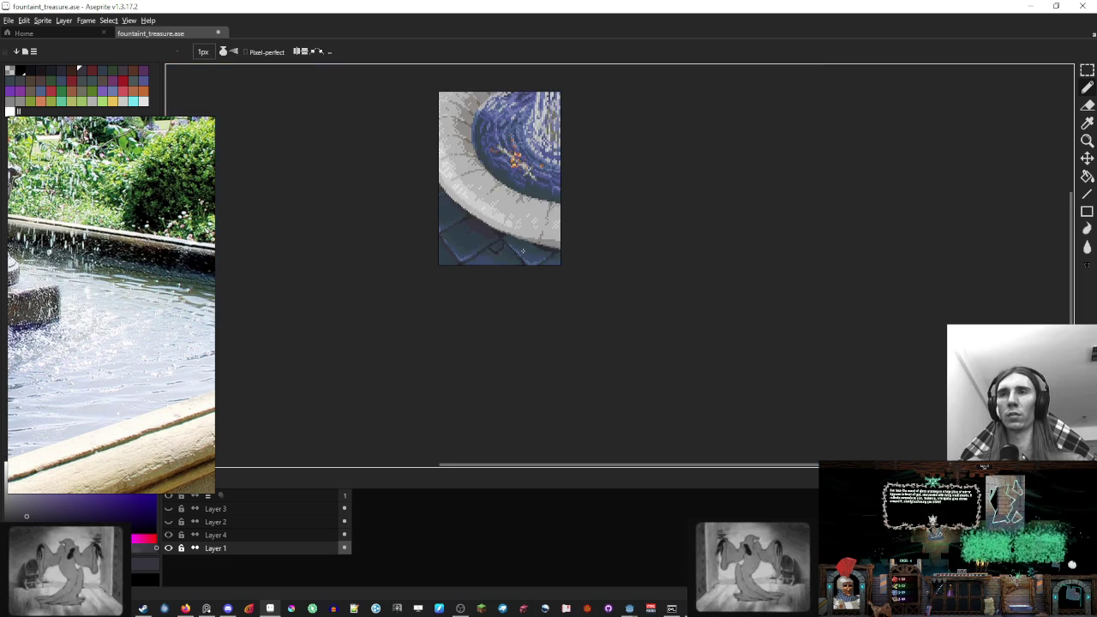
scroll(568, 238, up, 1)
scroll(571, 287, up, 3)
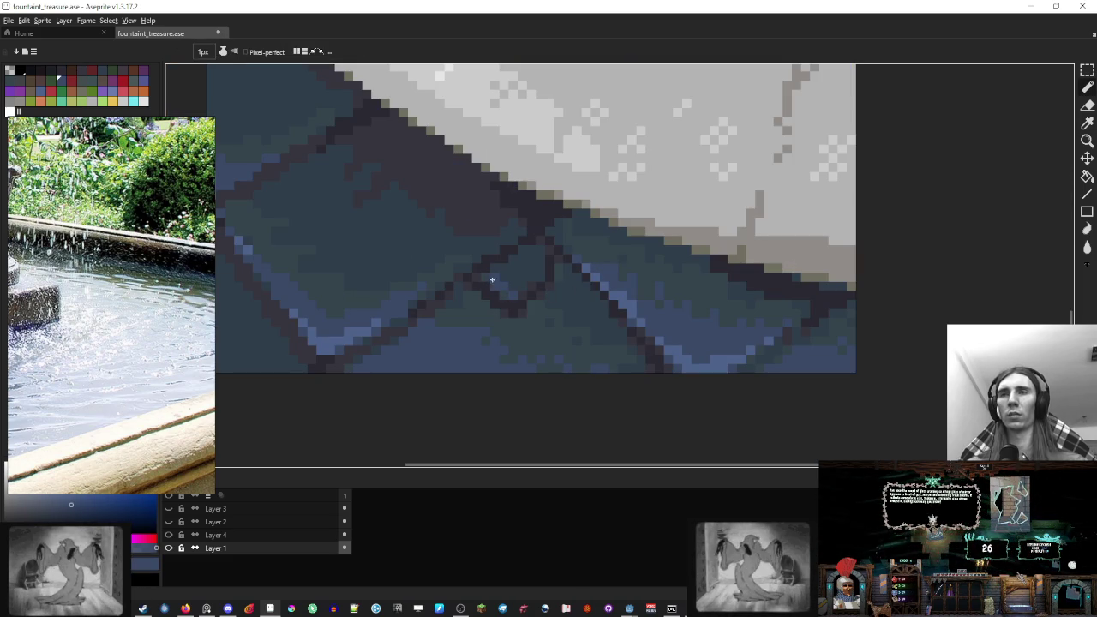
scroll(502, 296, down, 5)
scroll(589, 296, up, 1)
scroll(591, 296, up, 4)
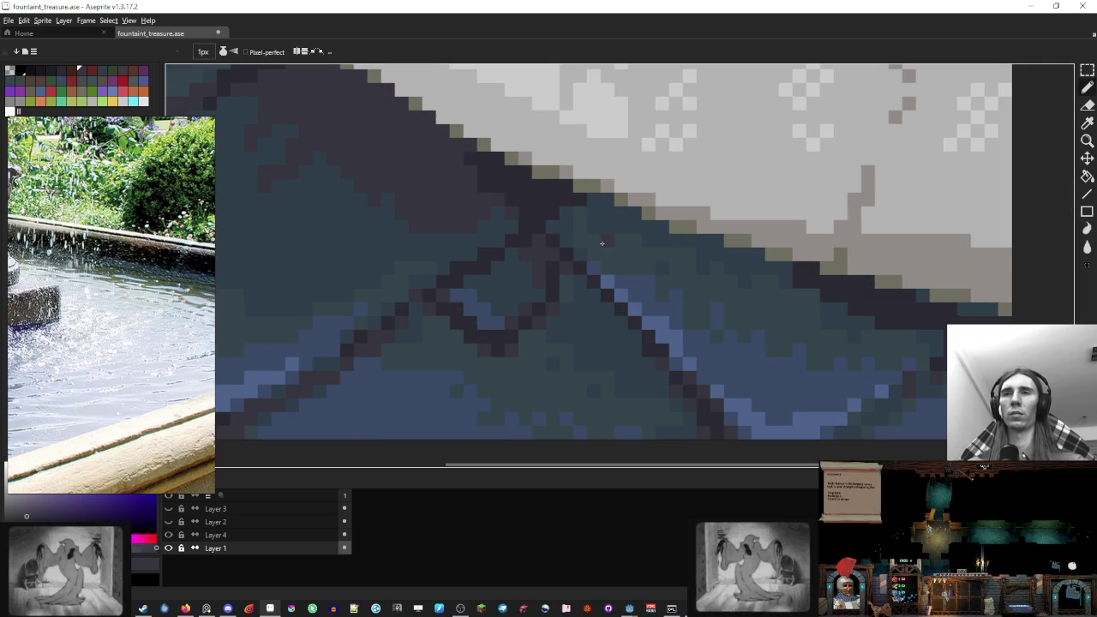
scroll(606, 241, down, 5)
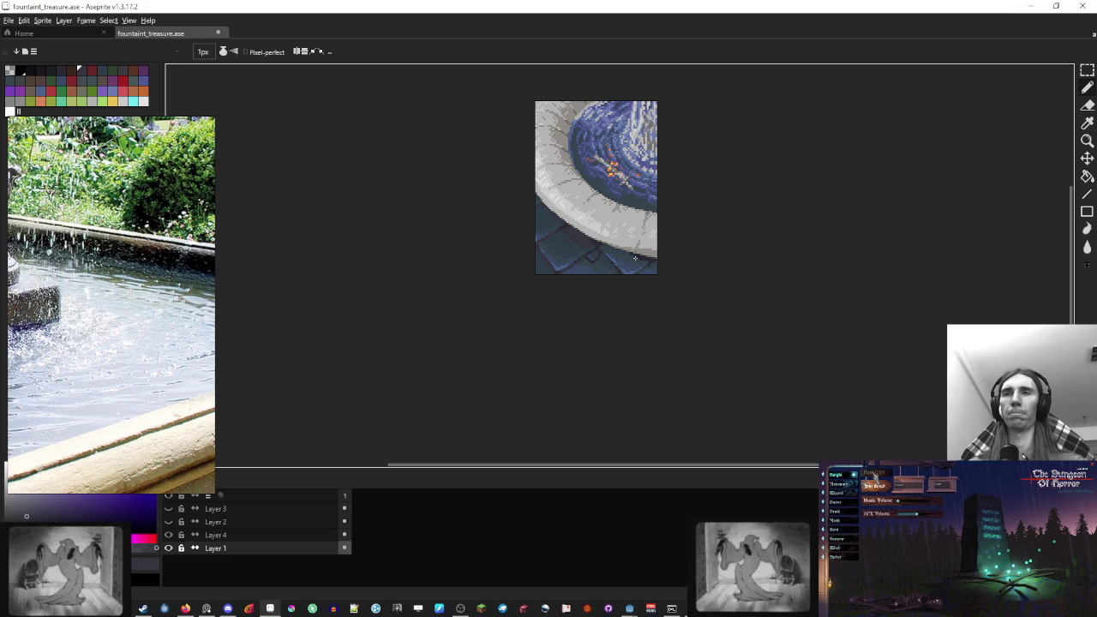
scroll(634, 257, down, 1)
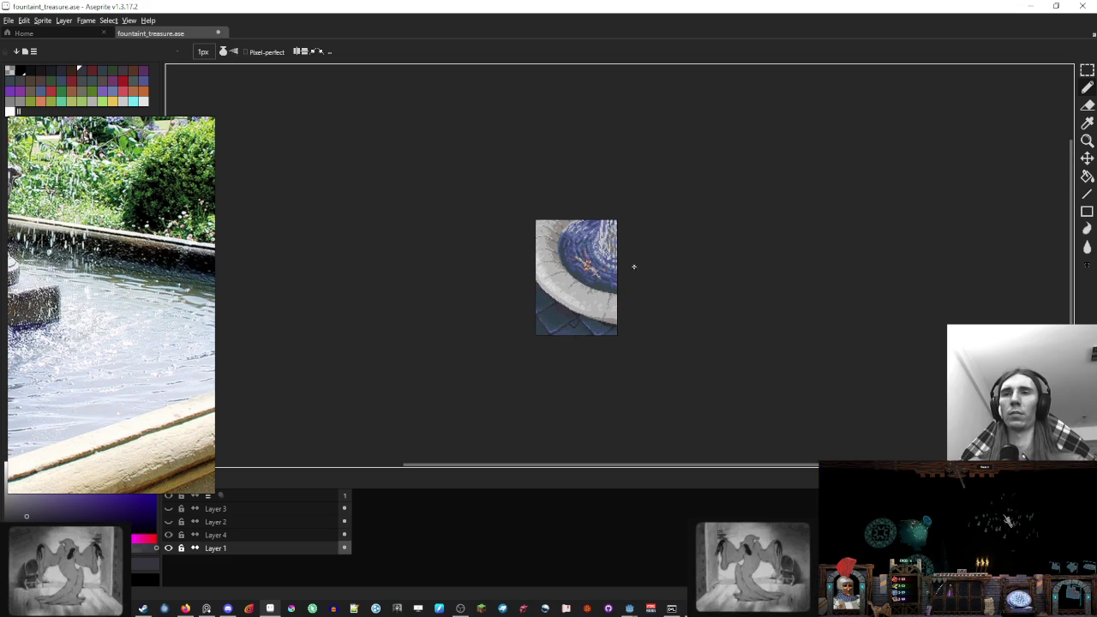
scroll(631, 265, up, 1)
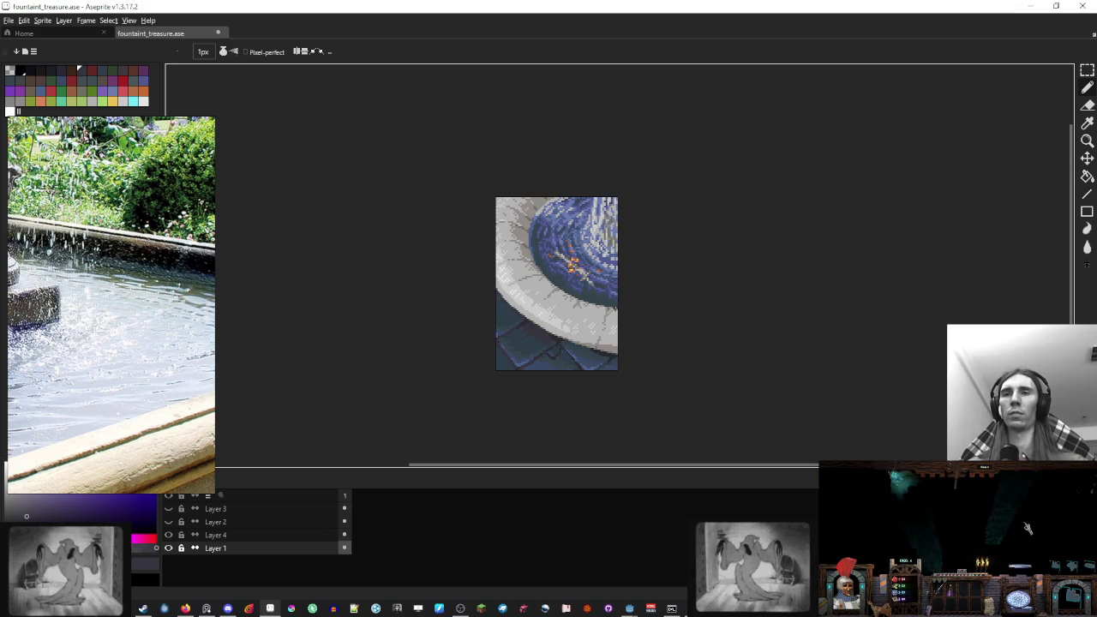
scroll(553, 352, up, 4)
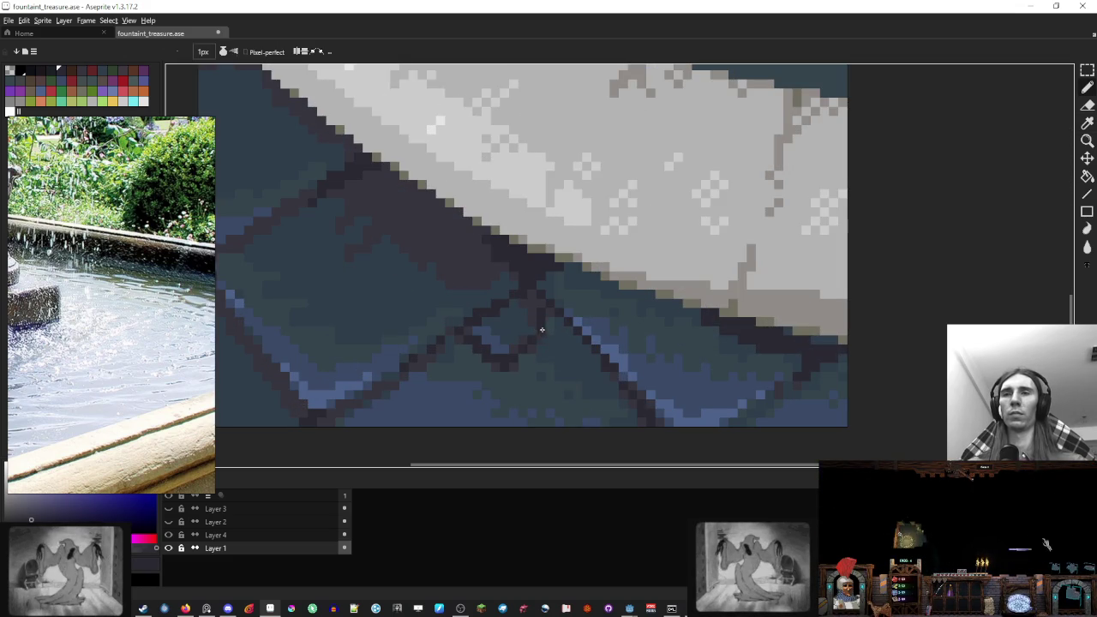
Sample one more tile colour and save the fountain file
alt+click(598, 364)
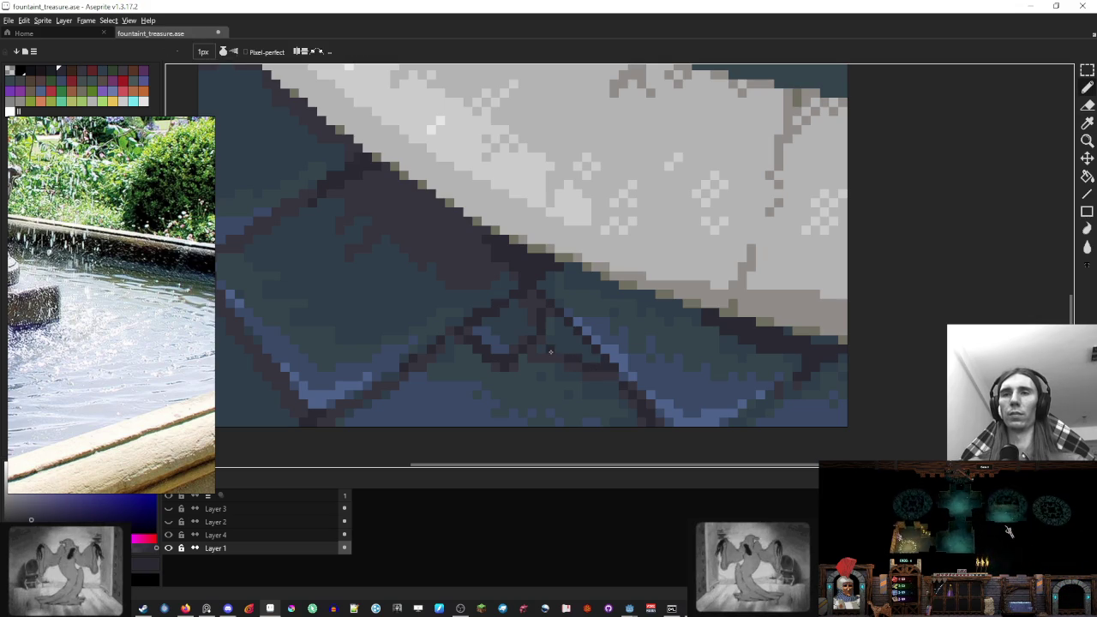
scroll(565, 343, down, 5)
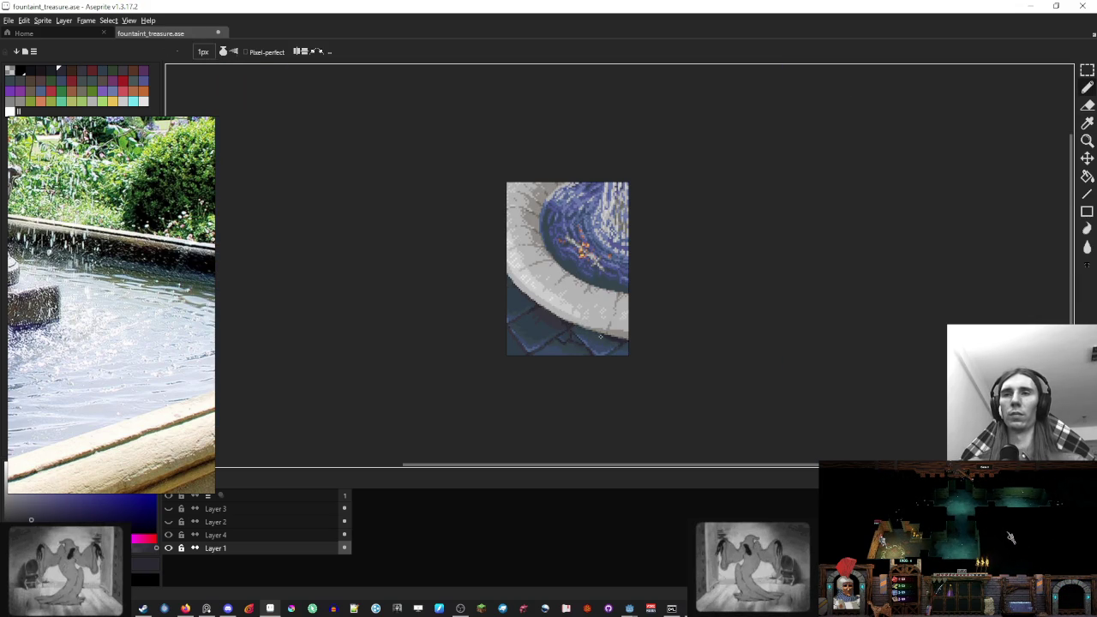
drag(659, 307, 651, 356)
key(ctrl+s)
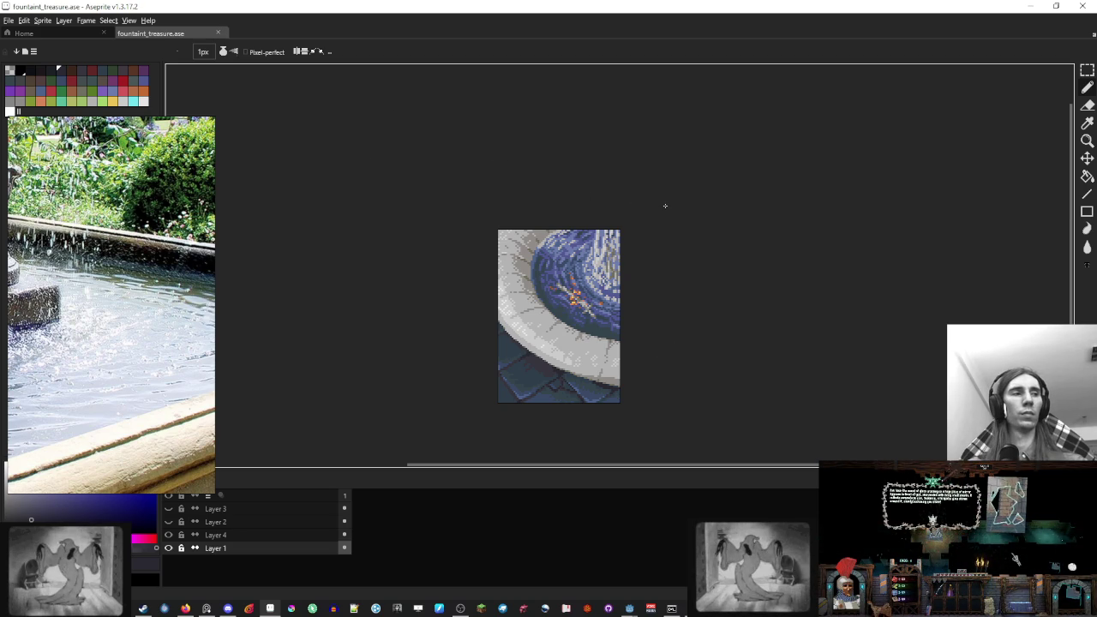
scroll(625, 338, up, 5)
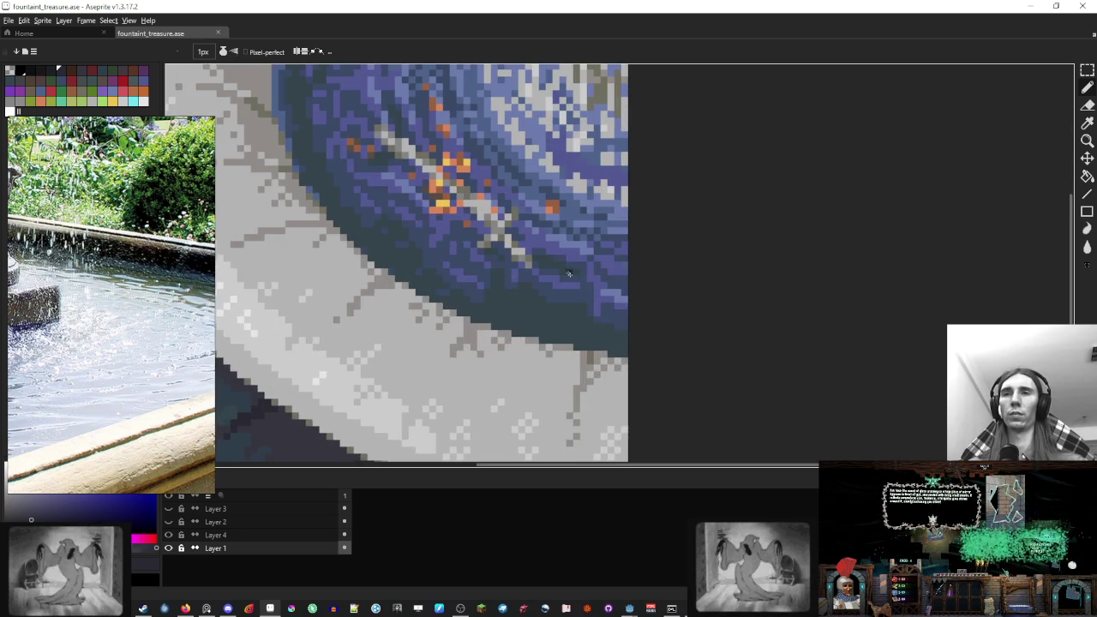
drag(531, 283, 600, 205)
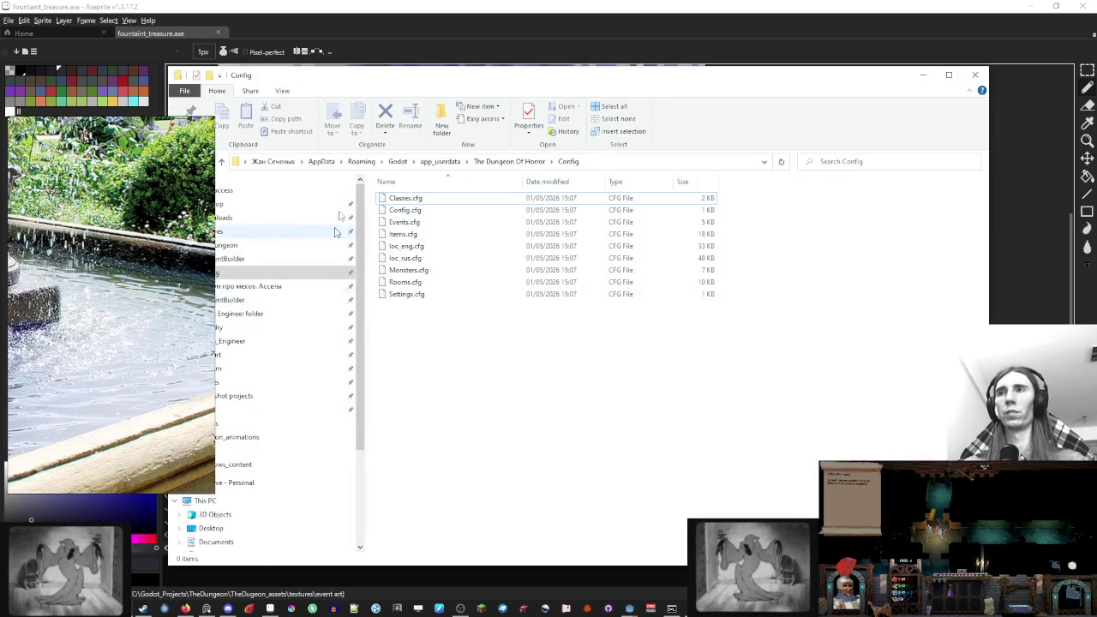
Drop Front-views-human-skeleton.jpg from the refs folder onto the PureRef board and zoom to the hand
drag(367, 76, 463, 76)
scroll(360, 334, down, 2)
click(354, 318)
drag(744, 214, 120, 266)
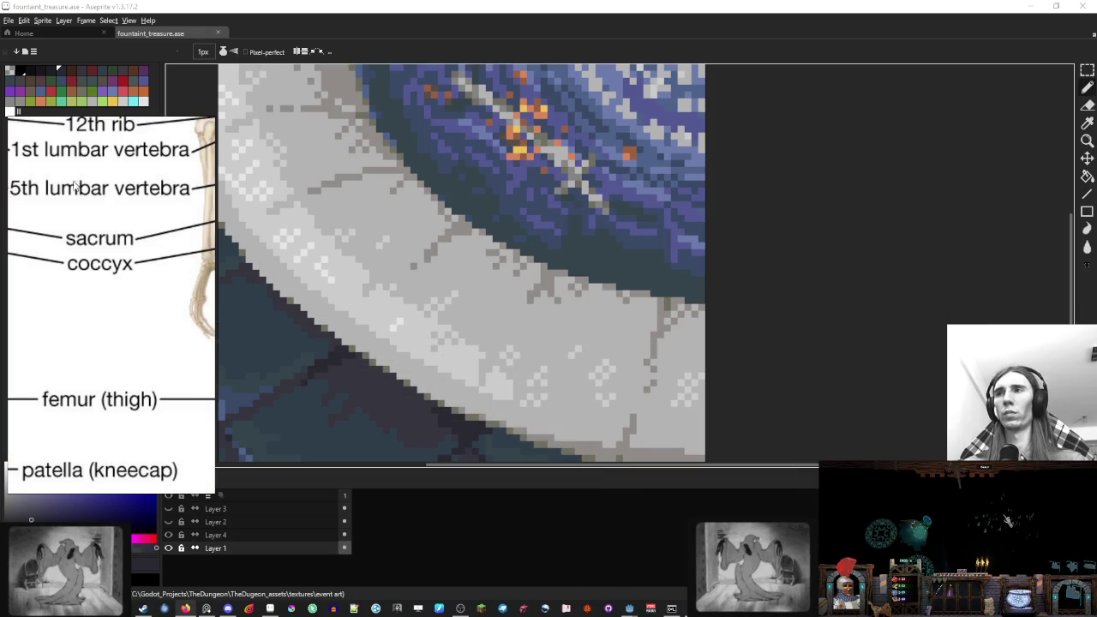
scroll(97, 205, down, 3)
drag(97, 206, 171, 208)
scroll(77, 265, up, 3)
scroll(197, 257, up, 5)
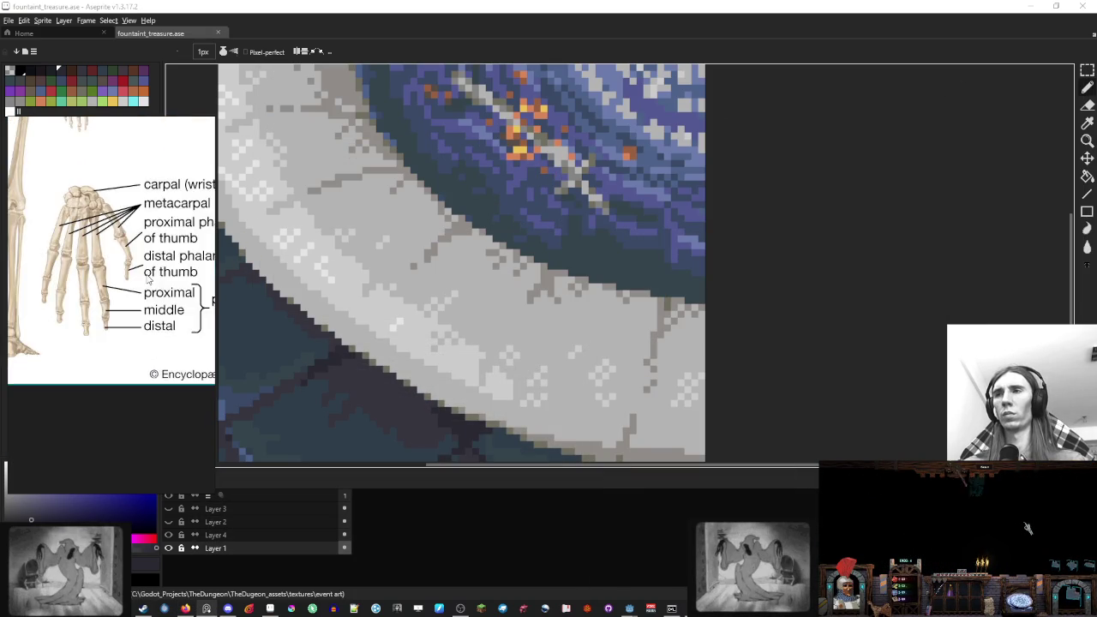
Dismiss the PureRef board's context menu and hide the board with Alt+F4
scroll(600, 224, up, 1)
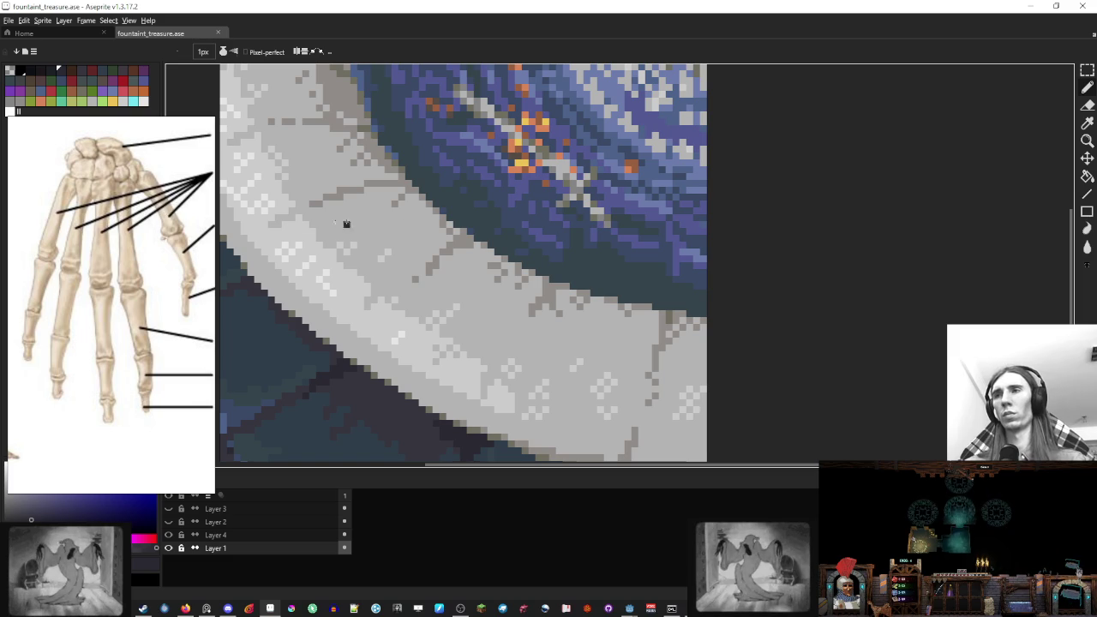
right_click(130, 243)
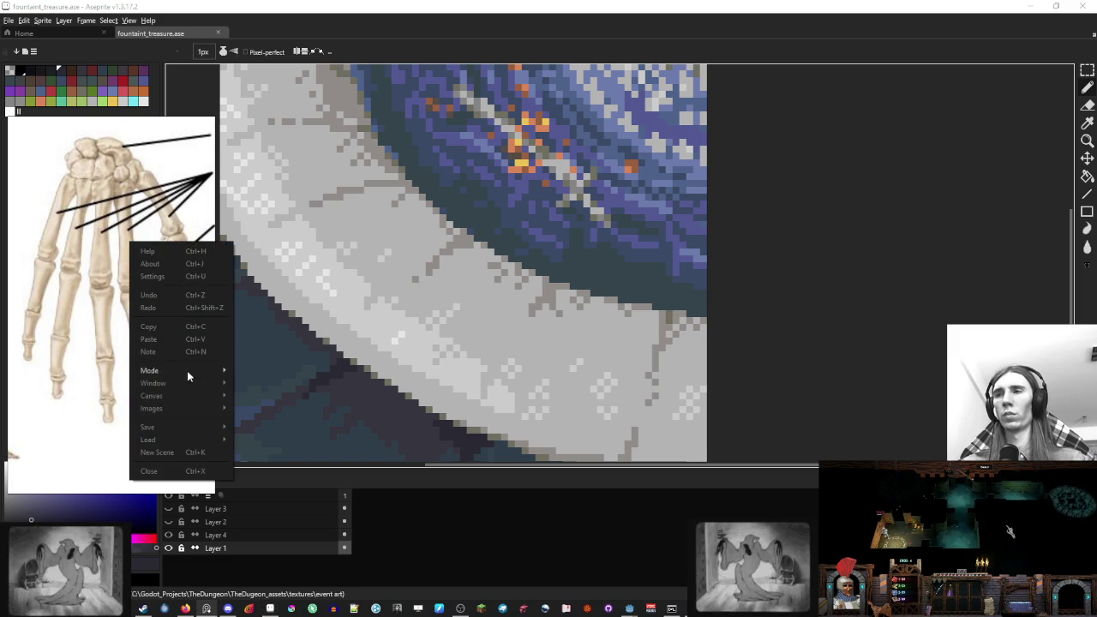
mouse_move(186, 409)
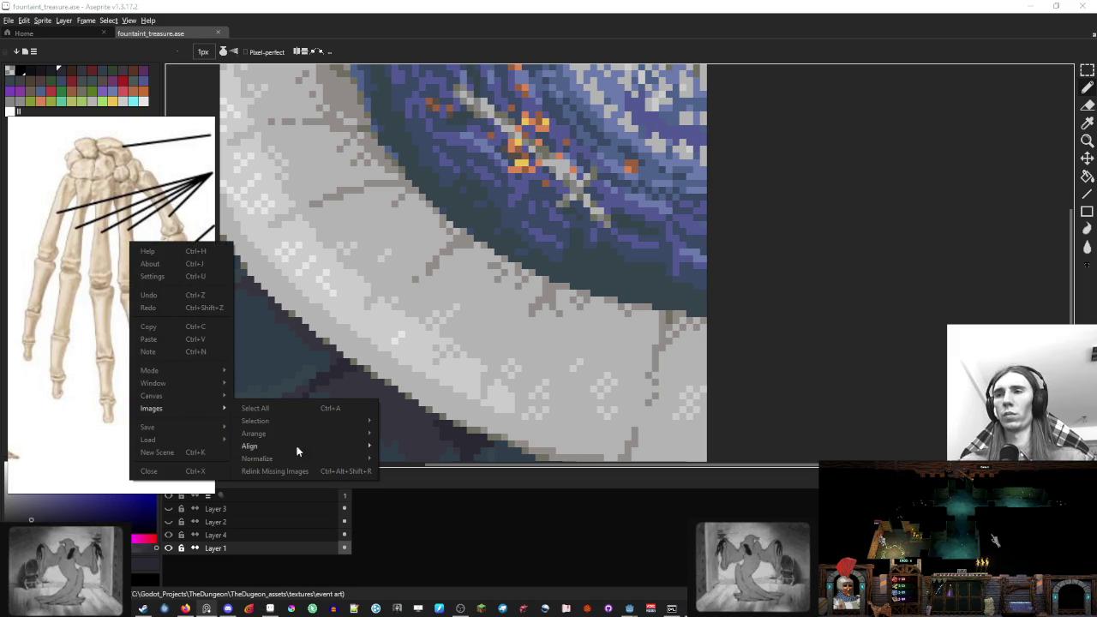
mouse_move(310, 421)
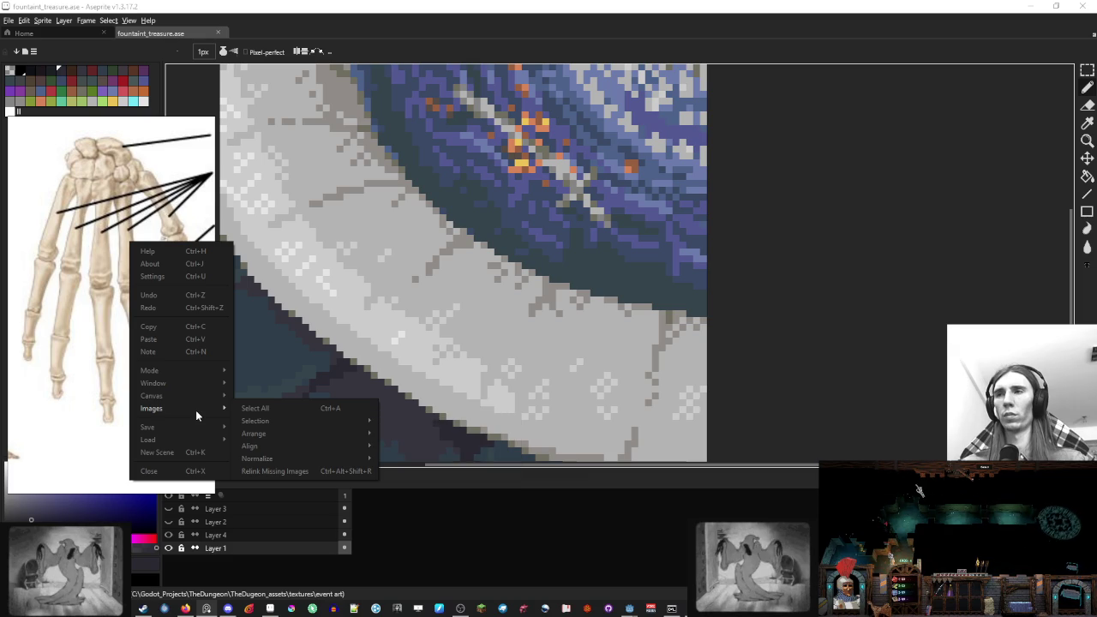
key(Escape)
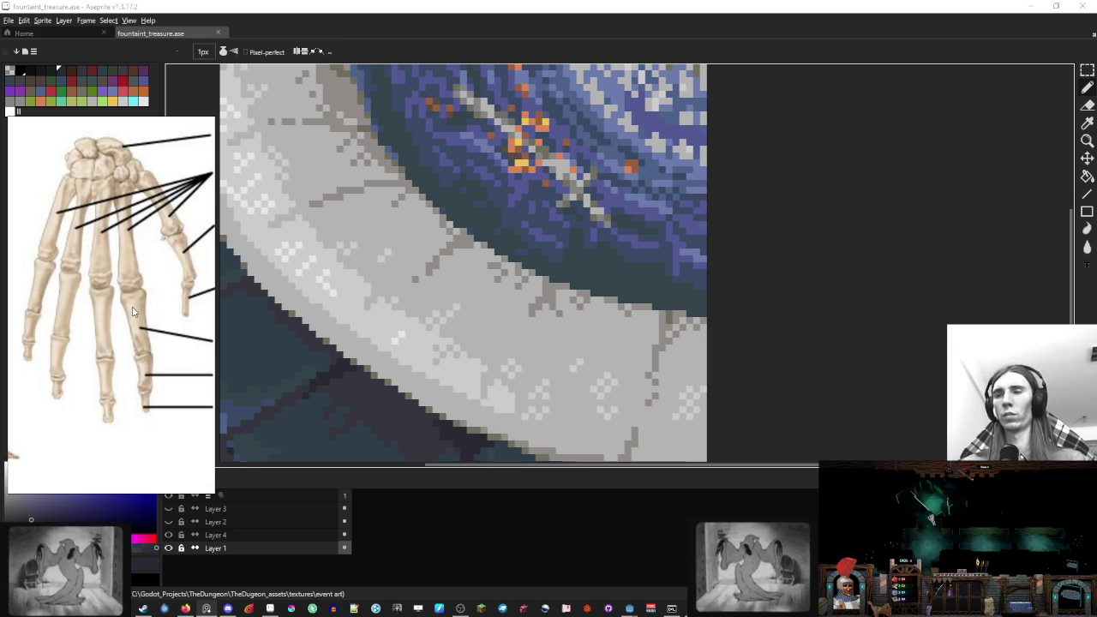
key(alt+F4)
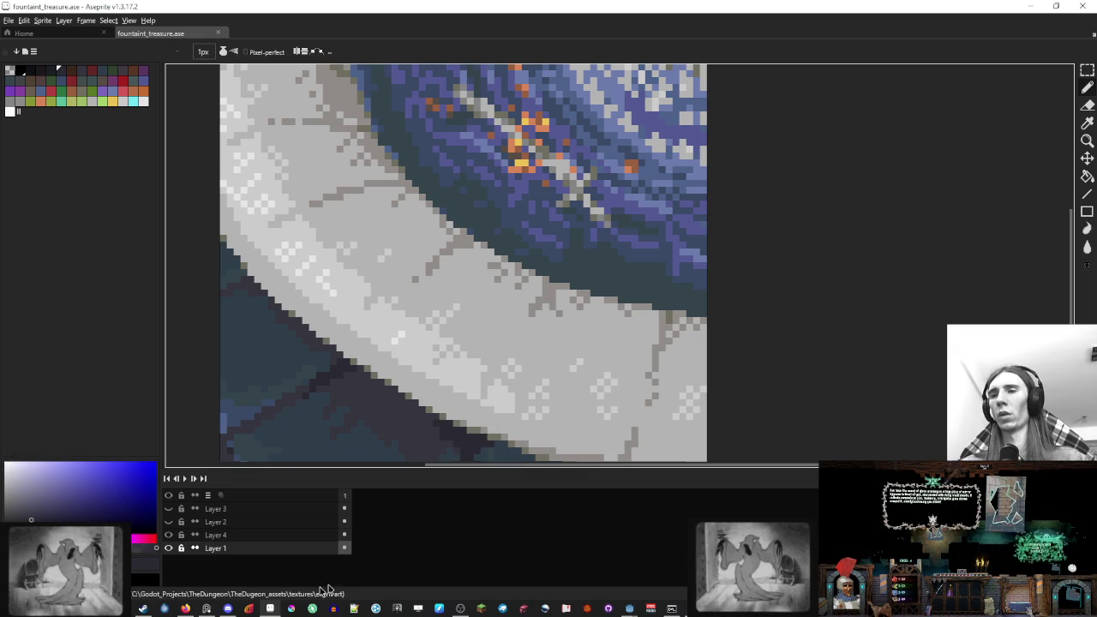
Restore PureRef from the taskbar, browse the Images and Align menus, then dismiss them
click(206, 608)
scroll(99, 311, down, 3)
scroll(99, 311, up, 2)
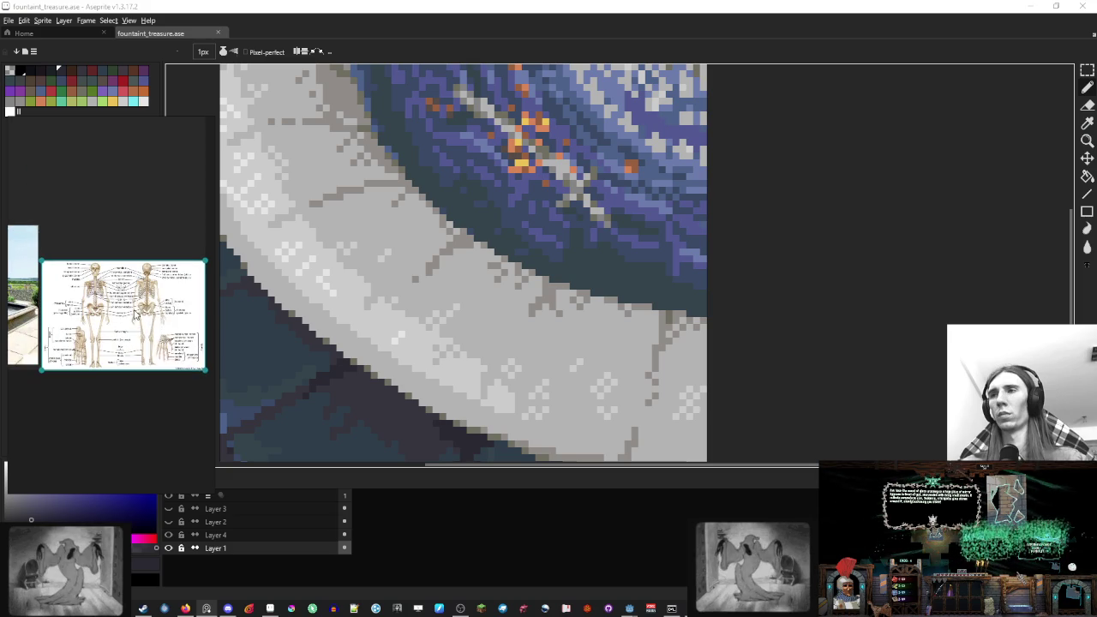
right_click(137, 319)
mouse_move(210, 465)
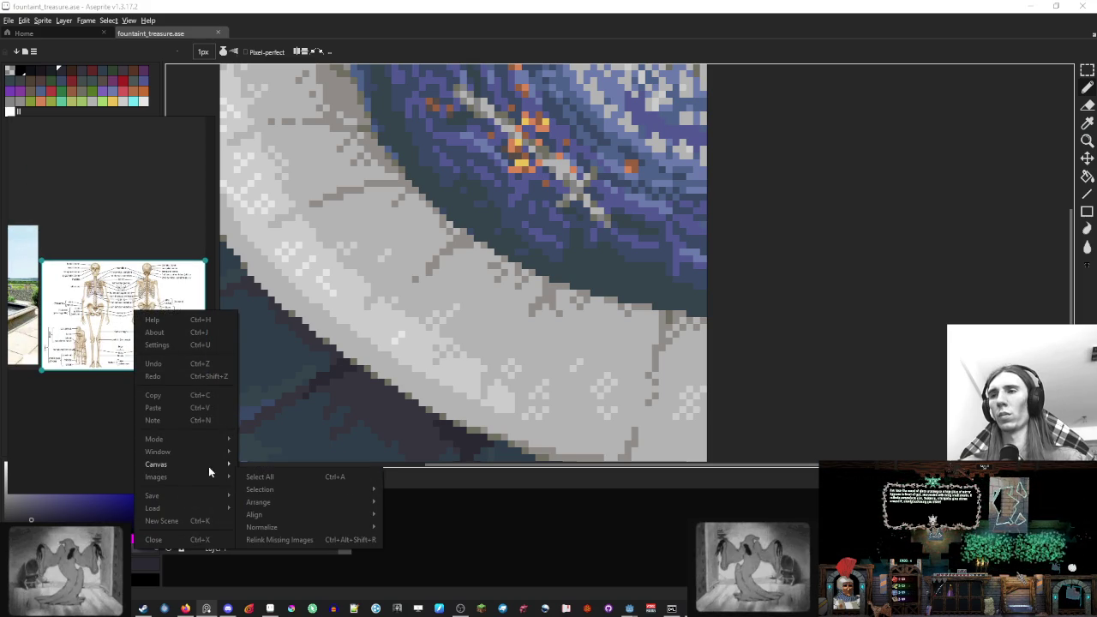
mouse_move(214, 440)
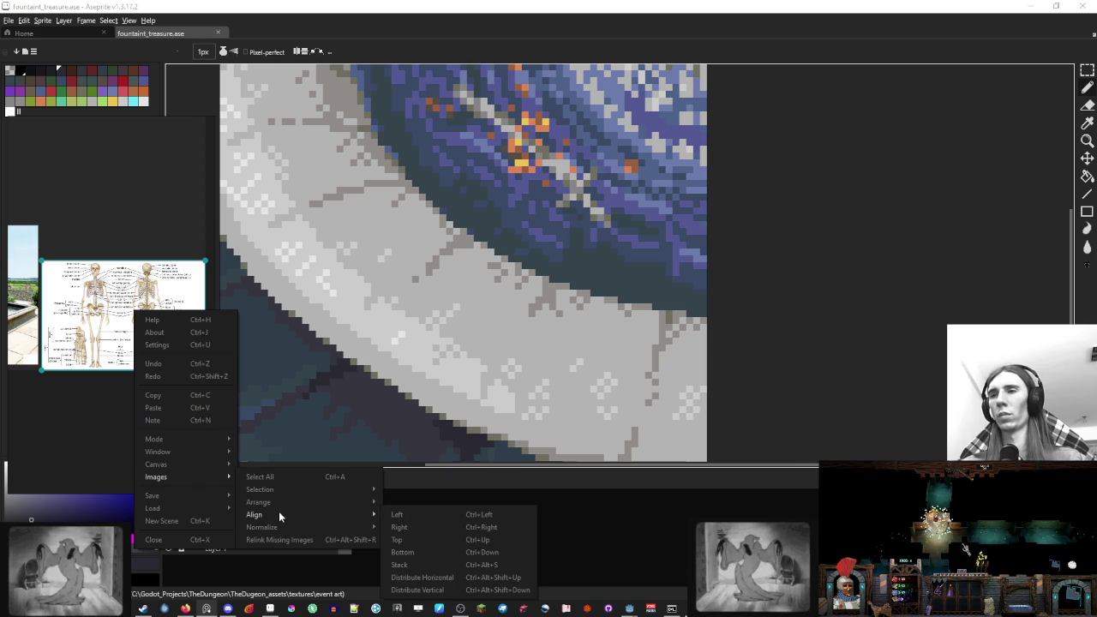
mouse_move(286, 512)
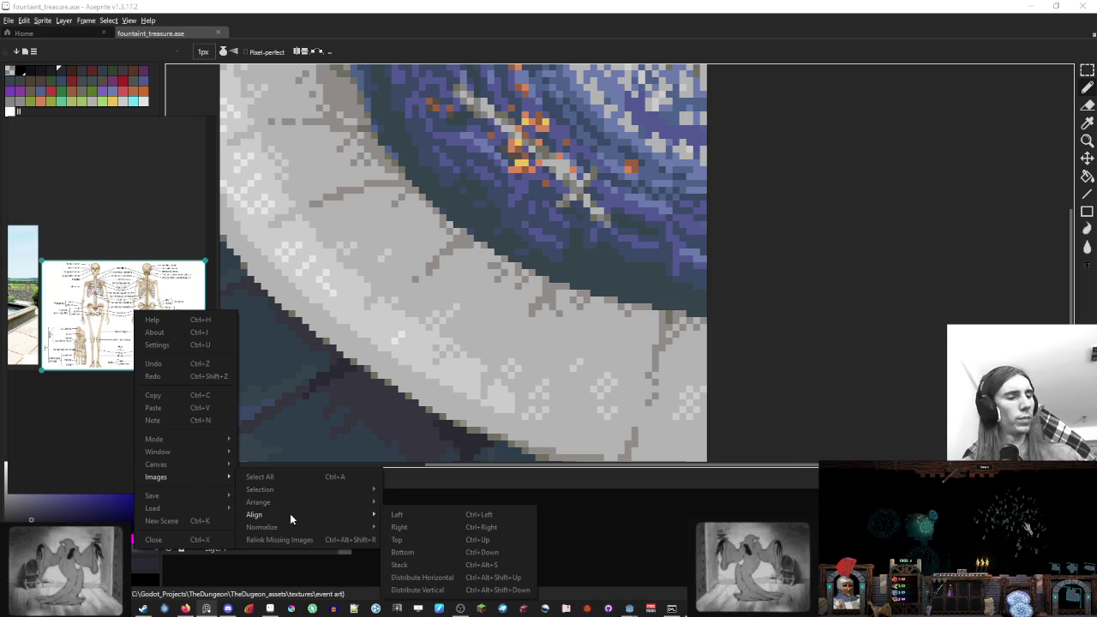
key(Escape)
key(Escape)
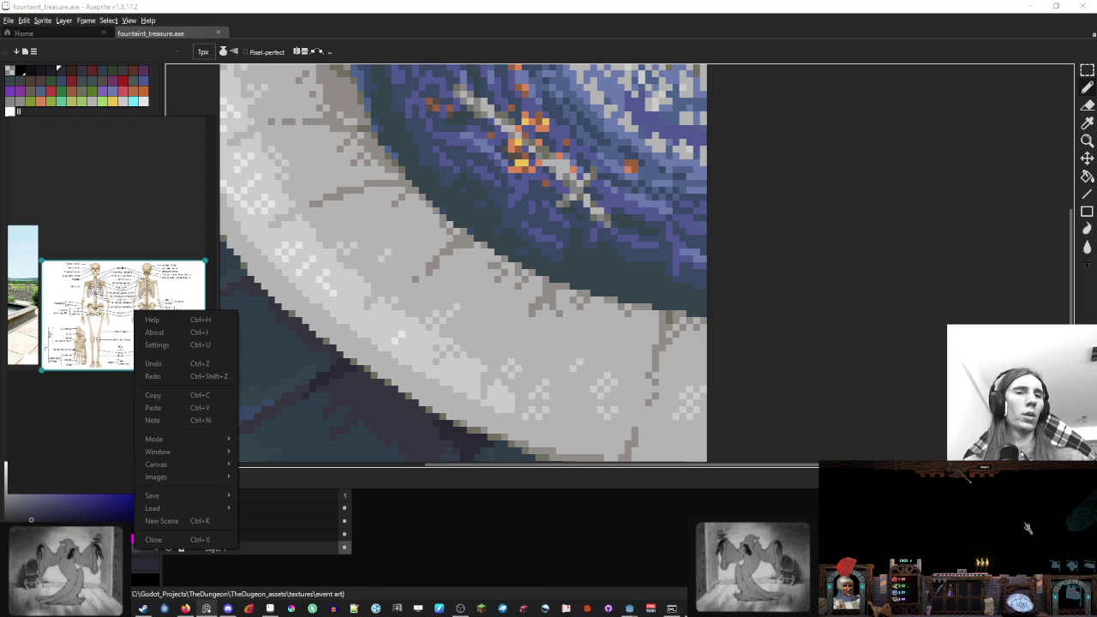
key(Escape)
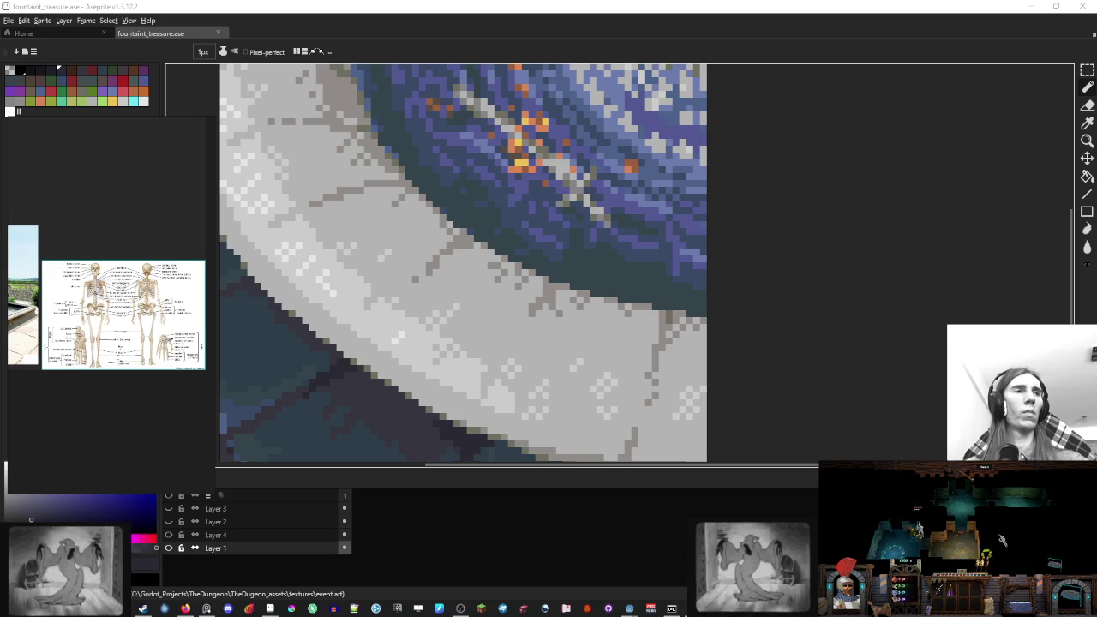
scroll(441, 257, down, 2)
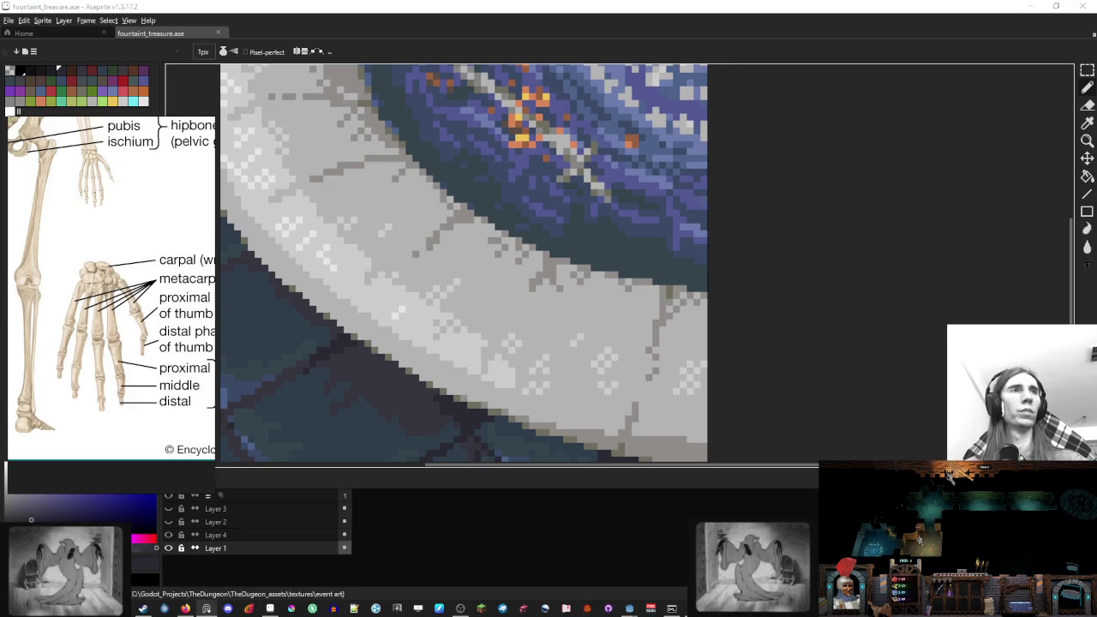
Sample a light warm grey and add a new layer above Layer 4
scroll(636, 246, up, 4)
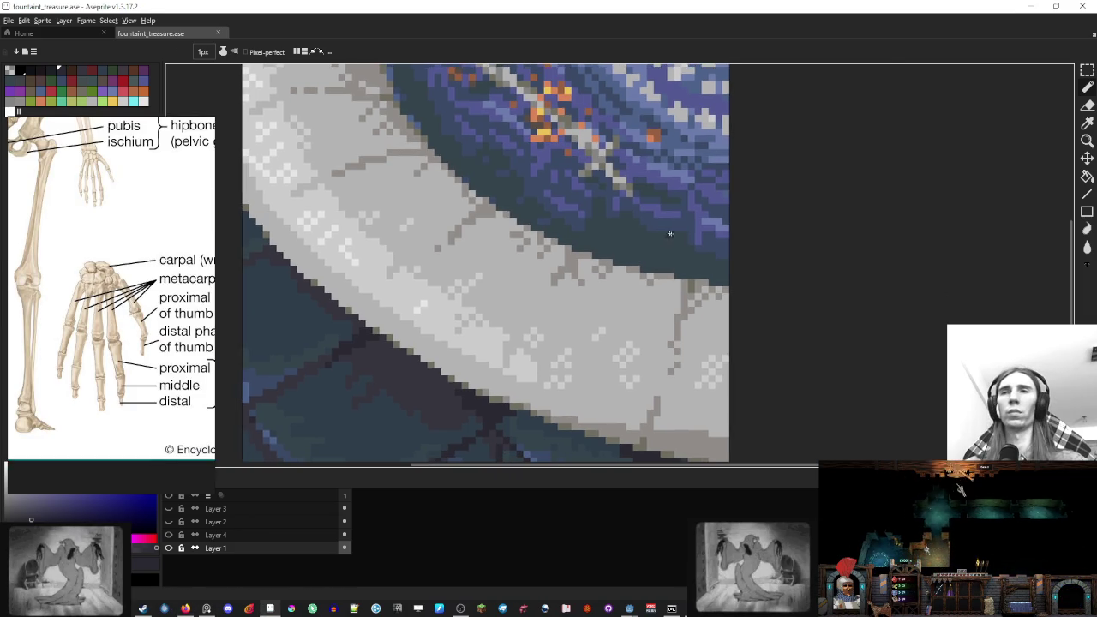
scroll(624, 346, down, 3)
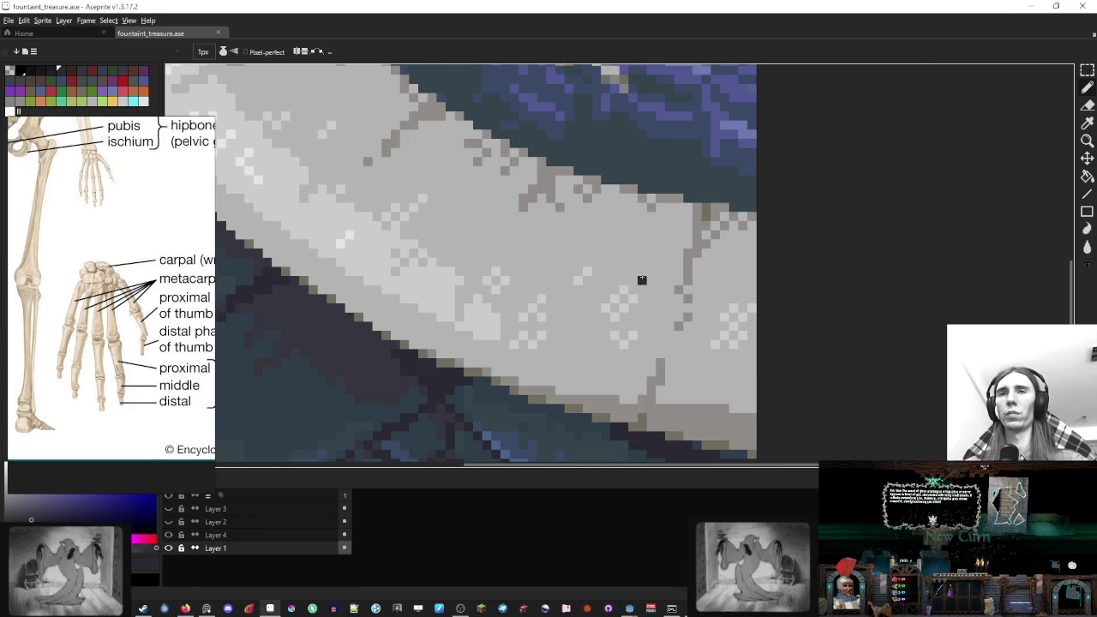
alt+click(711, 217)
click(296, 534)
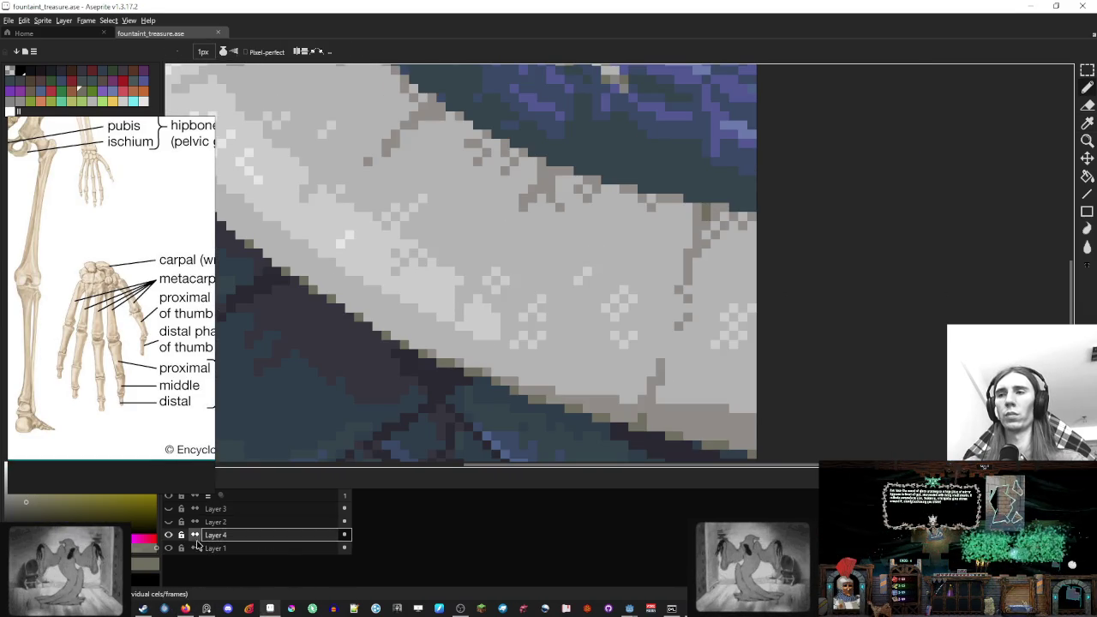
key(shift+n)
Rename Layer 4 to 'treasure', the new layer to 'arm', Layer 1 to 'back', then select arm
double_click(275, 548)
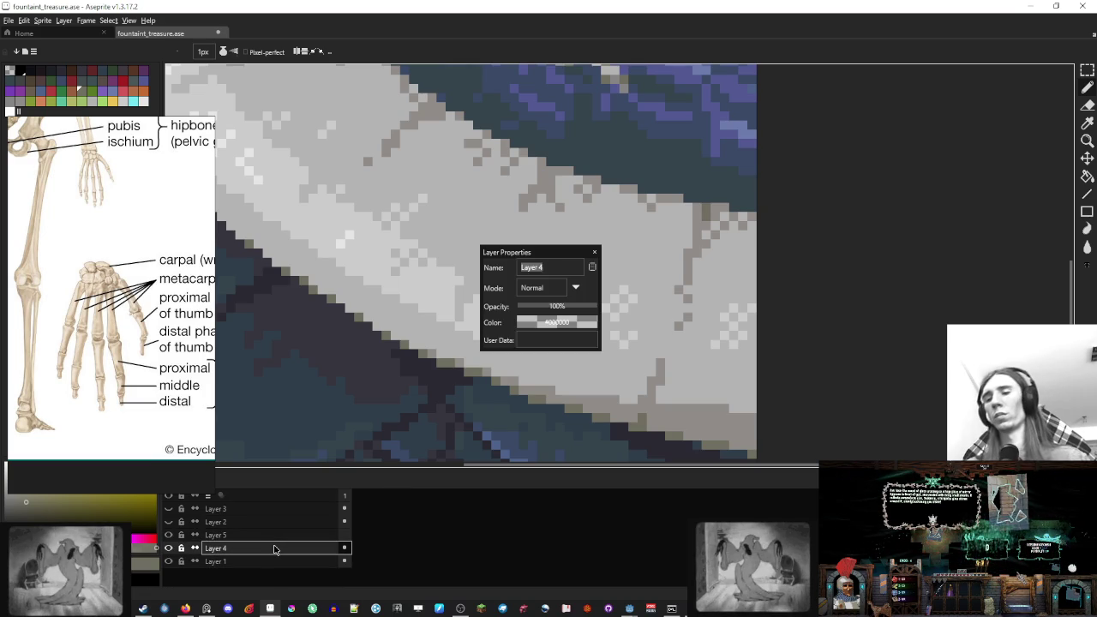
text(treasure)
key(Return)
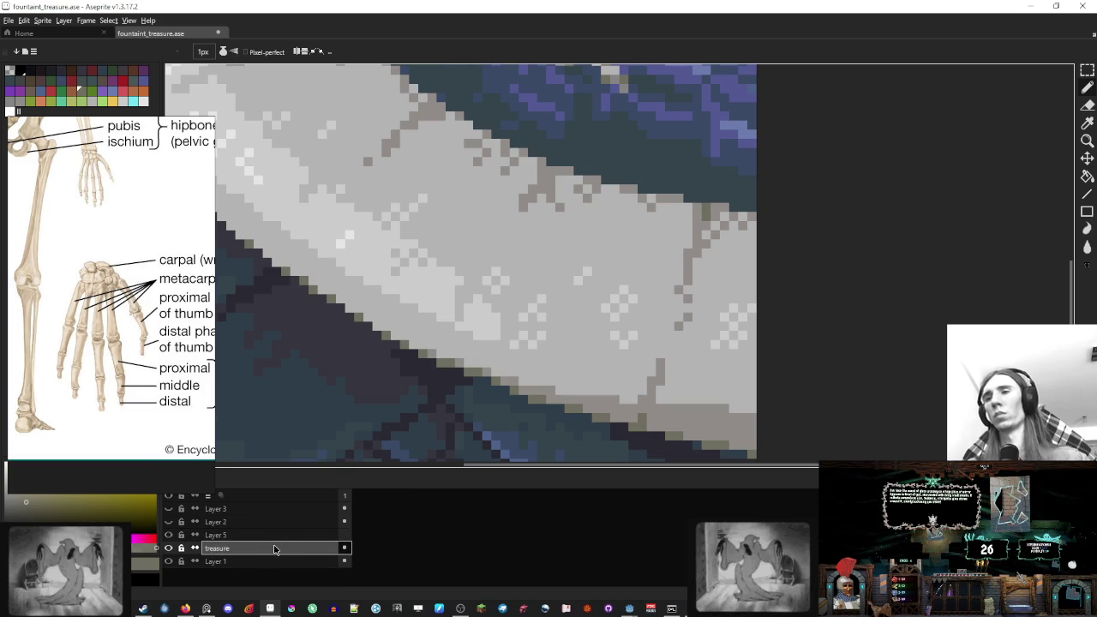
double_click(274, 535)
text(arm)
key(Return)
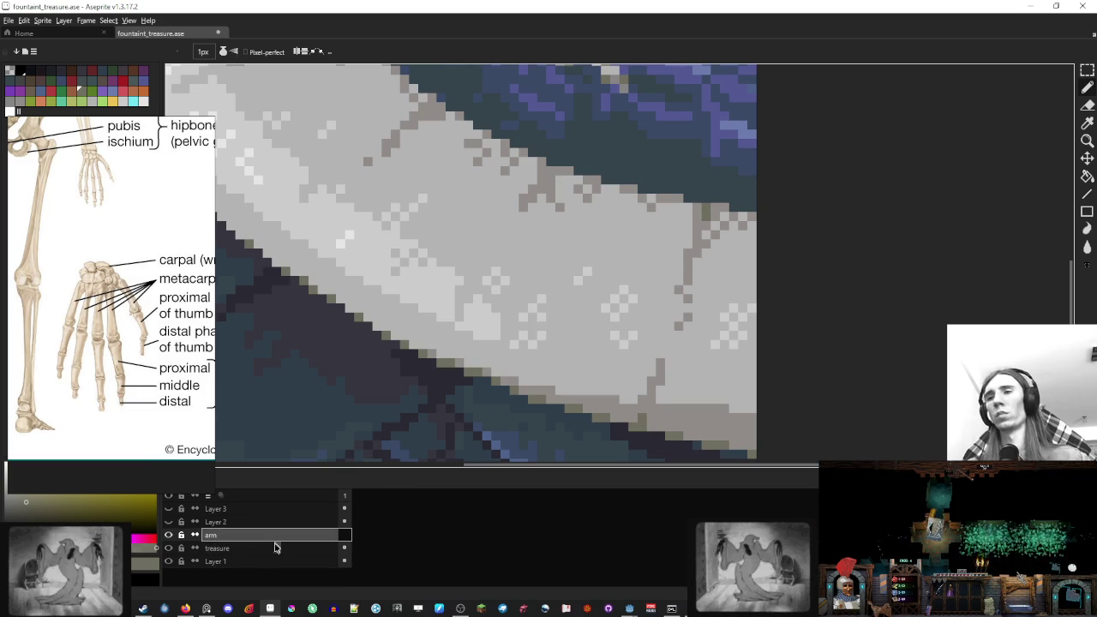
double_click(271, 560)
text(back)
key(Return)
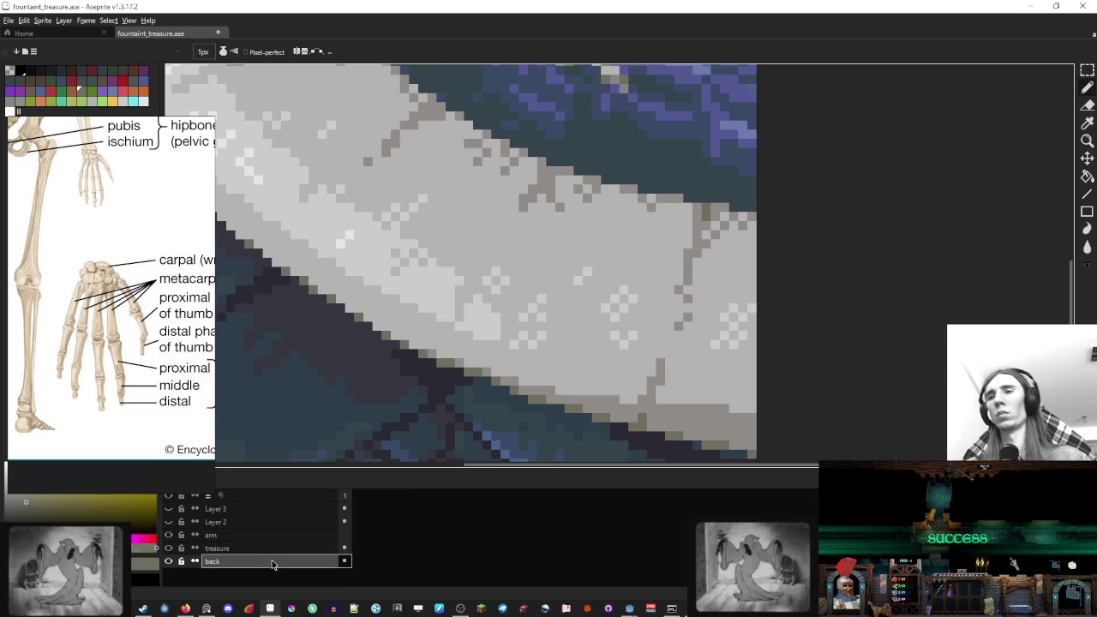
click(274, 535)
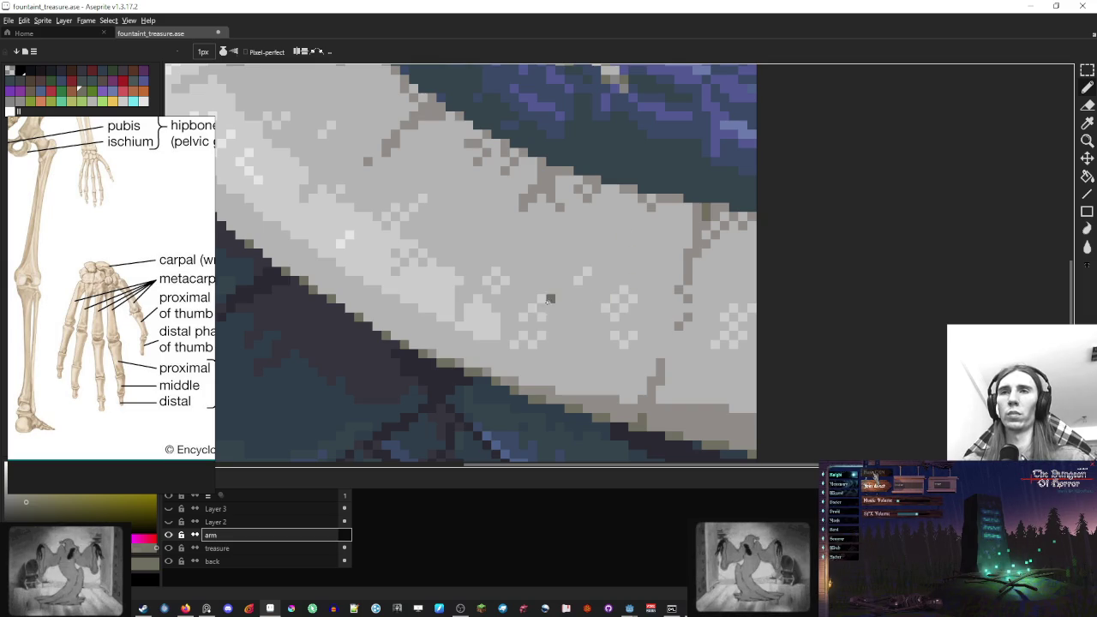
Draw the skeletal hand's finger bones resting on the fountain rim
mouse_move(537, 301)
mouse_down()
mouse_move(532, 315)
mouse_move(568, 273)
mouse_move(525, 252)
mouse_move(600, 244)
mouse_move(559, 318)
mouse_up()
drag(617, 277, 587, 327)
drag(631, 276, 622, 305)
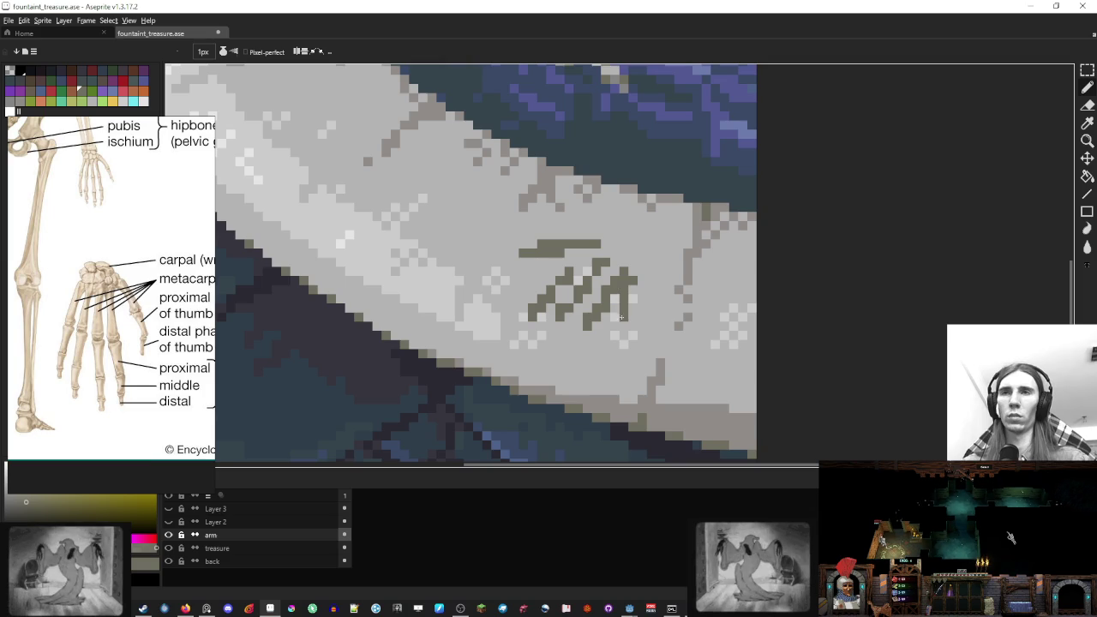
drag(623, 269, 615, 308)
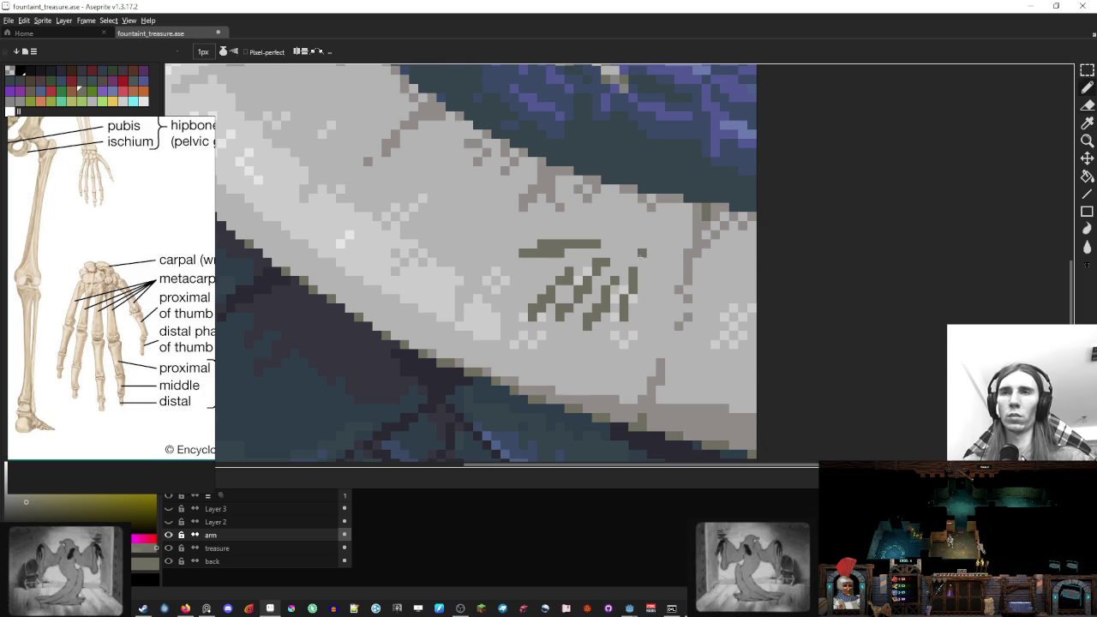
Extend the upper finger line and draw the forearm reaching toward the water
mouse_move(613, 235)
mouse_down()
mouse_move(644, 216)
mouse_move(591, 250)
mouse_up()
key(e)
key(b)
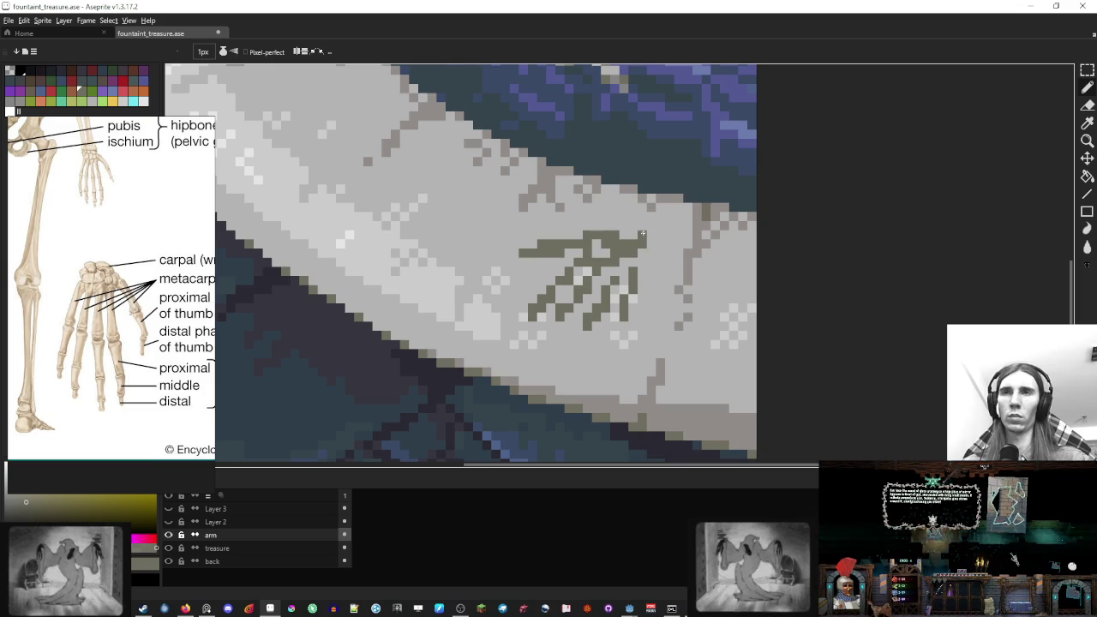
mouse_move(615, 228)
mouse_down()
mouse_move(677, 199)
mouse_move(665, 211)
mouse_move(628, 192)
mouse_move(649, 304)
mouse_up()
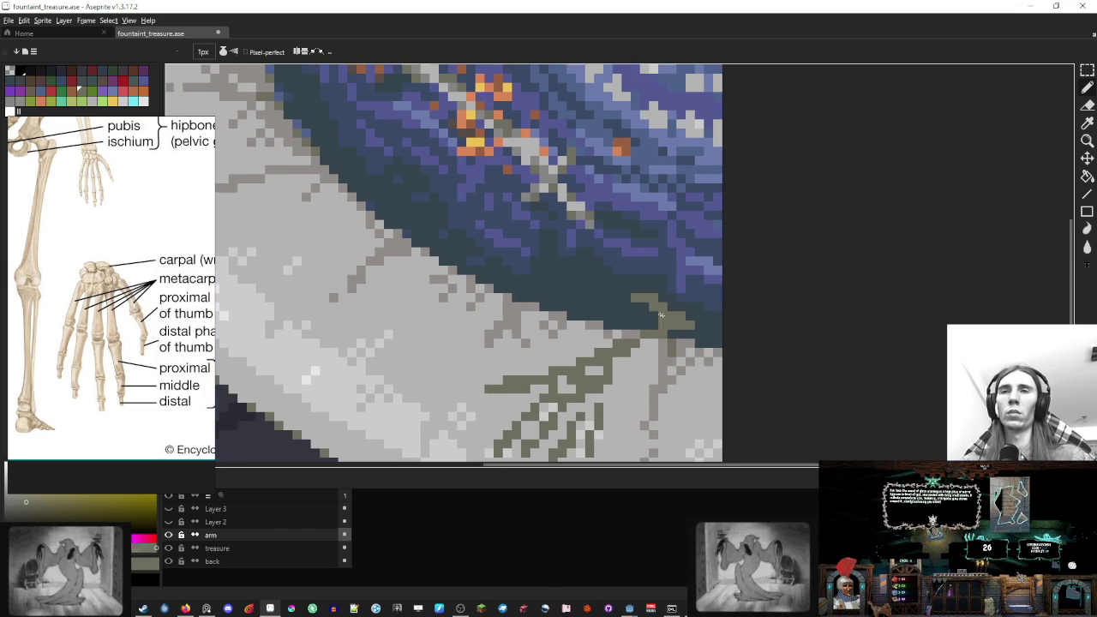
key(e)
key(b)
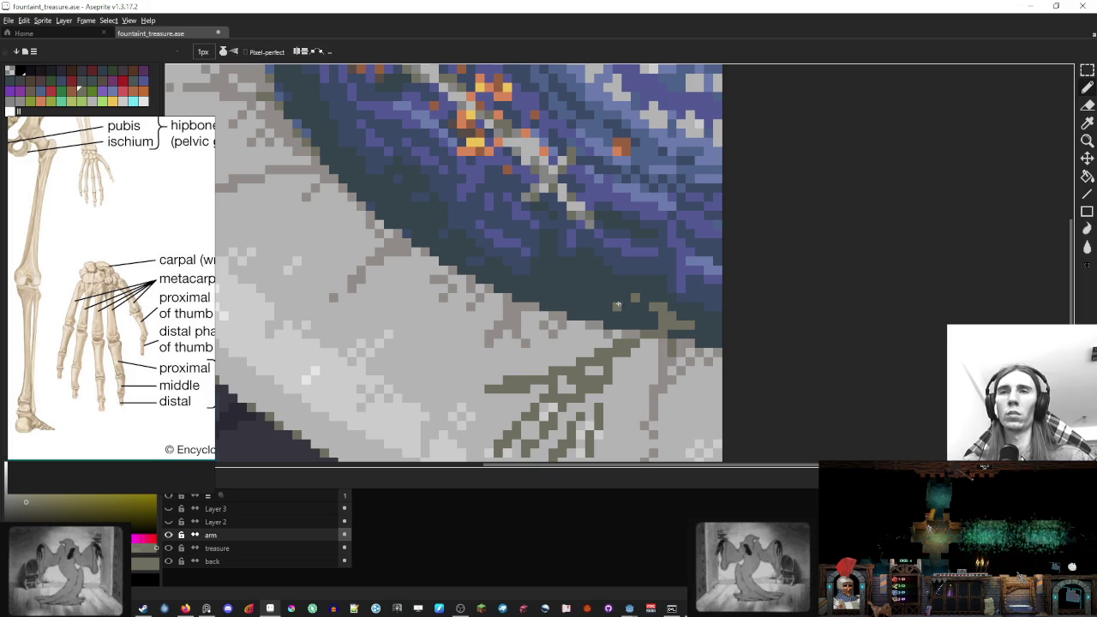
mouse_move(617, 294)
mouse_down()
mouse_move(693, 313)
mouse_move(682, 317)
mouse_up()
scroll(672, 304, down, 4)
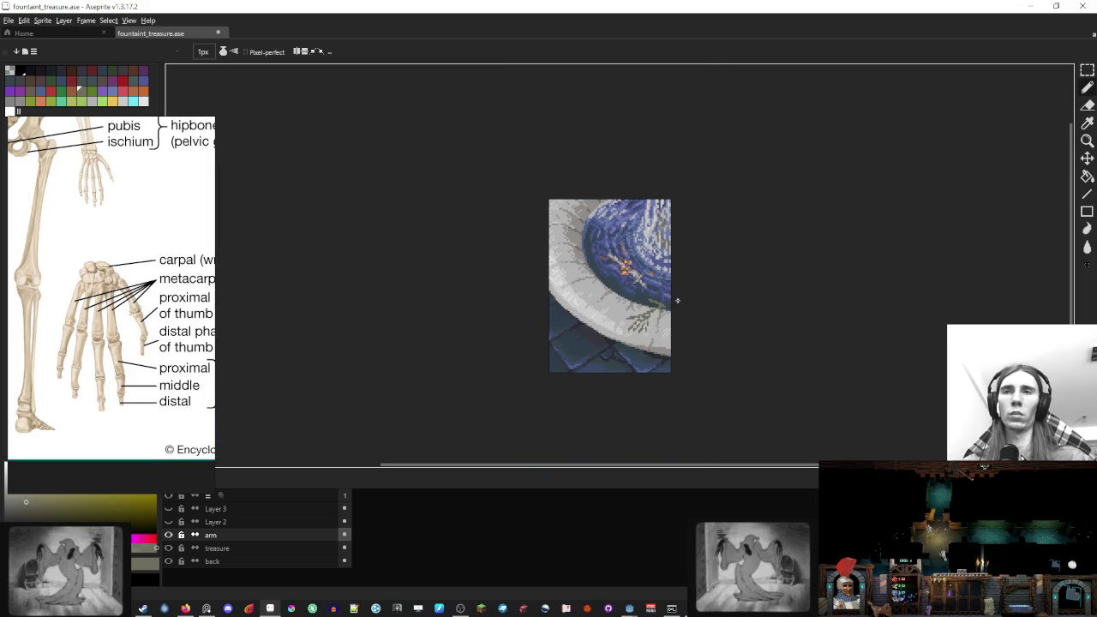
Add one olive pixel to the skeleton finger stroke
scroll(672, 304, up, 4)
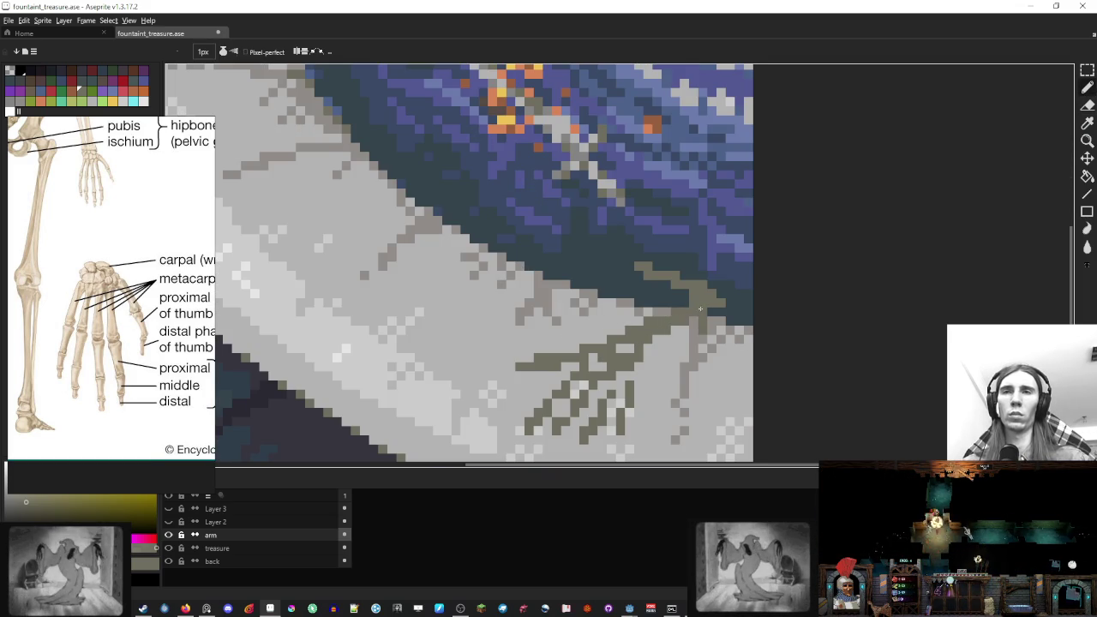
click(639, 320)
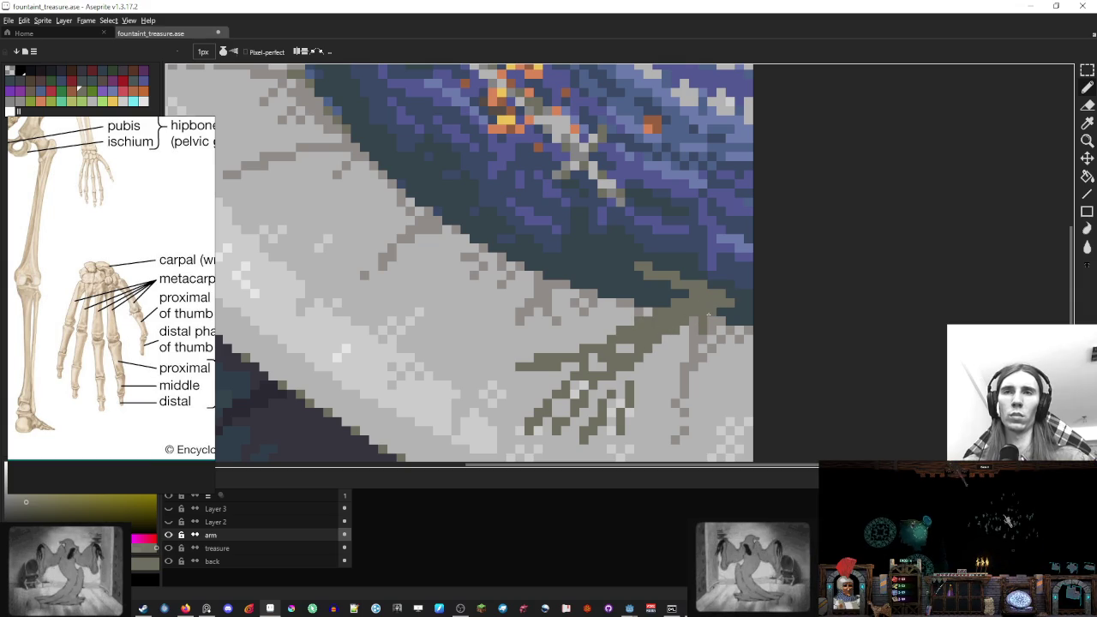
scroll(651, 351, down, 2)
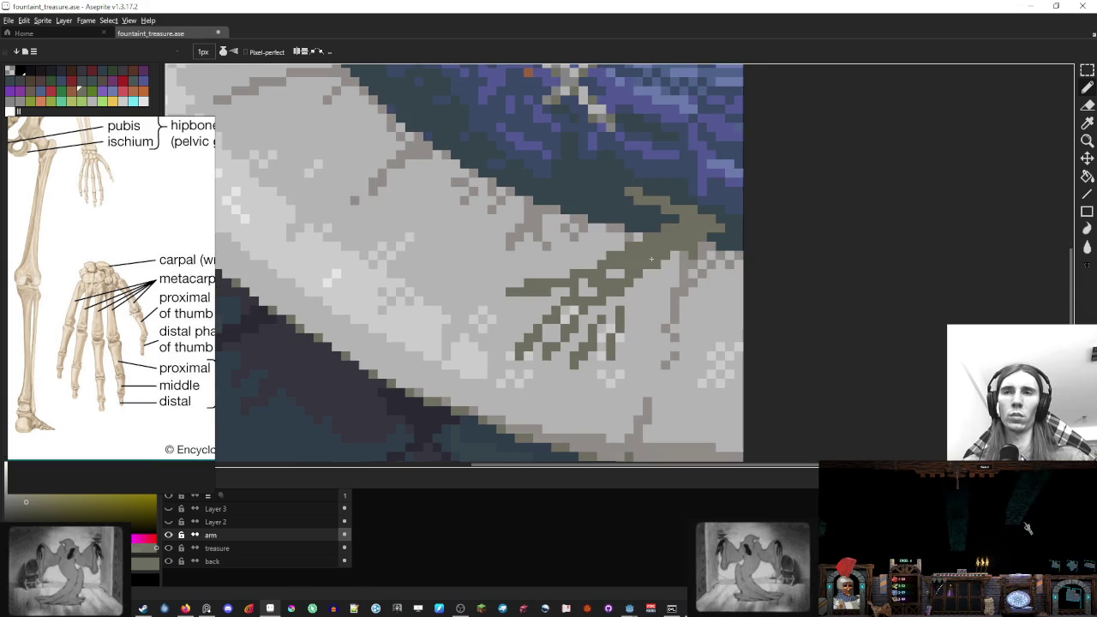
Lasso the whole hand, enlarge it, and nudge it slightly downward
key(q)
drag(607, 256, 635, 265)
mouse_move(447, 391)
mouse_down()
mouse_move(428, 420)
mouse_move(409, 414)
mouse_up()
drag(578, 339, 581, 347)
key(b)
Extend the arm toward the upper right and erase a stray olive pixel
click(620, 255)
click(637, 274)
click(670, 260)
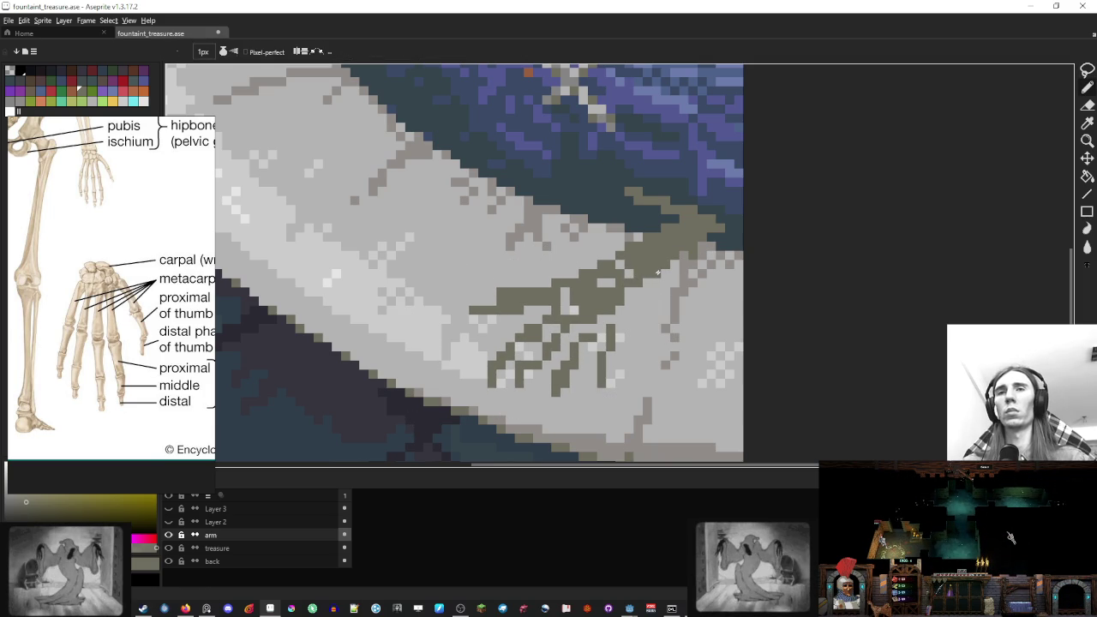
key(e)
click(674, 247)
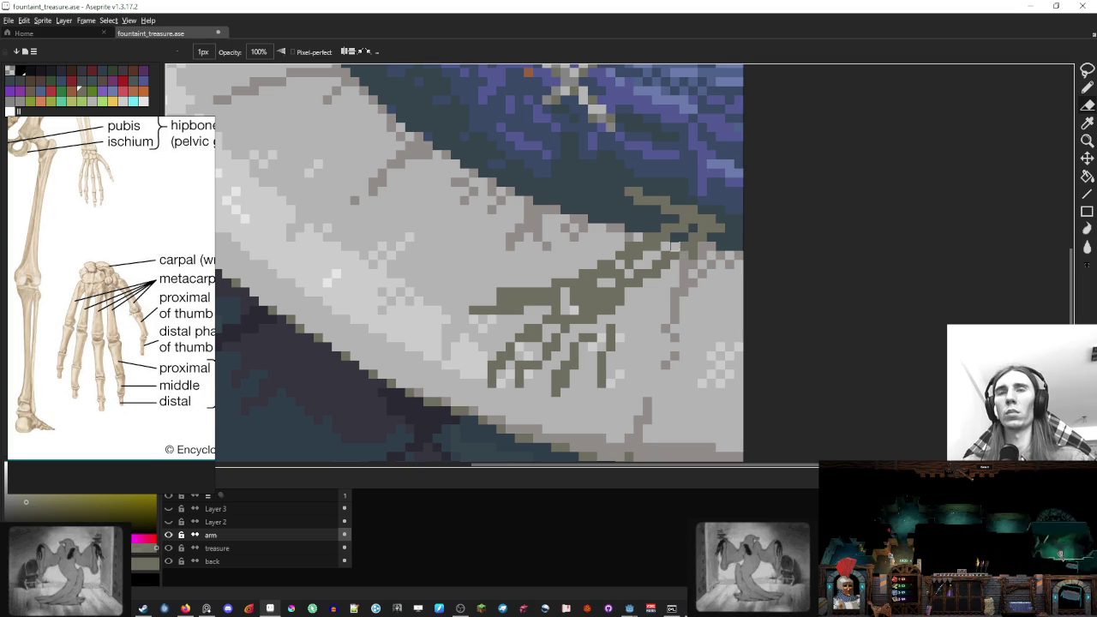
scroll(674, 247, down, 3)
scroll(672, 244, up, 3)
key(b)
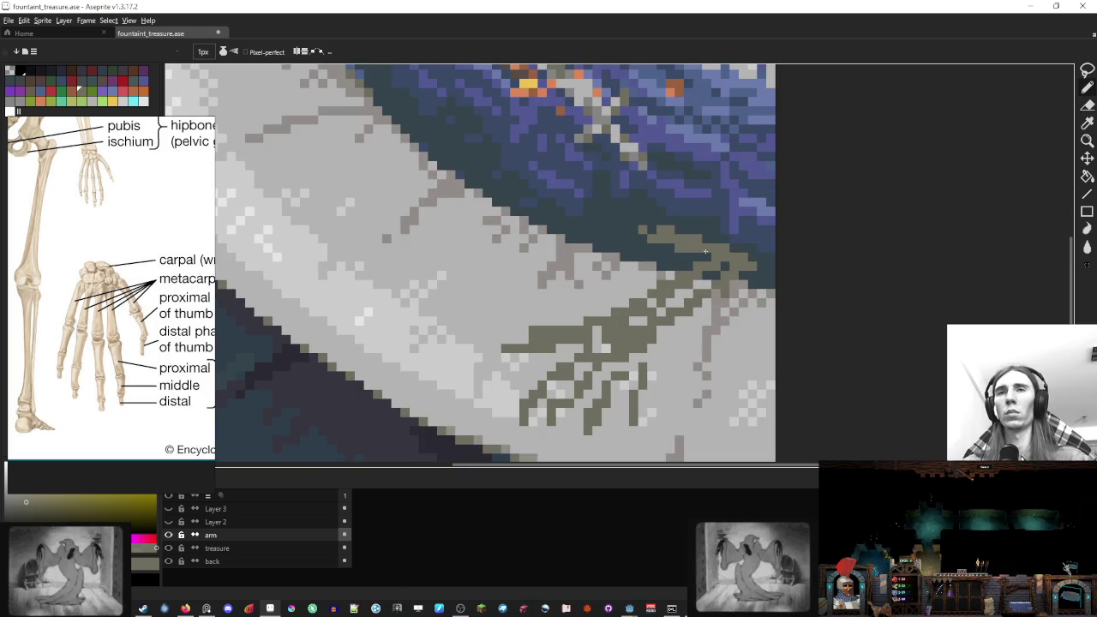
Paint purple water above and beside the fingertip and dark navy water around it
scroll(665, 233, down, 3)
scroll(387, 158, up, 3)
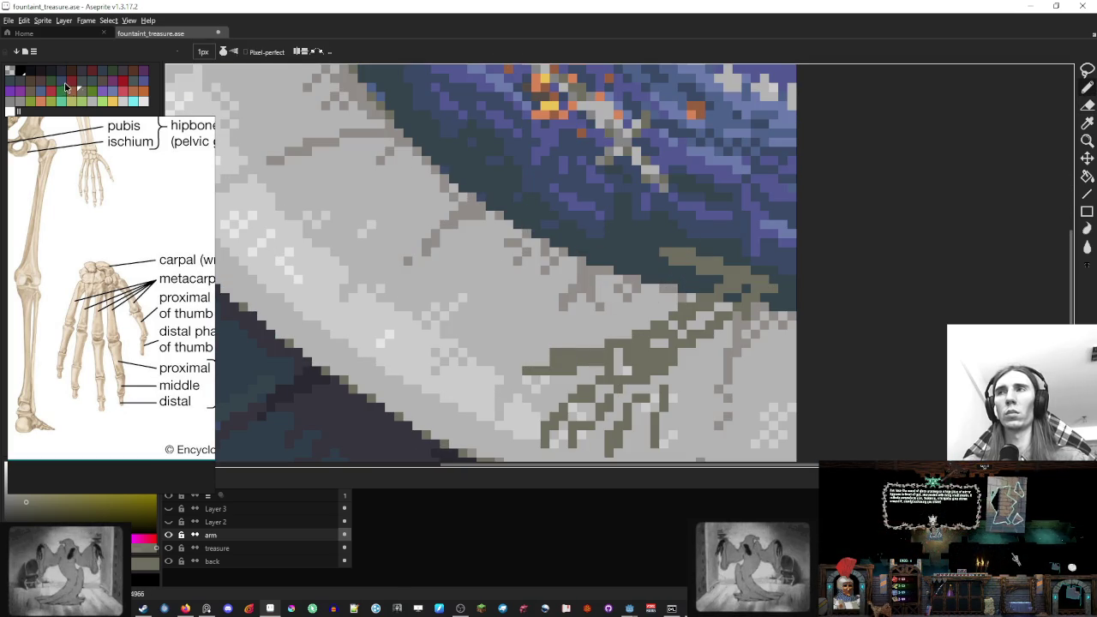
alt+click(634, 235)
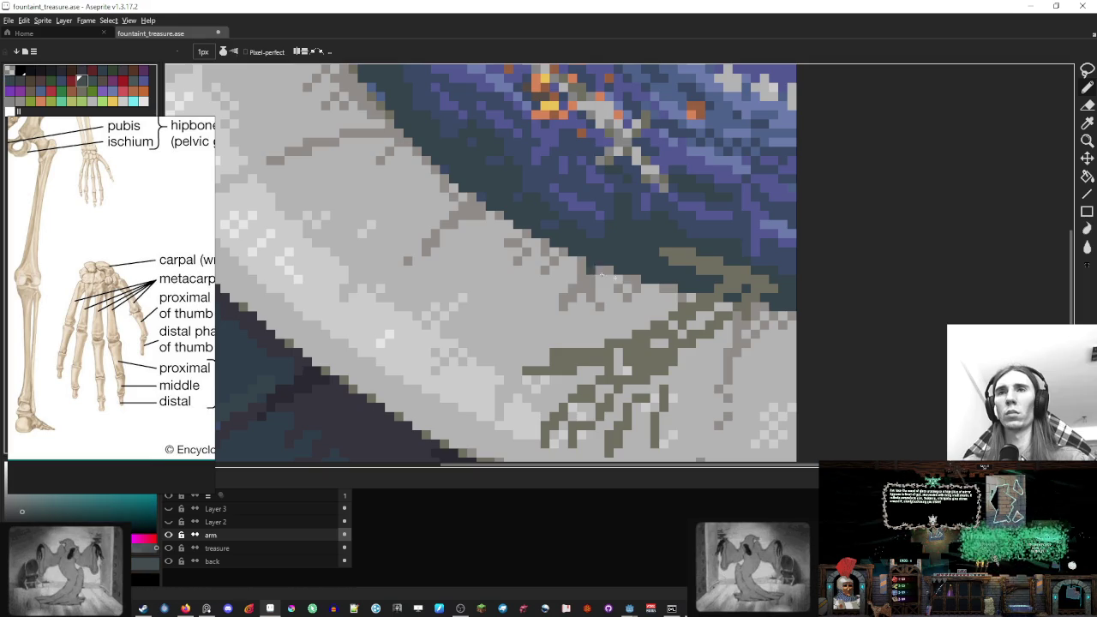
scroll(601, 275, up, 2)
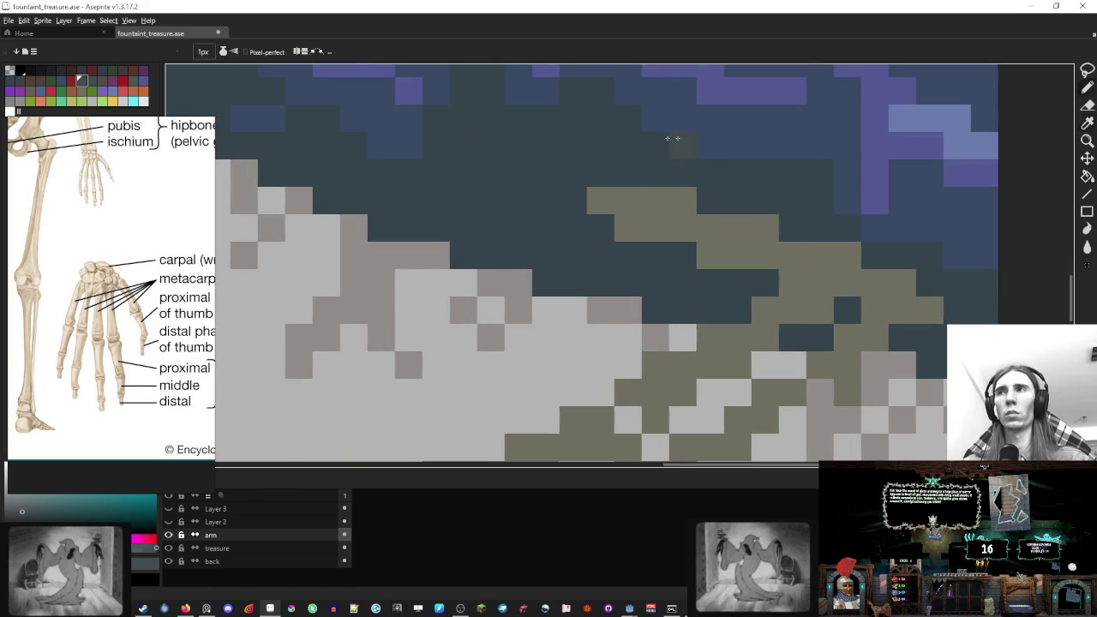
alt+click(729, 91)
mouse_move(599, 171)
mouse_down()
mouse_move(571, 171)
mouse_move(546, 197)
mouse_up()
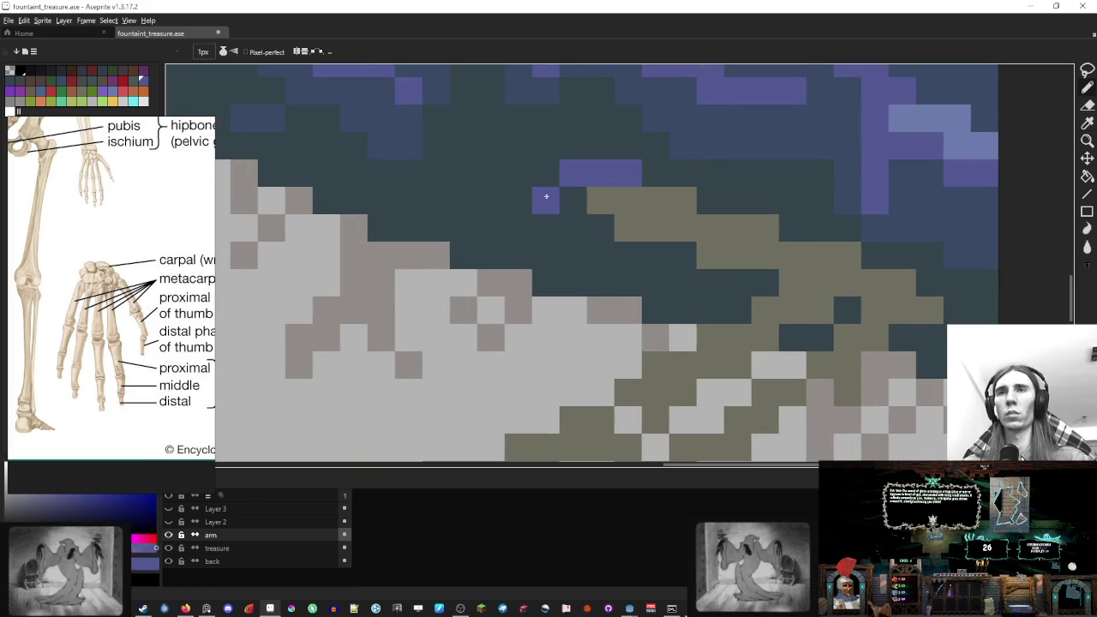
click(709, 201)
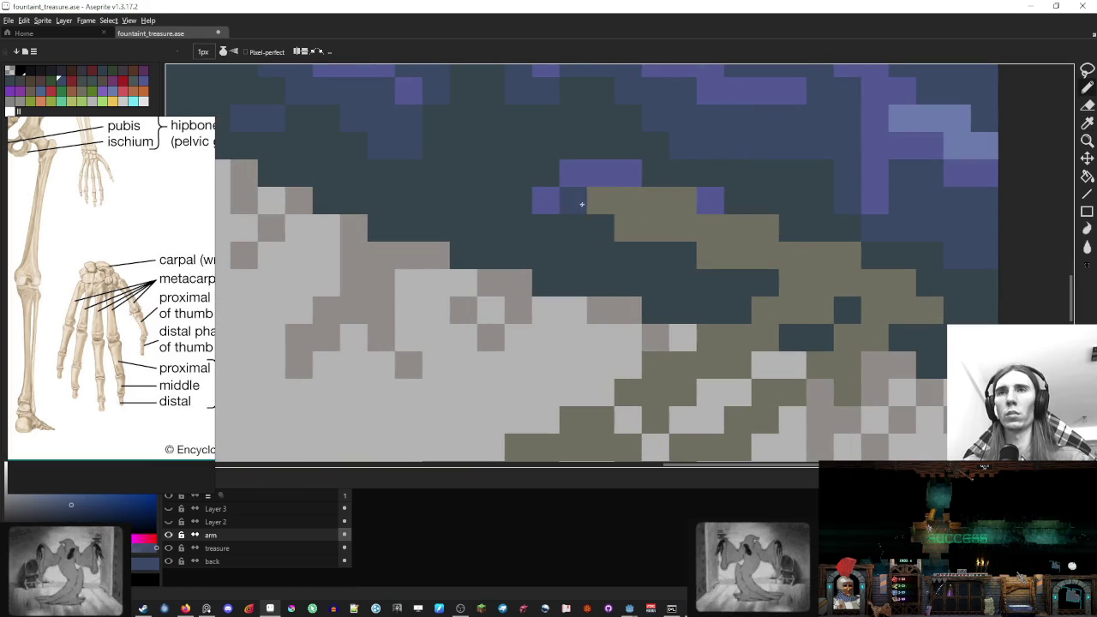
click(656, 255)
click(573, 228)
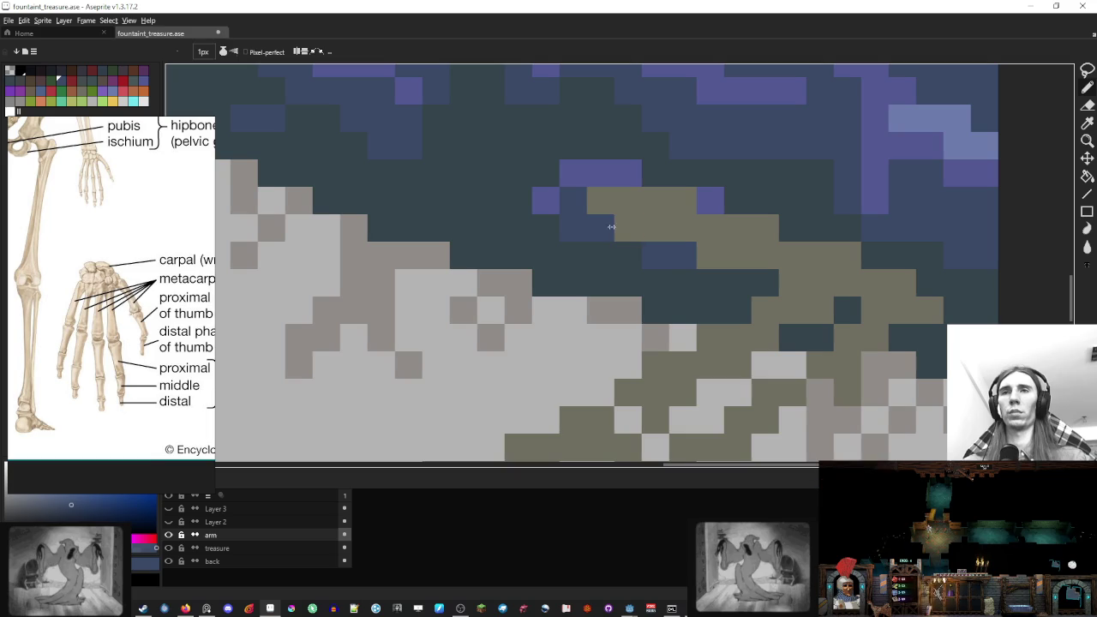
alt+click(612, 228)
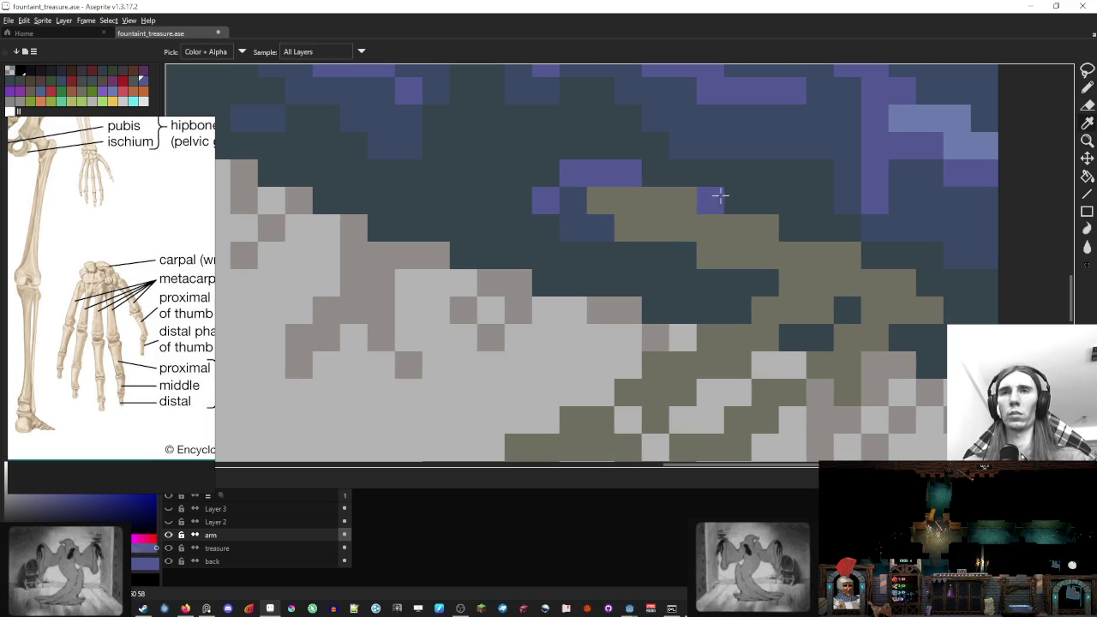
Turn a stray purple pixel back to navy and paint a brown row along the top finger
alt+click(715, 193)
click(710, 201)
drag(693, 244, 678, 264)
alt+click(678, 265)
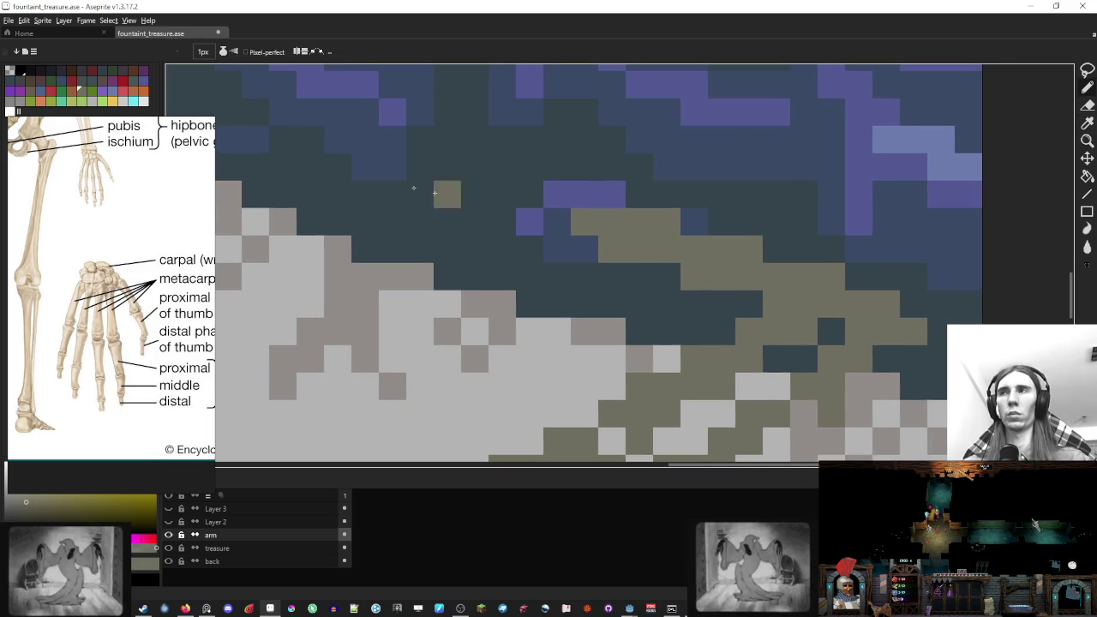
click(34, 94)
mouse_move(692, 249)
mouse_down()
mouse_move(716, 256)
mouse_move(626, 220)
mouse_move(643, 240)
mouse_move(576, 217)
mouse_move(695, 274)
mouse_move(828, 271)
mouse_move(637, 188)
mouse_up()
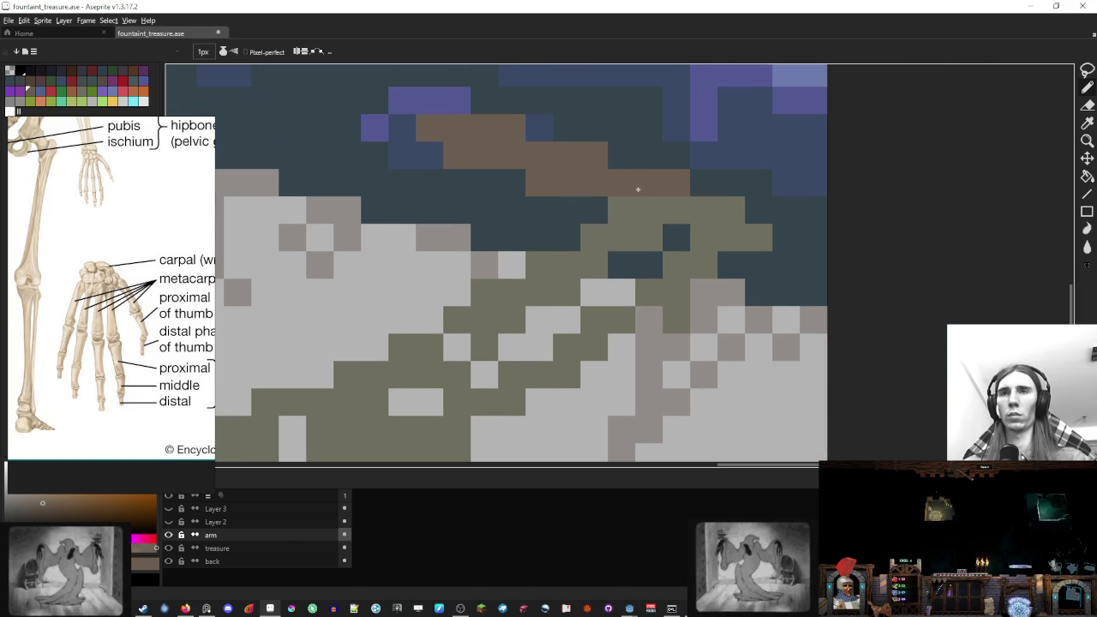
Paint brown shading cells and a dark brown diagonal along the finger bones, filling the gap
click(697, 262)
click(671, 291)
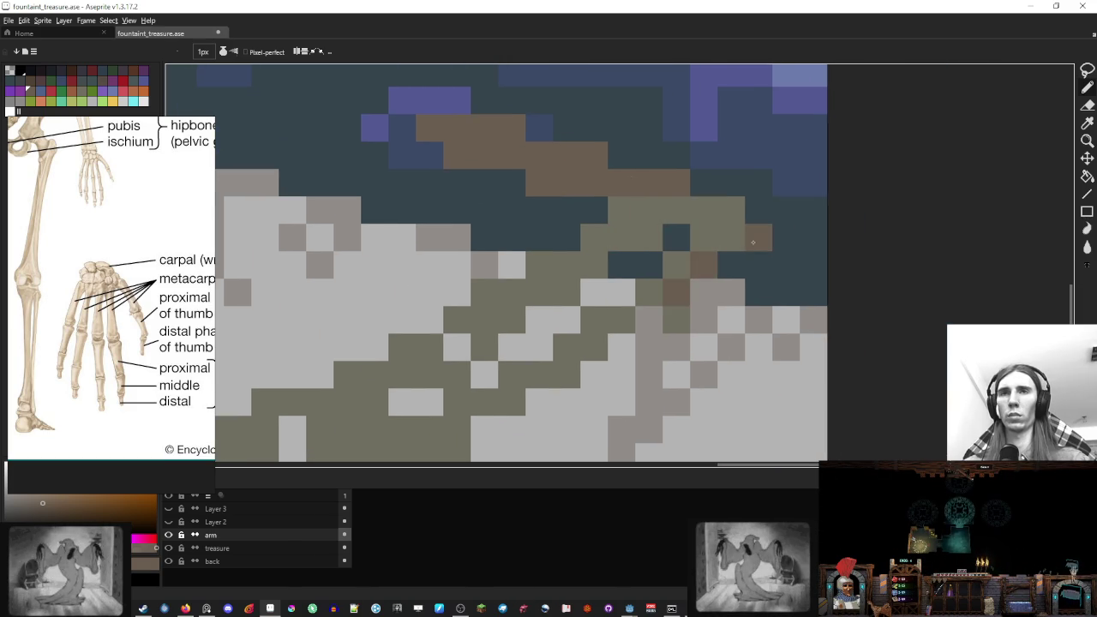
click(730, 265)
click(638, 317)
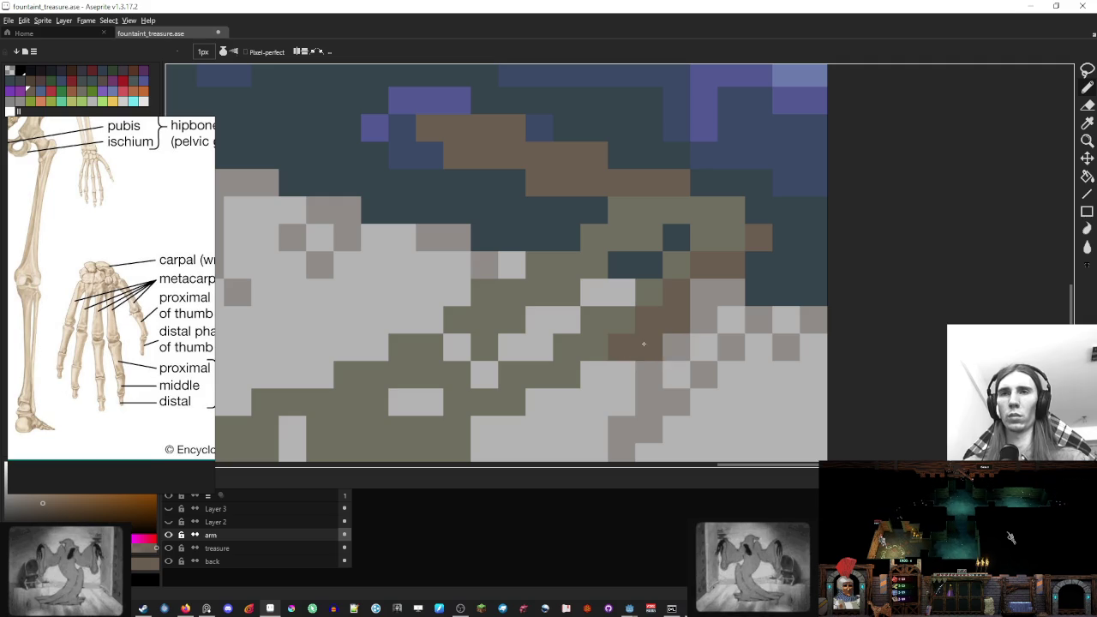
scroll(651, 257, down, 1)
drag(653, 223, 583, 265)
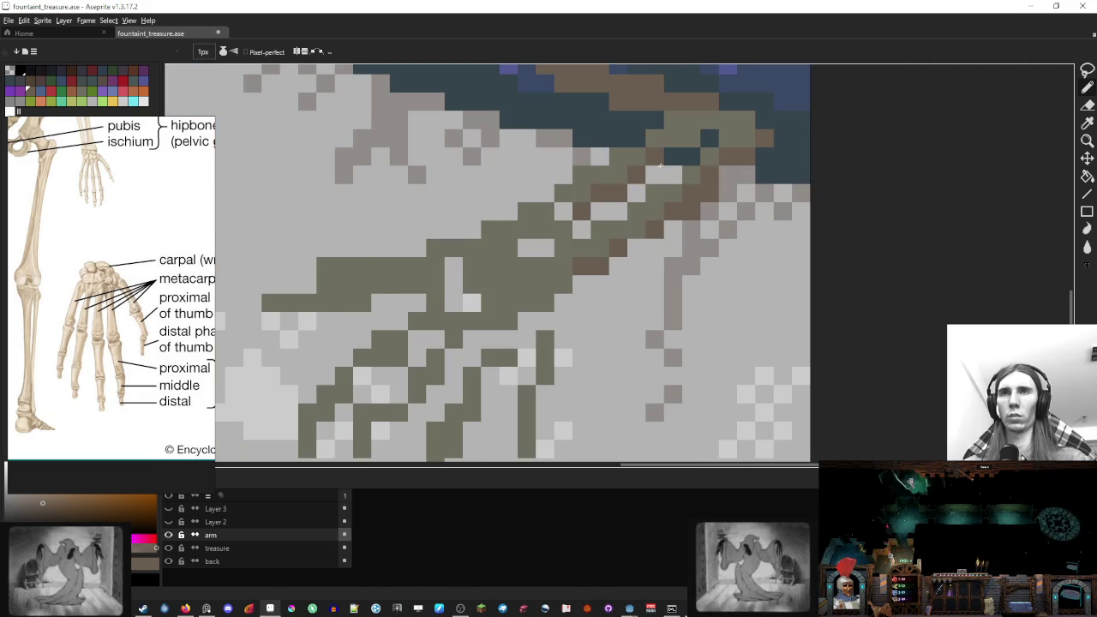
drag(708, 133, 723, 193)
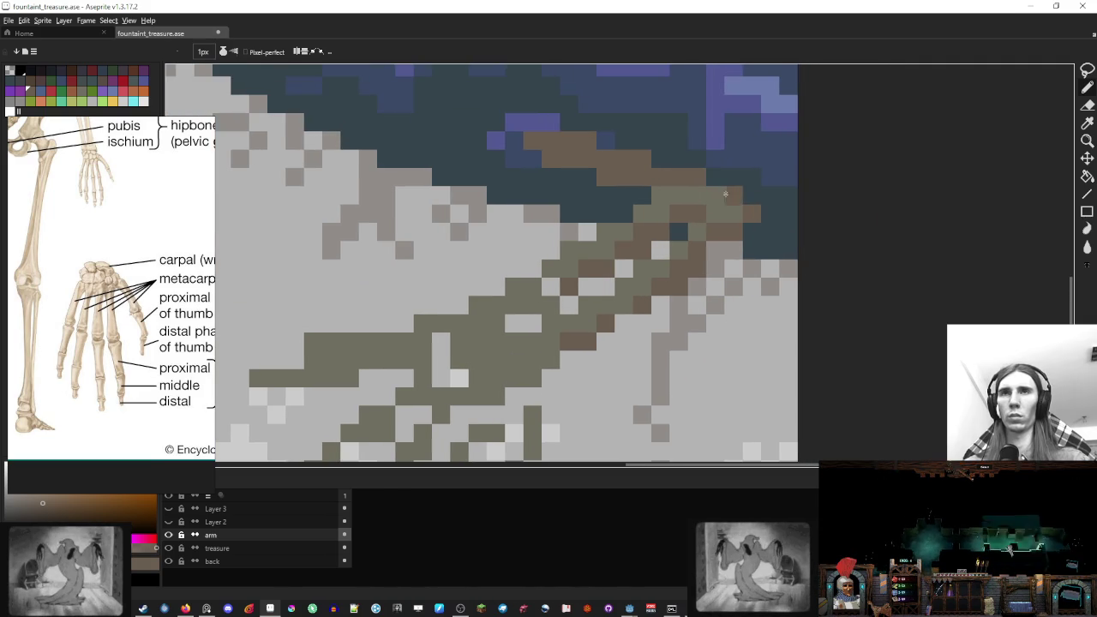
click(716, 178)
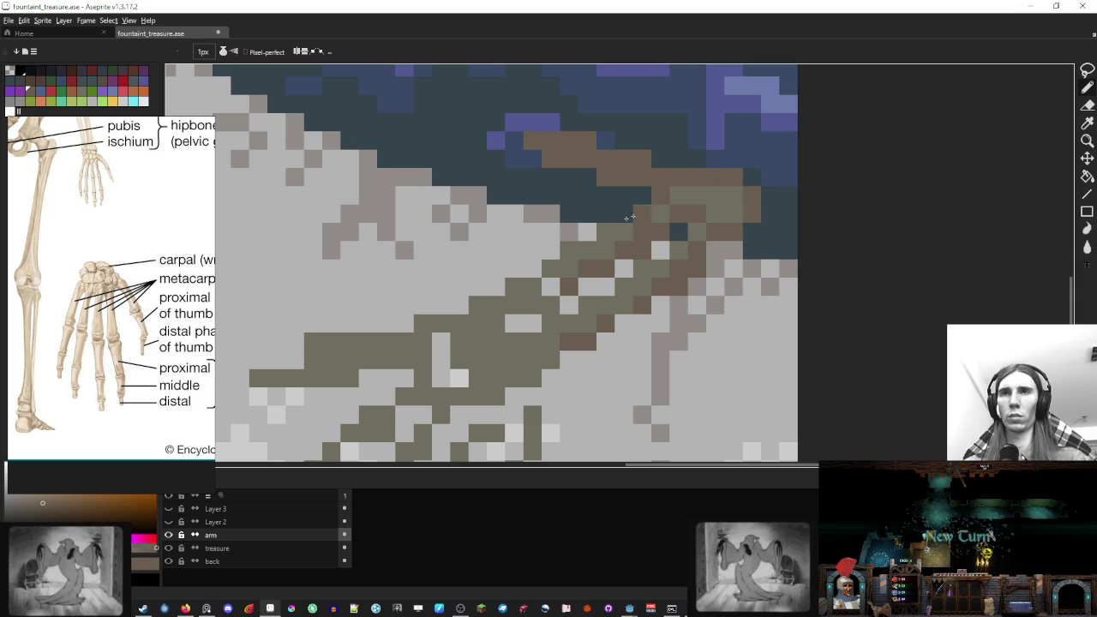
Eyedrop olive and brown from the canvas and add brown pixels on the hand's bones
scroll(629, 218, down, 3)
scroll(621, 318, up, 3)
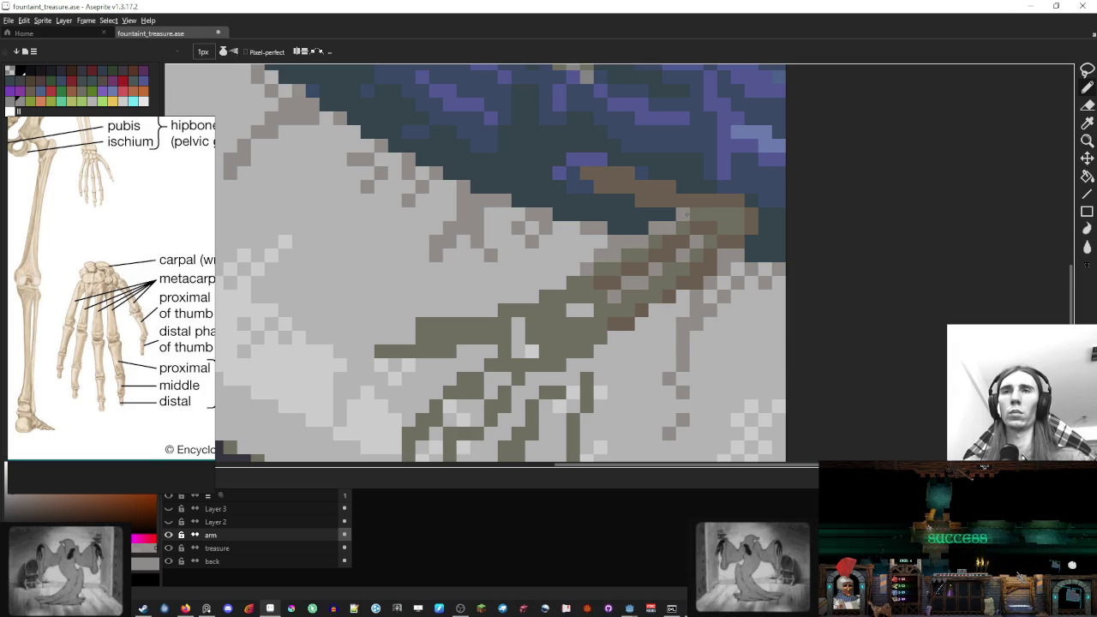
scroll(700, 212, down, 4)
scroll(716, 284, up, 4)
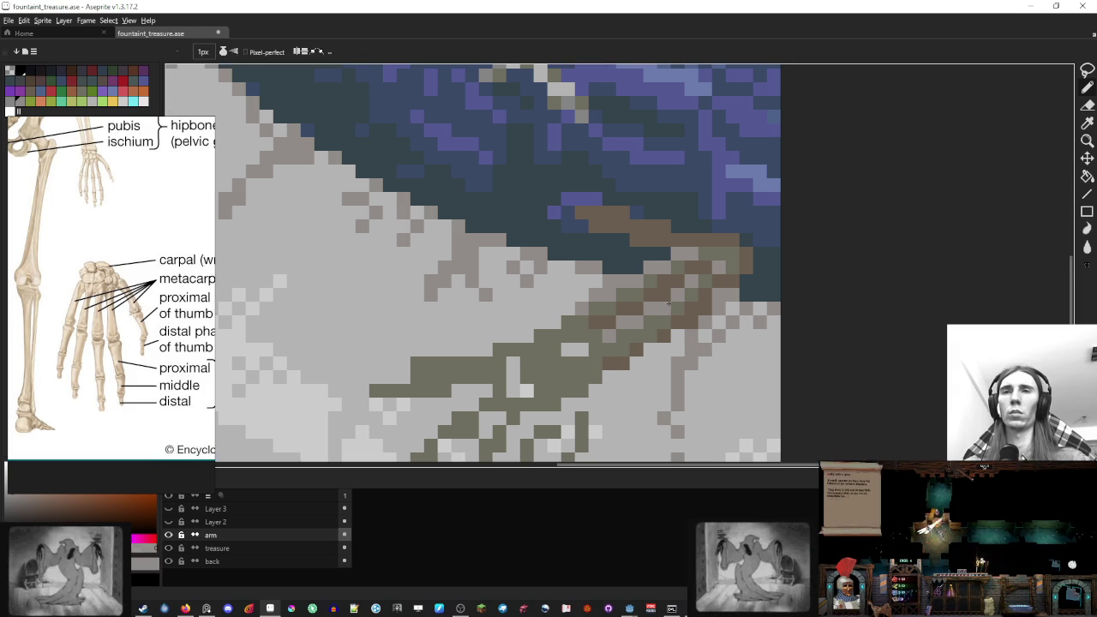
scroll(651, 279, down, 3)
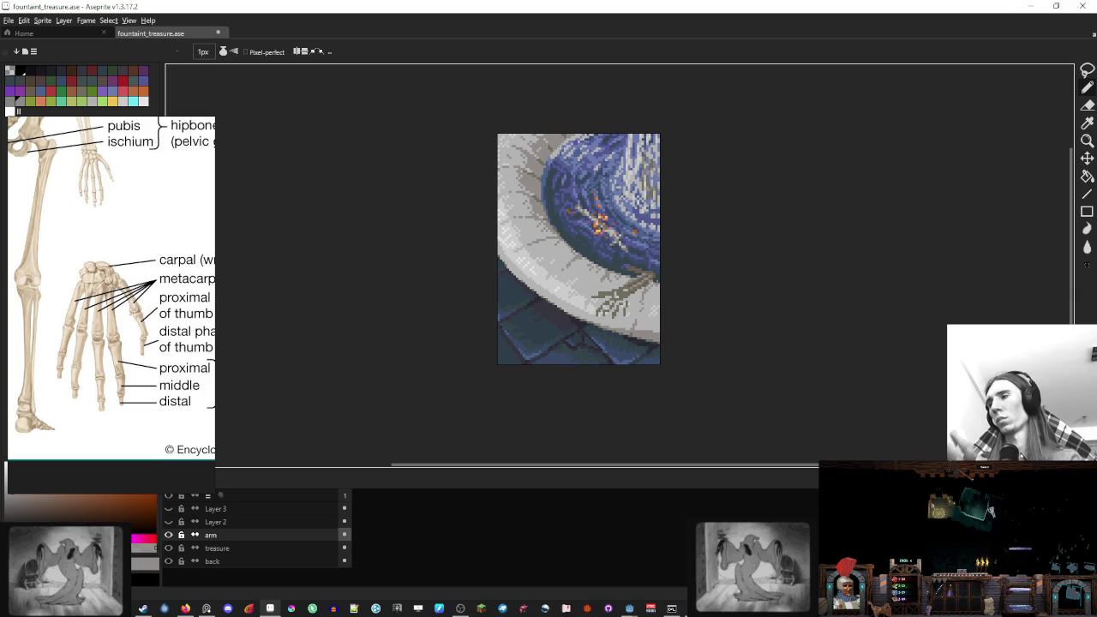
scroll(618, 254, up, 5)
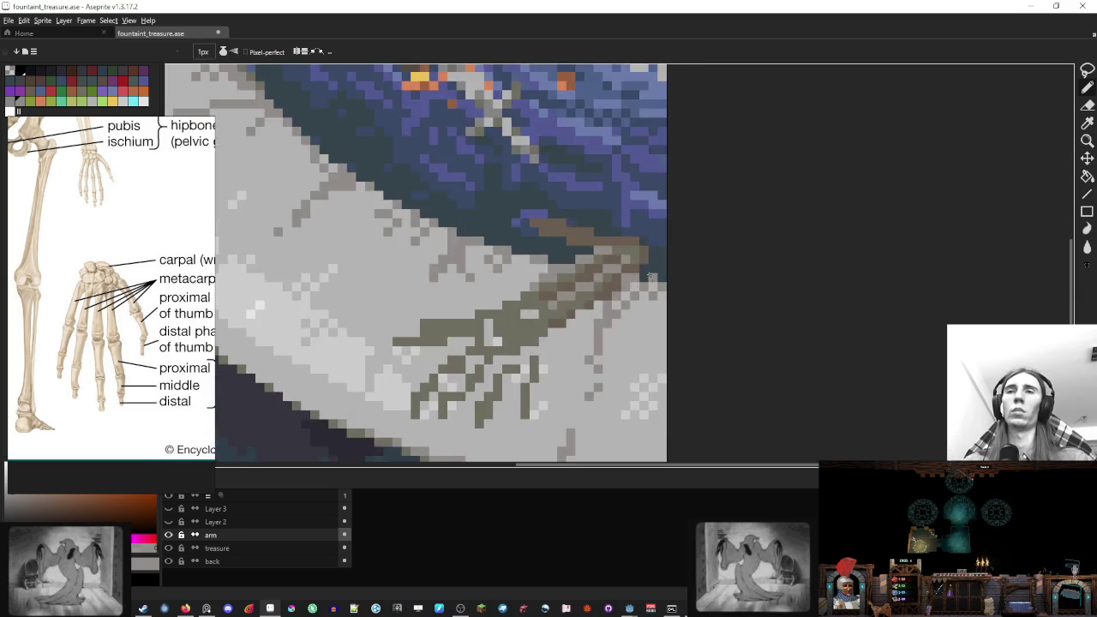
key(alt)
alt+click(598, 247)
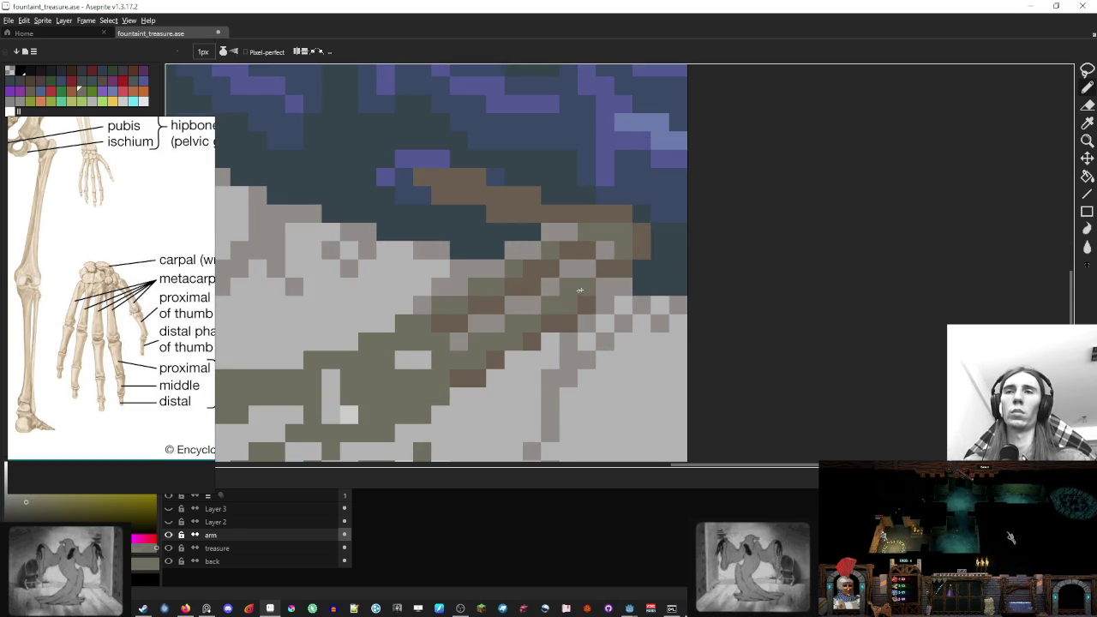
alt+click(623, 211)
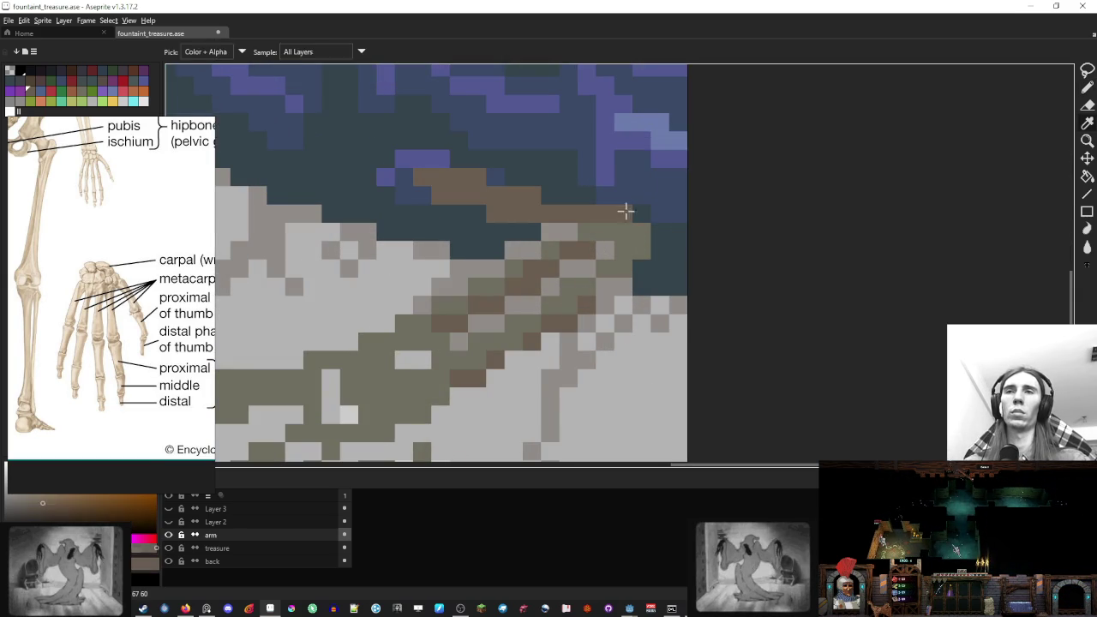
click(661, 250)
click(641, 268)
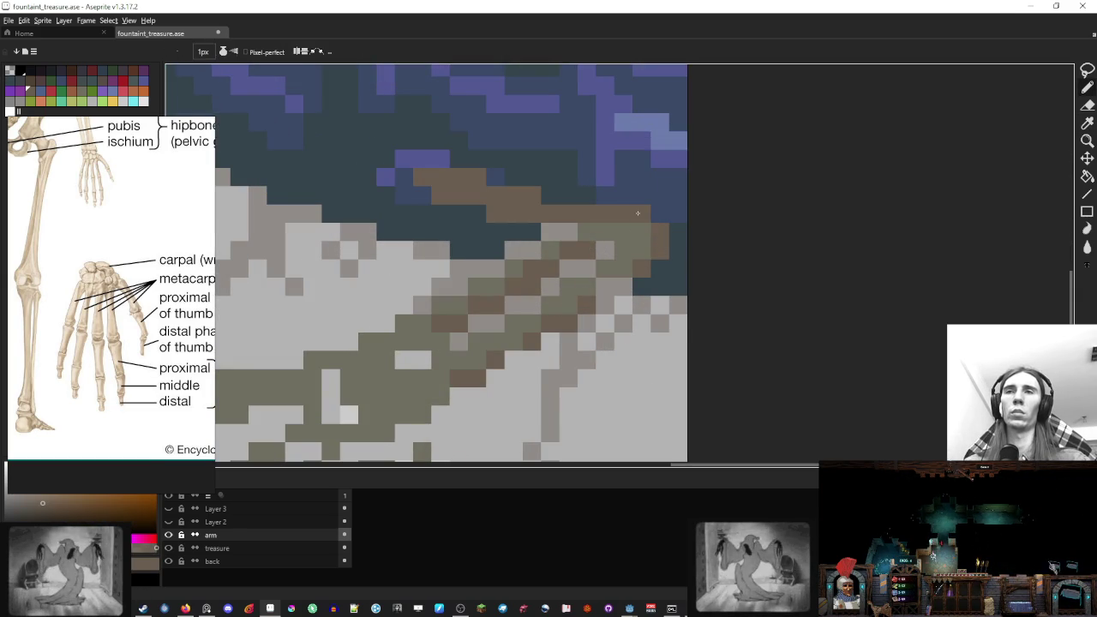
Add olive pixels to the hand near the finger joint
key(alt)
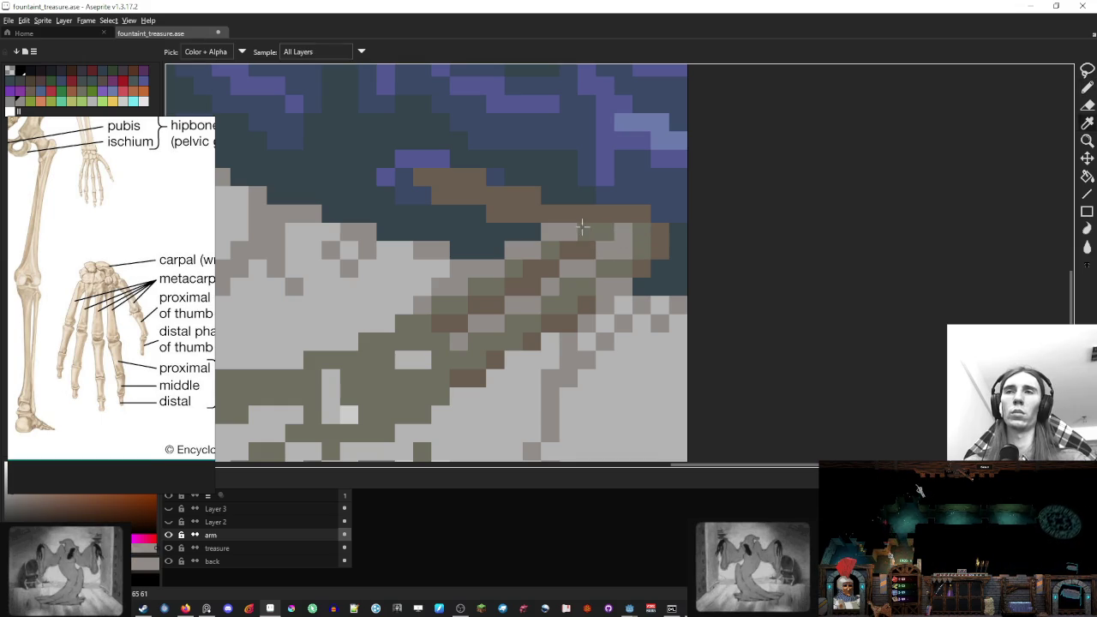
alt+click(587, 228)
click(553, 235)
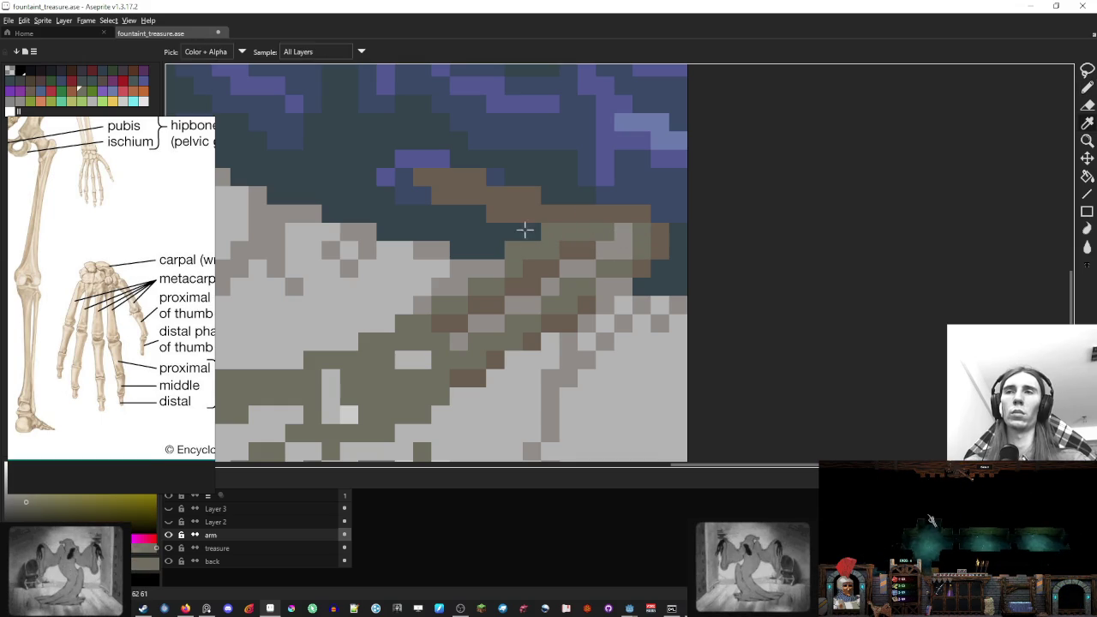
alt+click(523, 228)
click(513, 250)
scroll(602, 238, down, 4)
scroll(601, 238, down, 2)
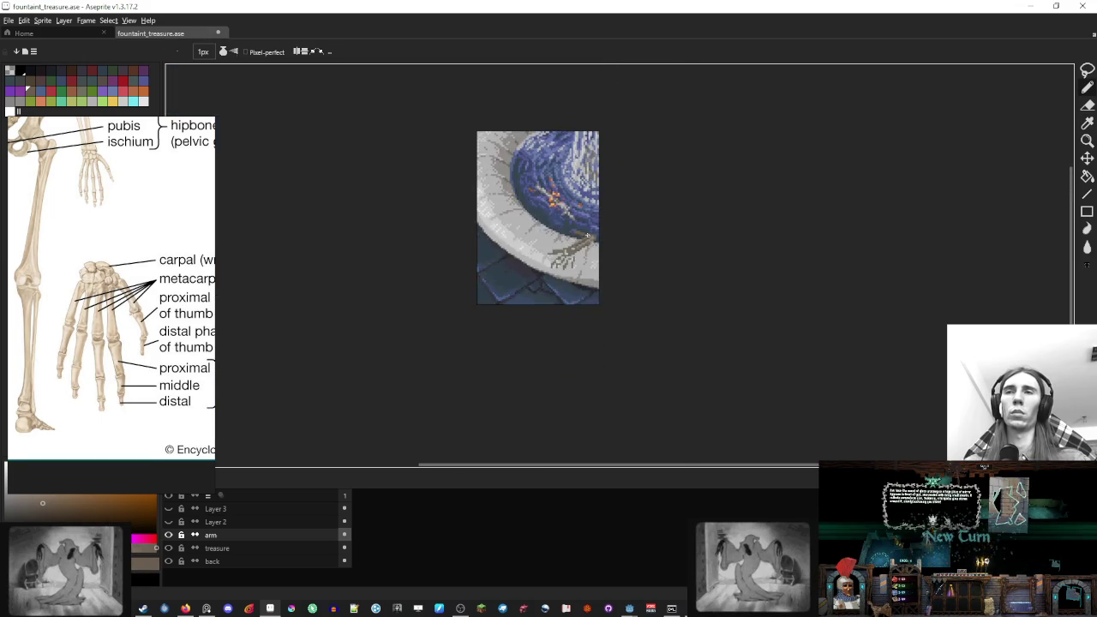
Turn one olive finger pixel light grey and extend the finger with olive pixels
scroll(602, 238, up, 6)
alt+click(514, 275)
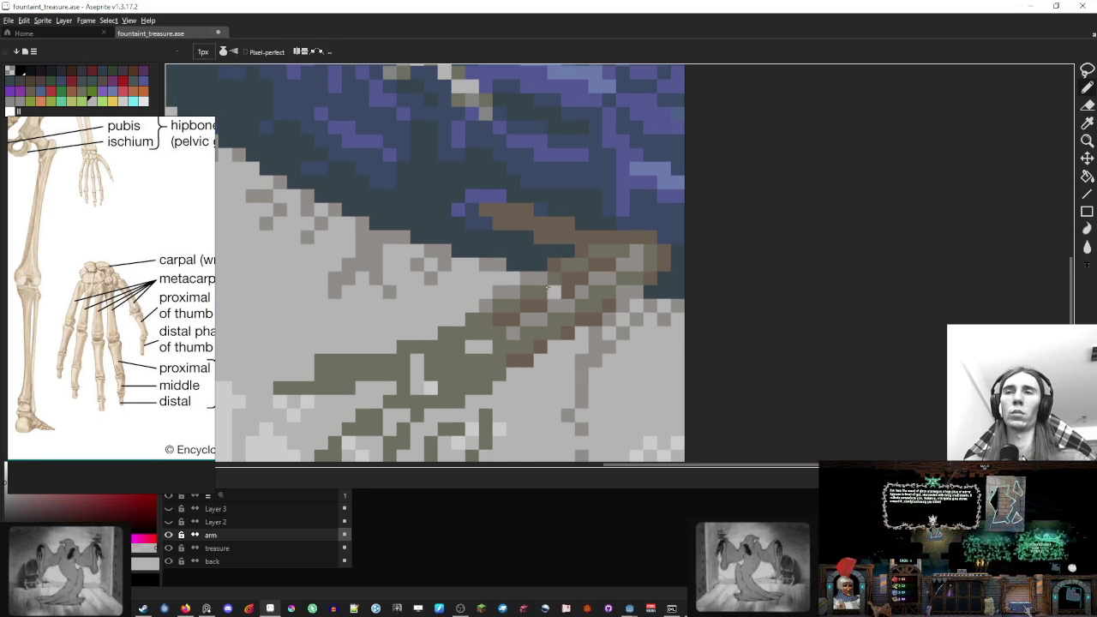
scroll(651, 266, down, 5)
scroll(619, 267, up, 5)
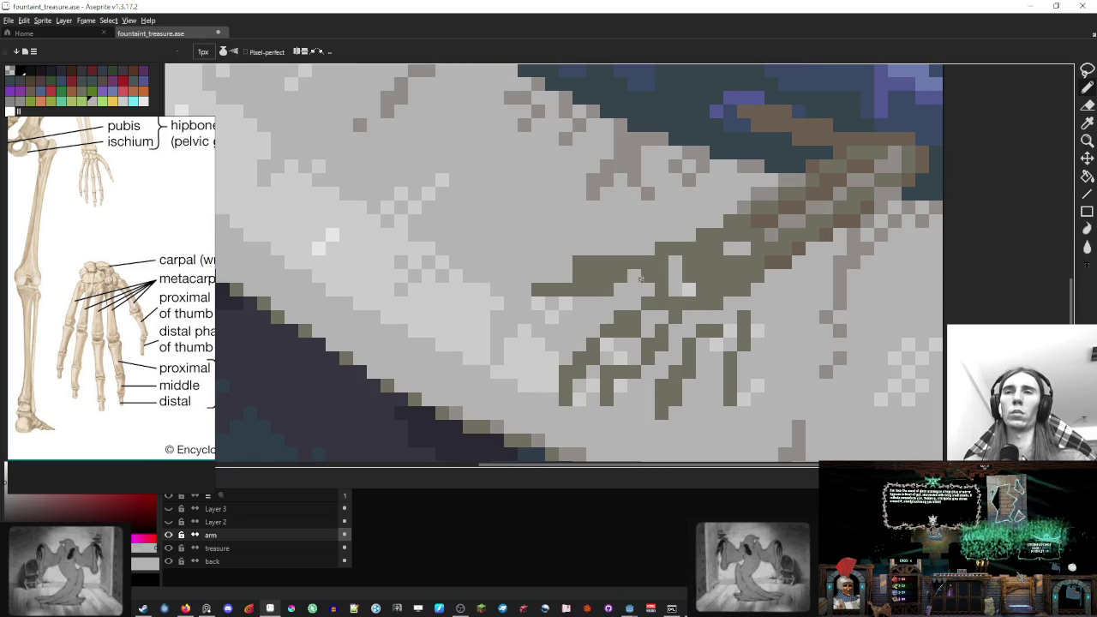
alt+click(618, 266)
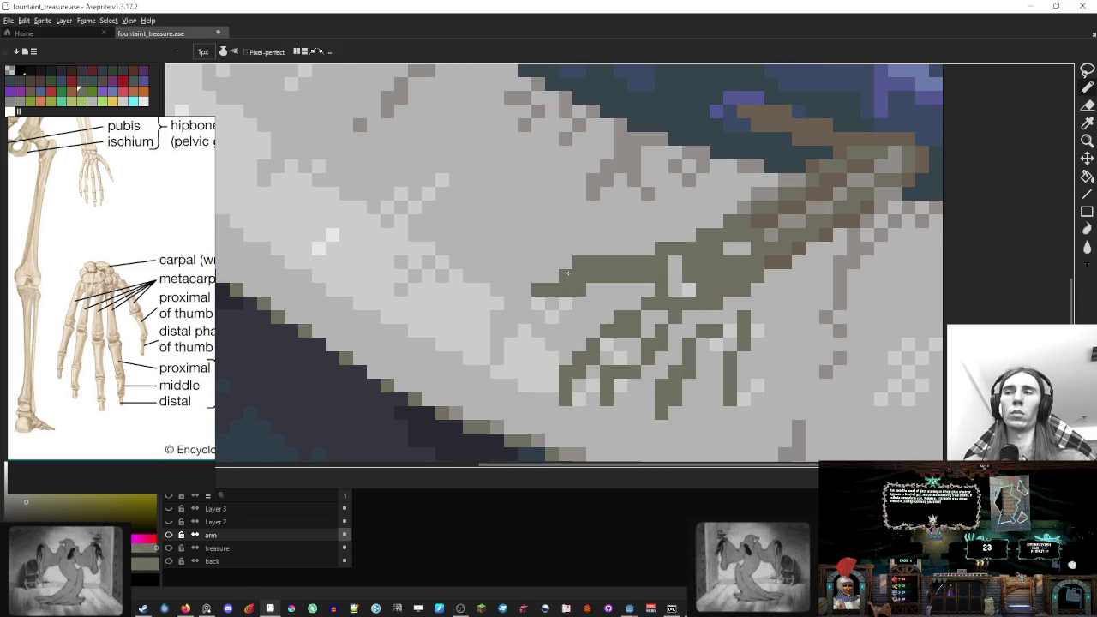
alt+click(599, 290)
click(574, 287)
alt+click(567, 288)
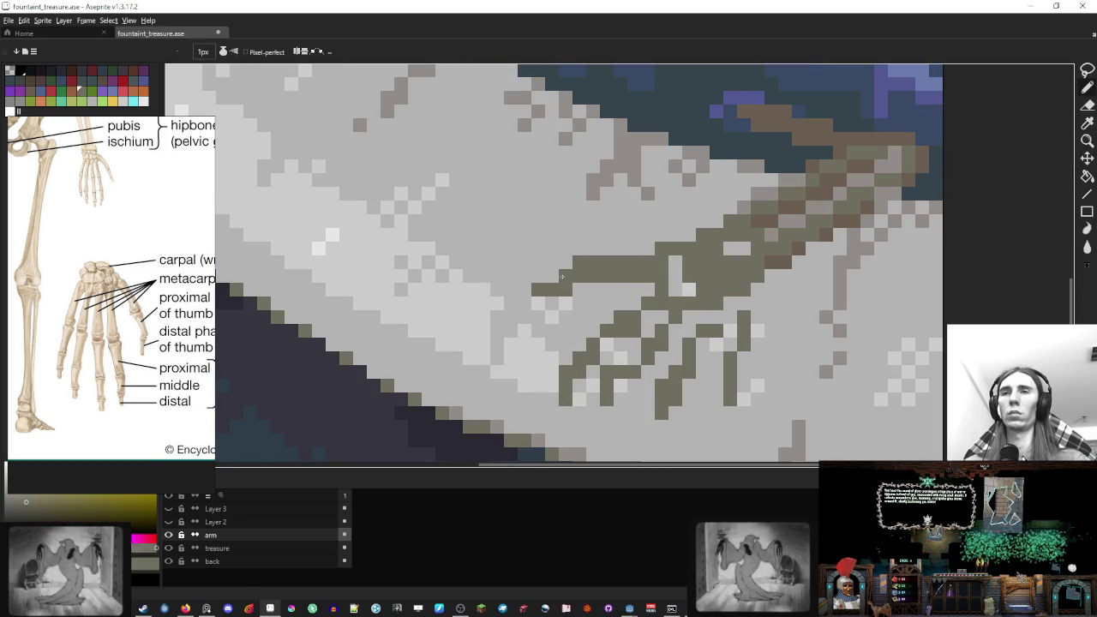
drag(565, 276, 552, 276)
Convert stray olive finger pixels to grey rim stone, undoing one mistaken change
alt+click(591, 249)
click(581, 264)
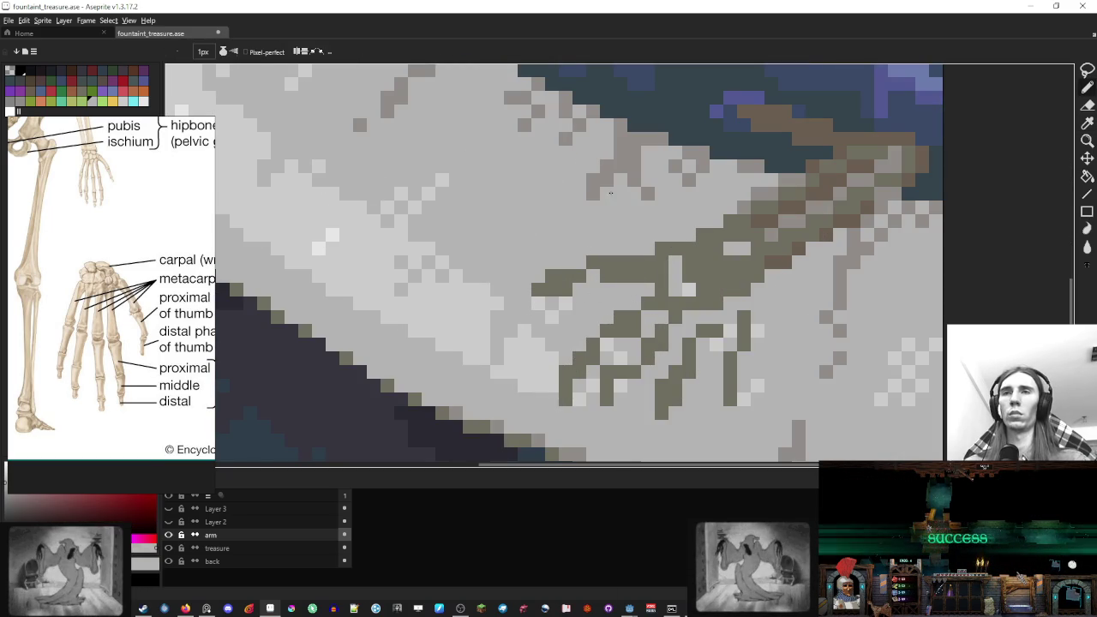
key(ctrl+z)
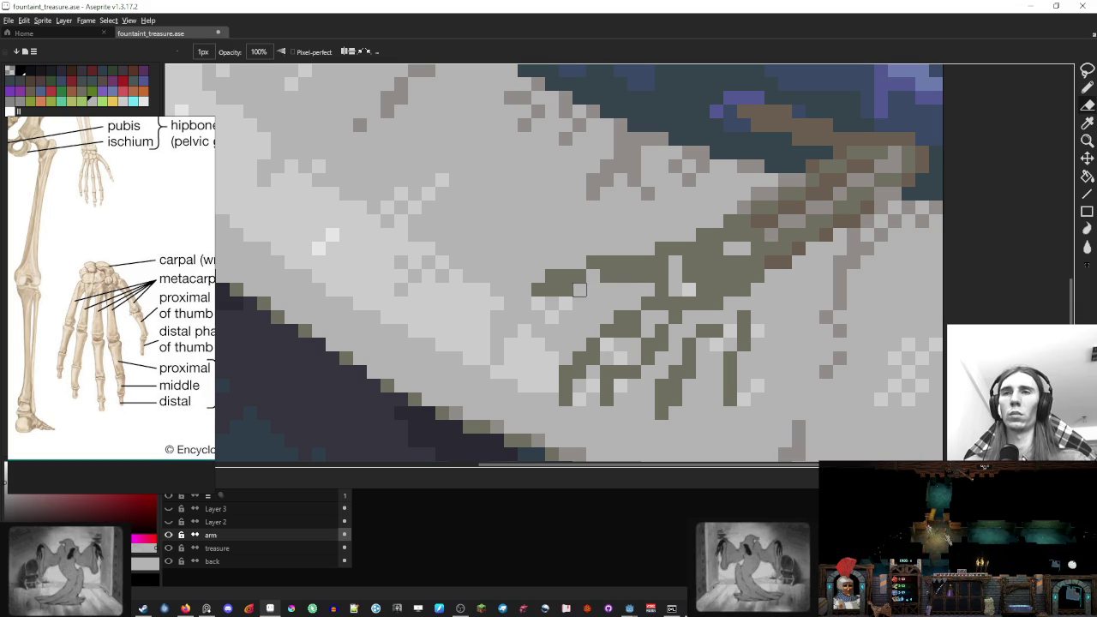
key(alt)
alt+click(632, 154)
click(552, 276)
click(604, 274)
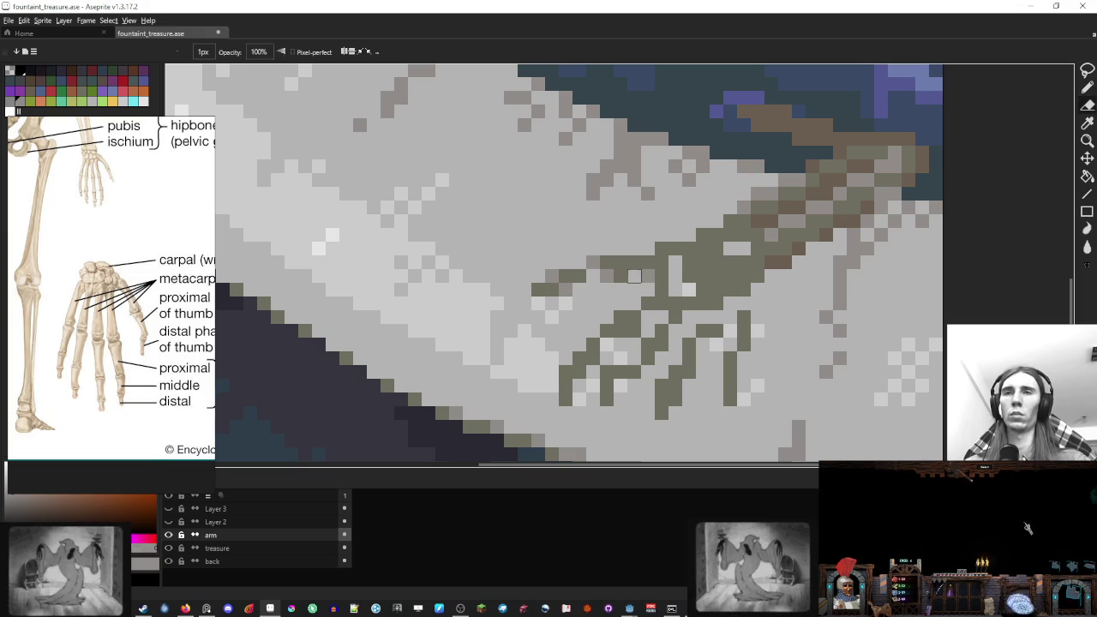
scroll(682, 257, down, 5)
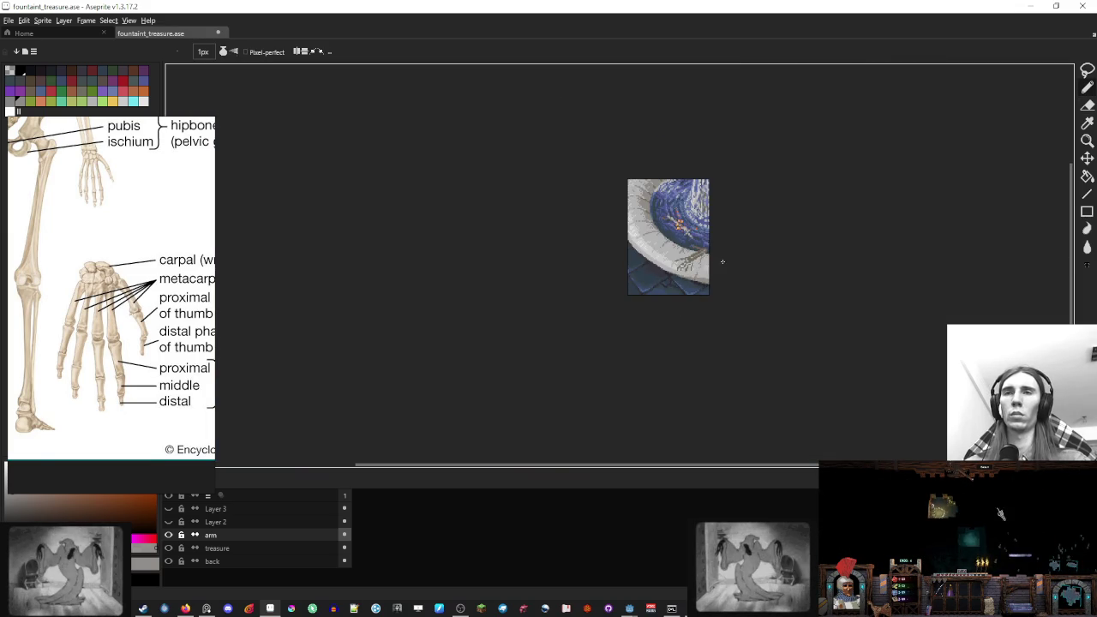
Repaint several pixels on the skeleton hand in olive
scroll(719, 260, up, 4)
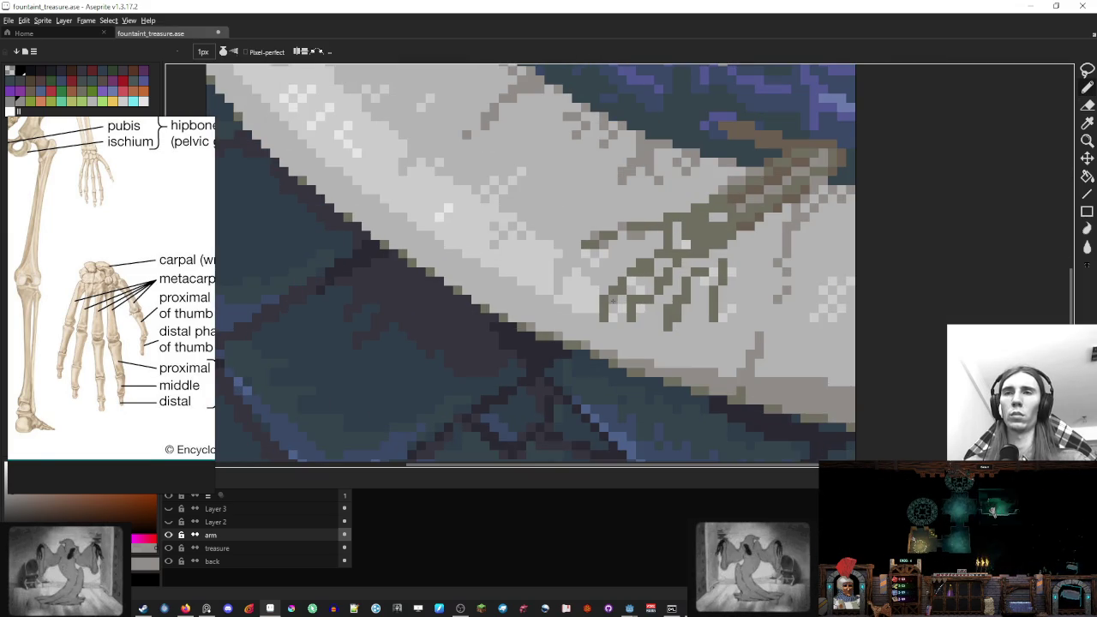
alt+click(661, 246)
click(673, 226)
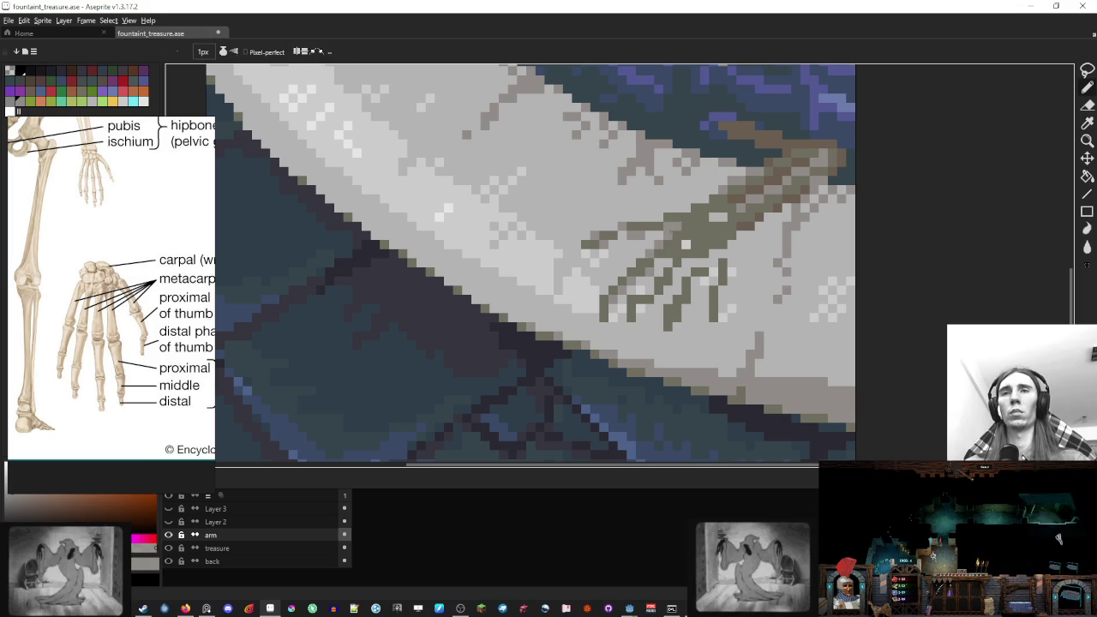
alt+click(664, 225)
click(658, 218)
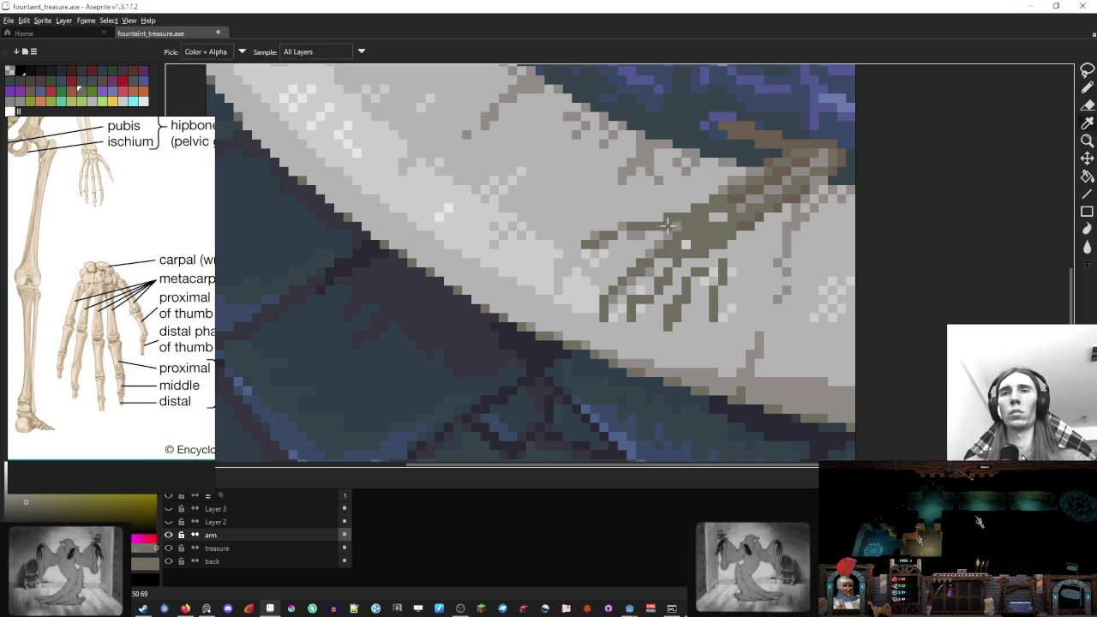
alt+click(667, 224)
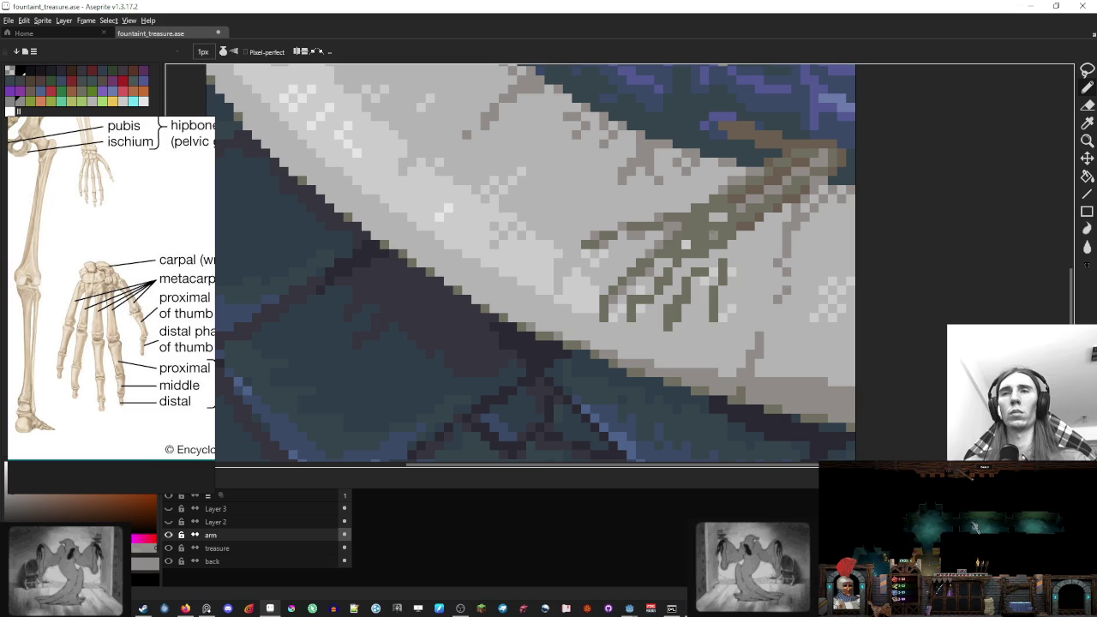
drag(676, 226, 632, 246)
Darken four olive hand pixels with a warmer brown sampled from the canvas
alt+click(631, 246)
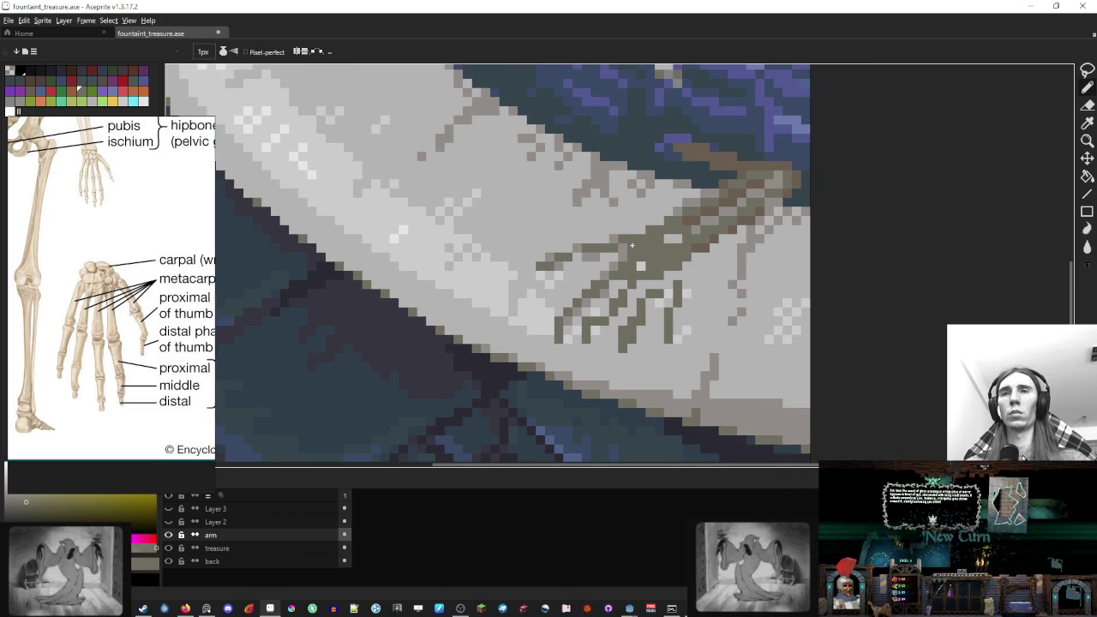
alt+click(632, 239)
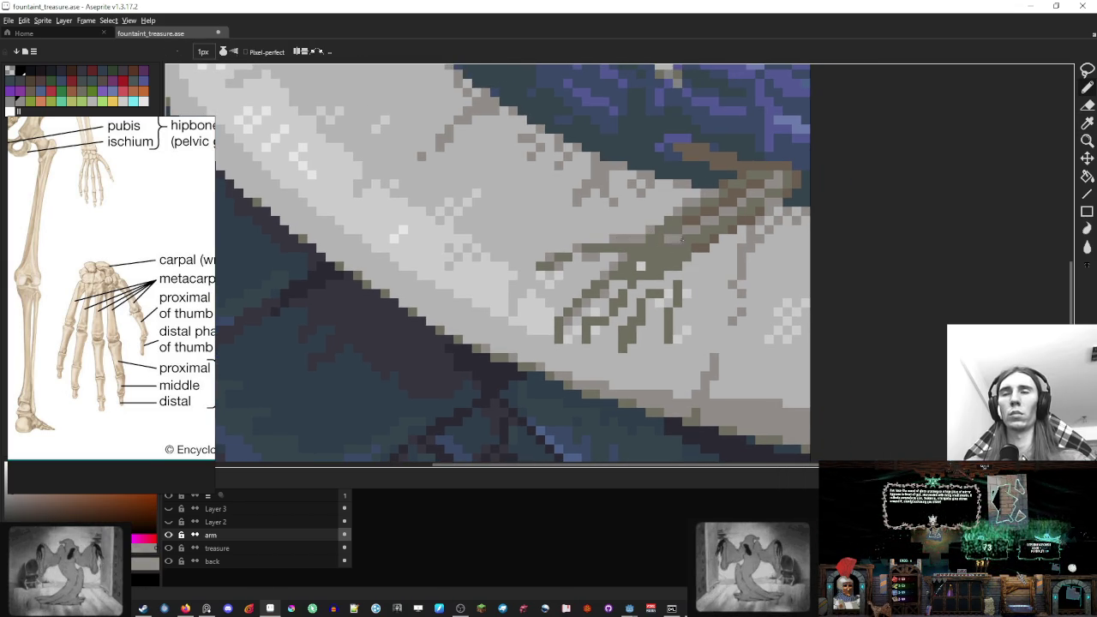
alt+click(677, 237)
click(643, 239)
click(649, 230)
alt+click(664, 237)
alt+click(678, 228)
Lasso the hand and nudge it one pixel up-right, committing the move
key(q)
mouse_move(612, 230)
mouse_down()
mouse_move(502, 318)
mouse_move(591, 210)
mouse_up()
drag(639, 272, 649, 263)
key(ctrl+d)
key(b)
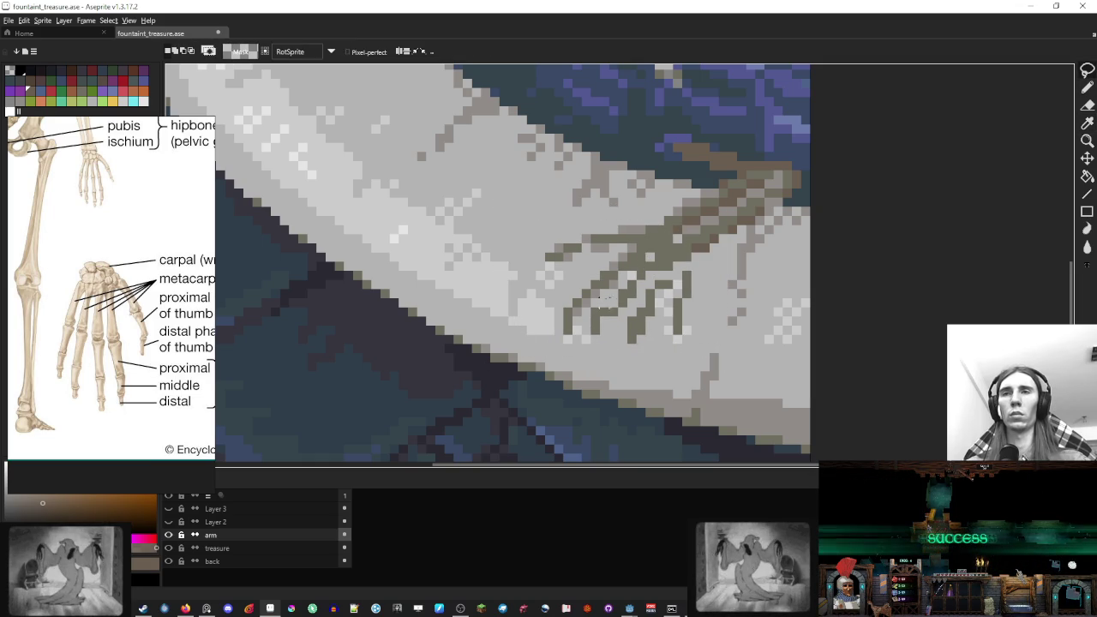
Redraw the leftmost finger one pixel to the right and tidy the fingers with eraser and pencil
drag(557, 296, 594, 333)
click(582, 312)
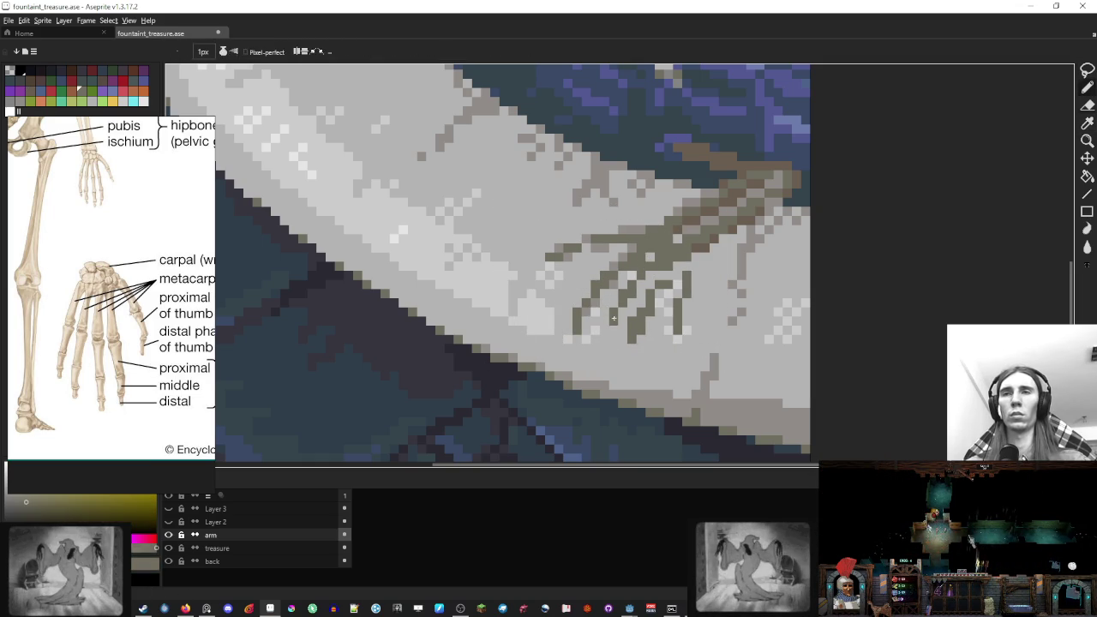
click(613, 320)
key(e)
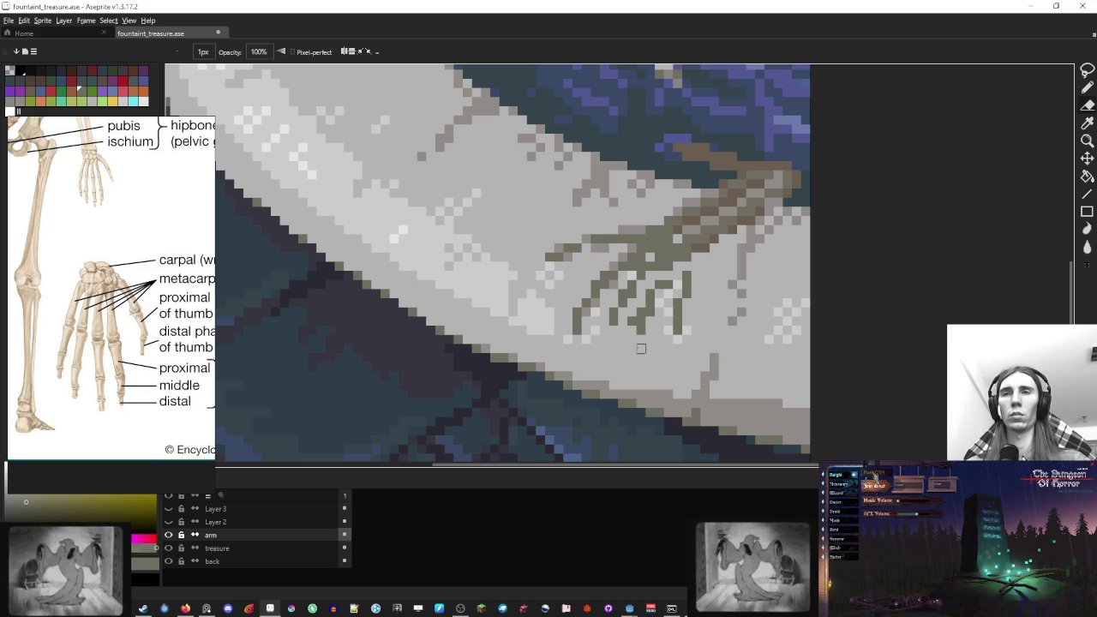
key(b)
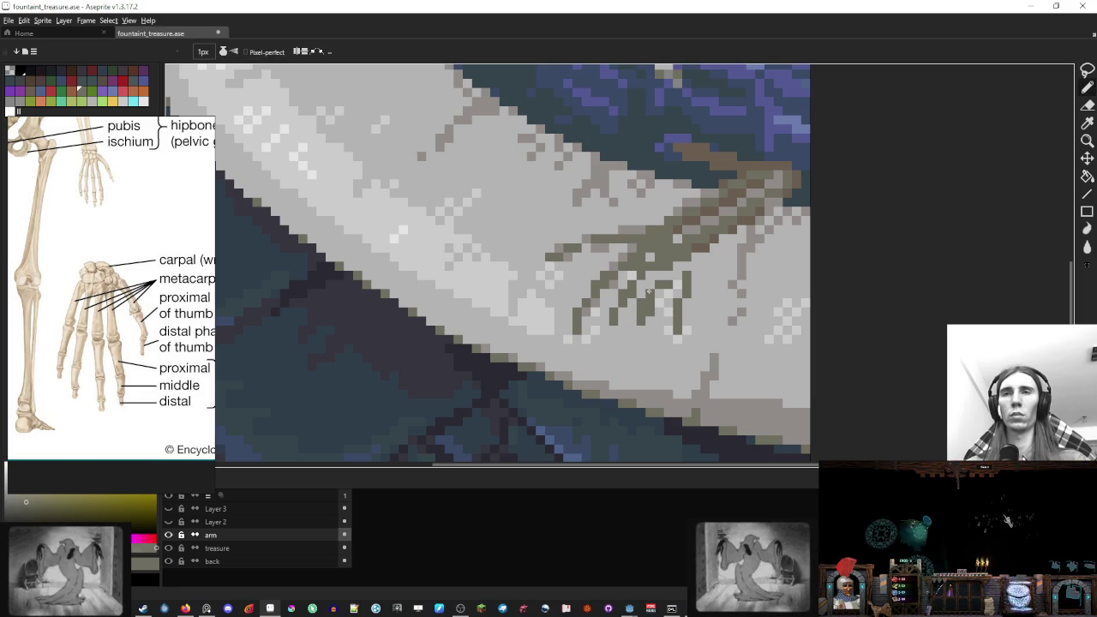
key(e)
key(b)
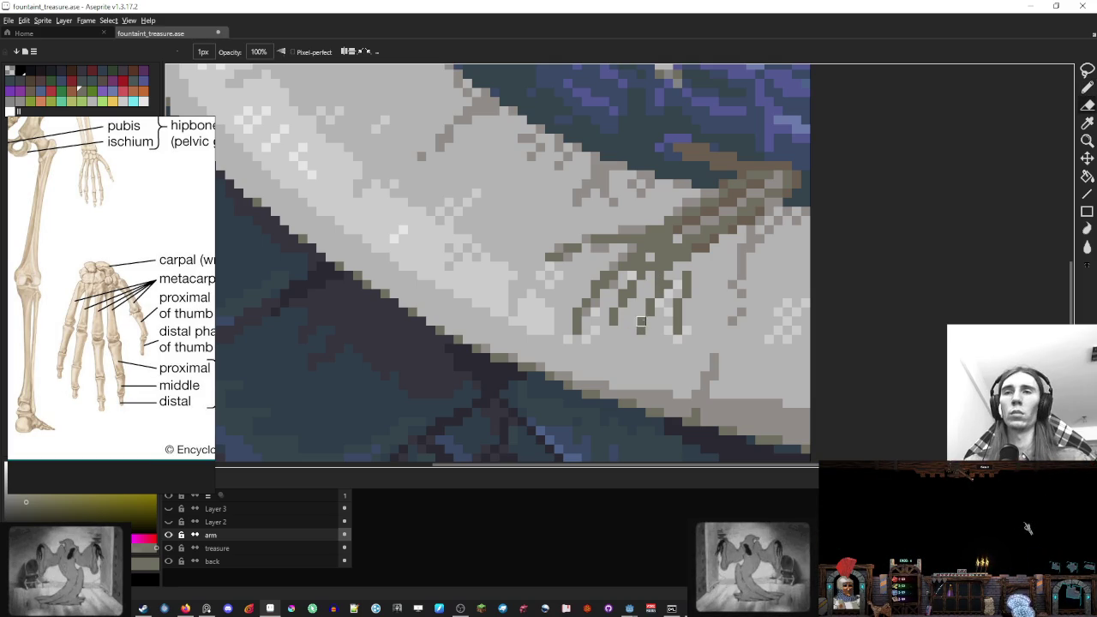
key(e)
key(b)
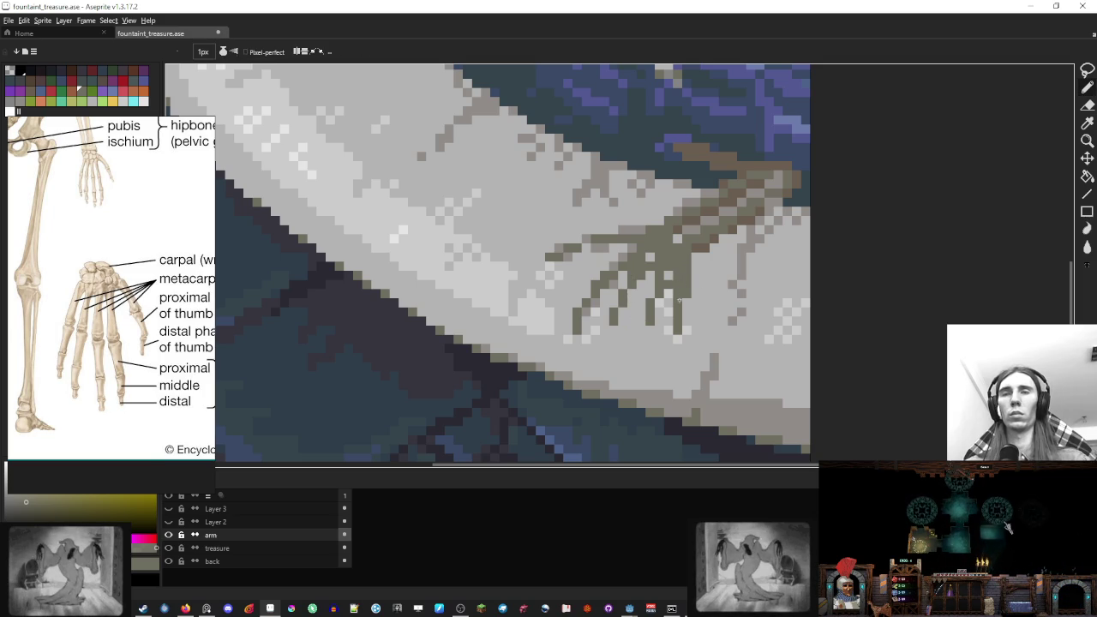
key(e)
key(b)
key(e)
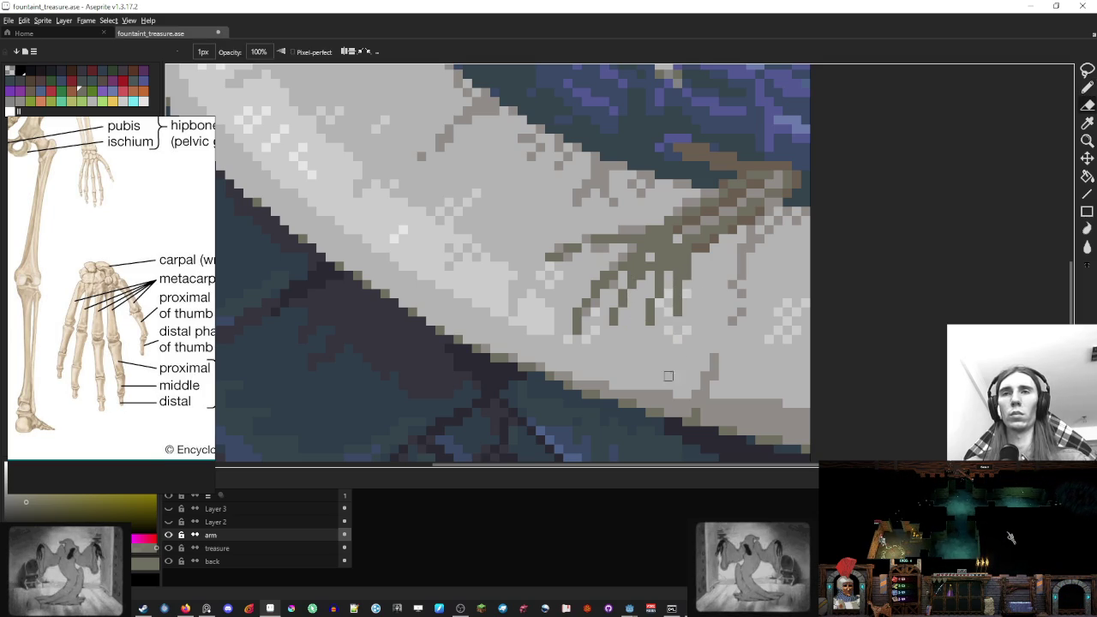
scroll(669, 376, down, 3)
scroll(694, 310, up, 4)
key(b)
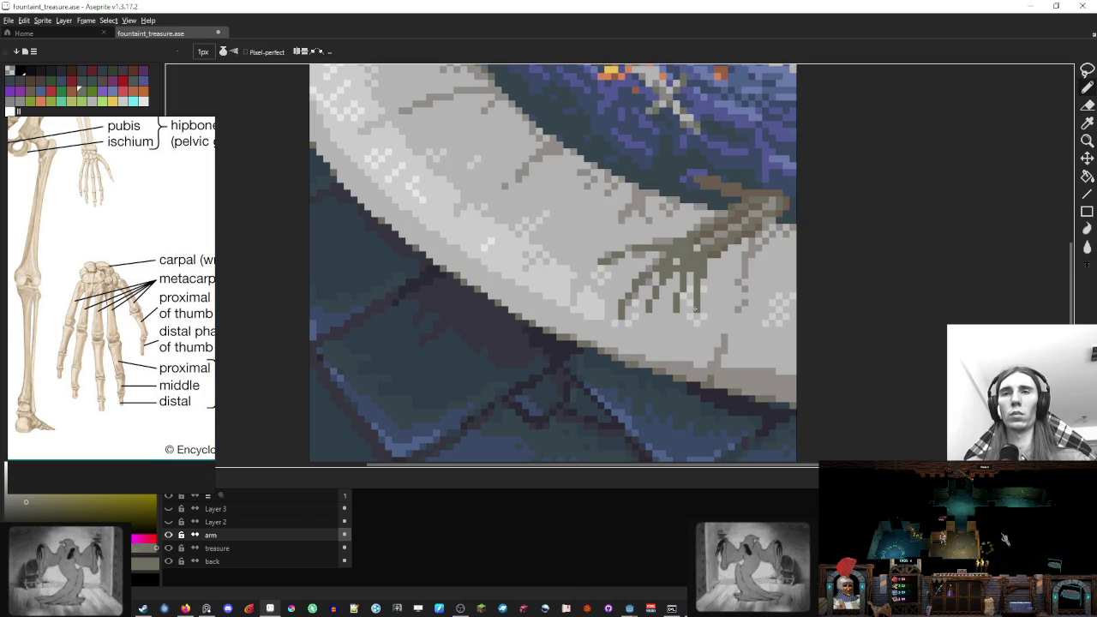
key(e)
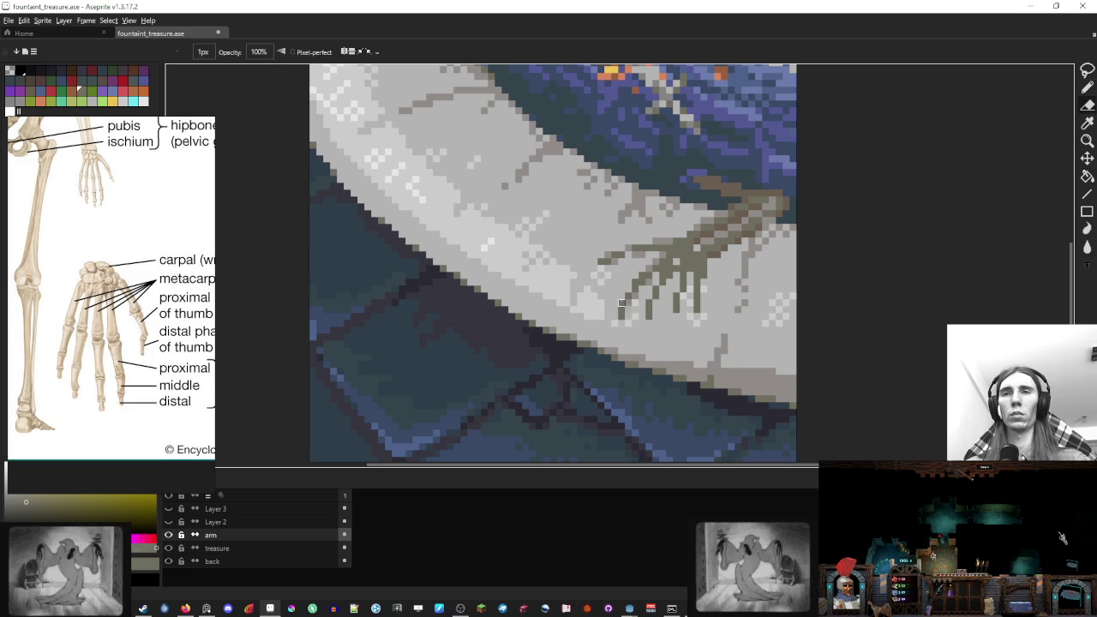
scroll(641, 309, down, 3)
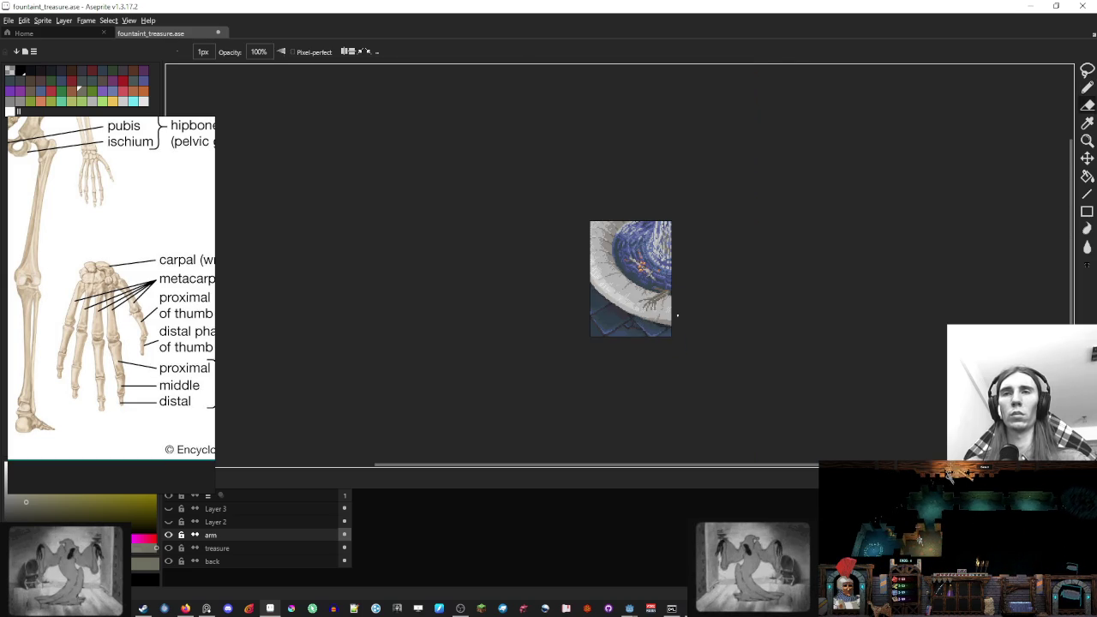
scroll(600, 308, up, 5)
Move a patch of claw pixels along the fountain rim
key(m)
mouse_move(579, 295)
mouse_down()
mouse_move(551, 289)
mouse_move(594, 340)
mouse_move(649, 324)
mouse_up()
scroll(648, 324, down, 4)
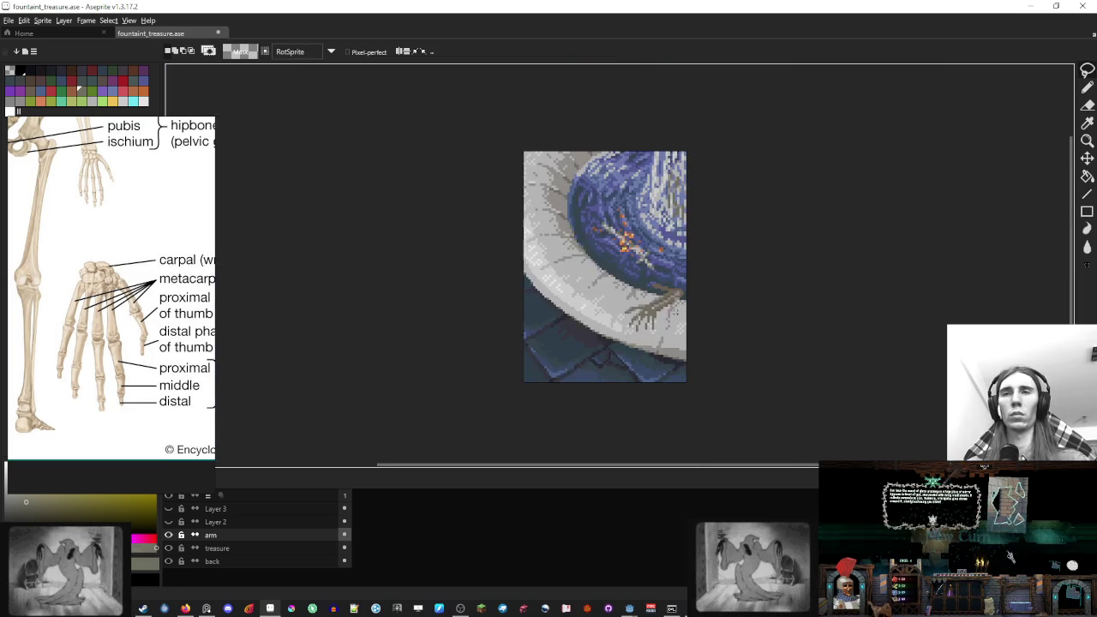
scroll(643, 305, up, 4)
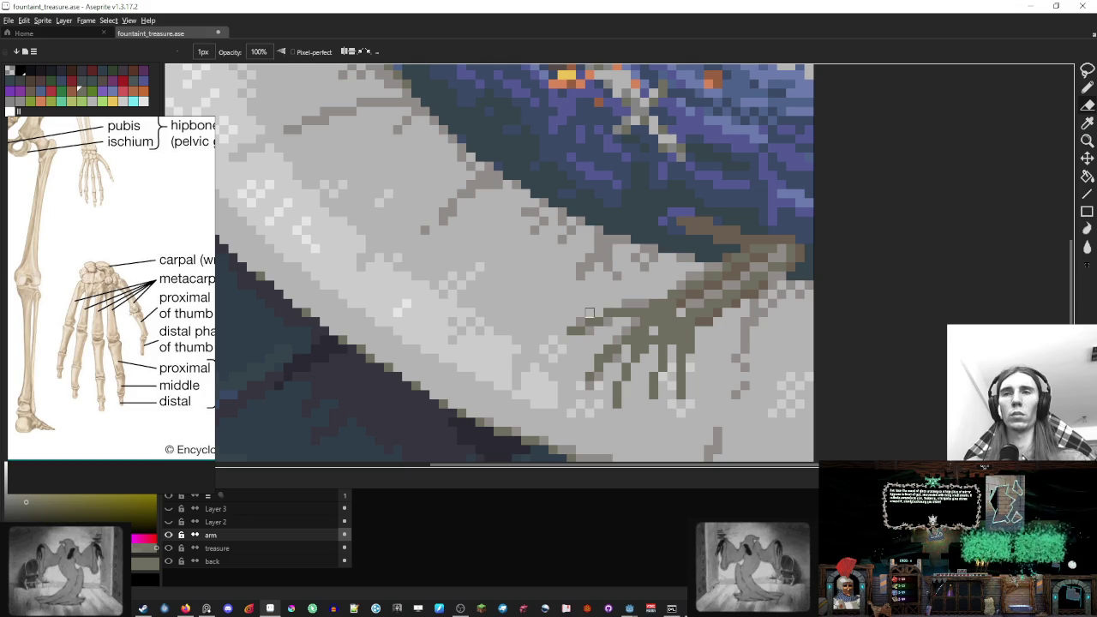
scroll(598, 313, down, 5)
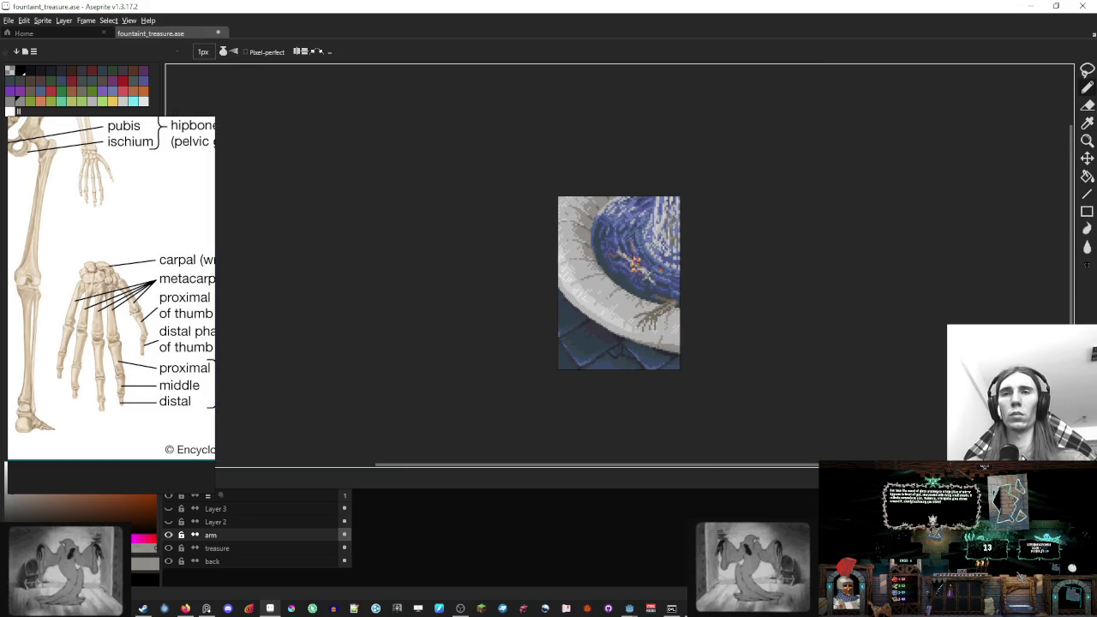
scroll(634, 309, up, 3)
scroll(634, 308, down, 3)
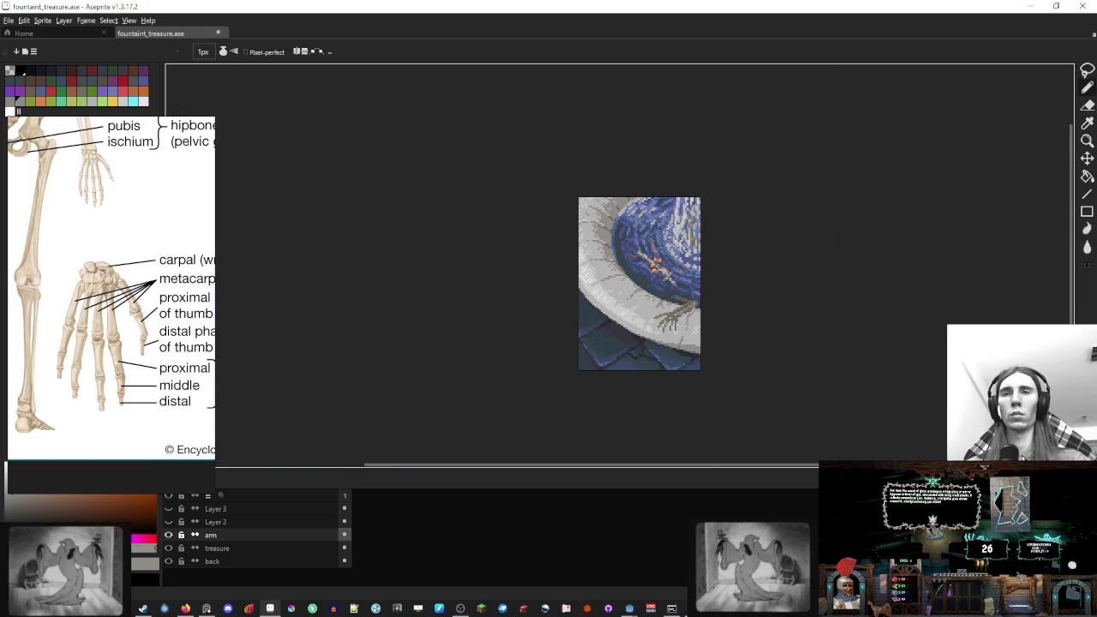
scroll(651, 300, up, 4)
scroll(651, 299, down, 1)
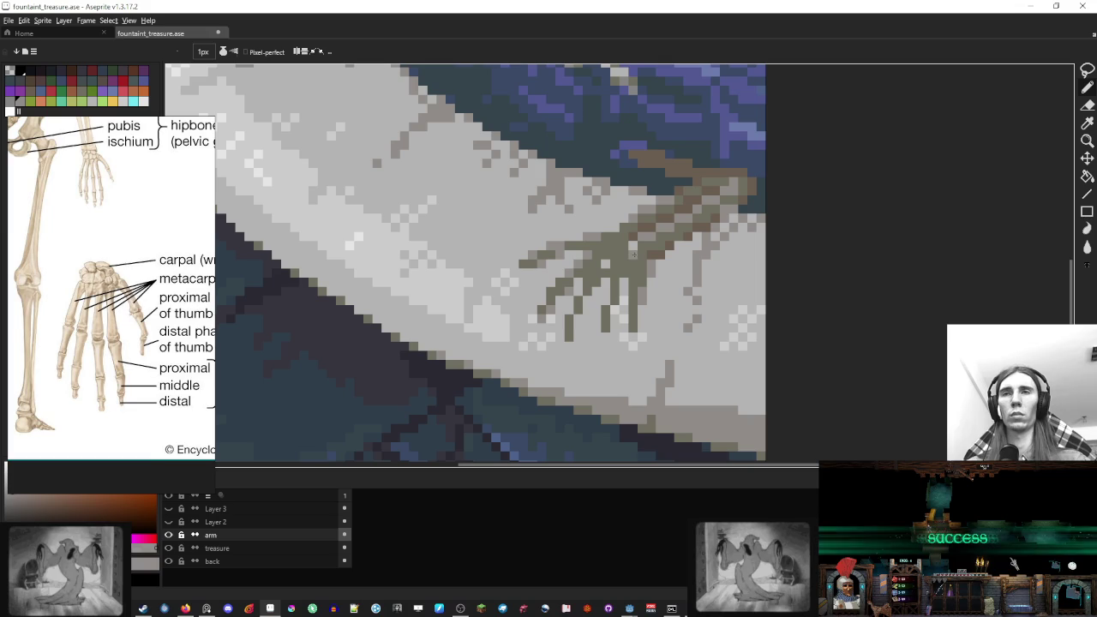
Sample the arm's olive colour from the canvas
alt+click(612, 268)
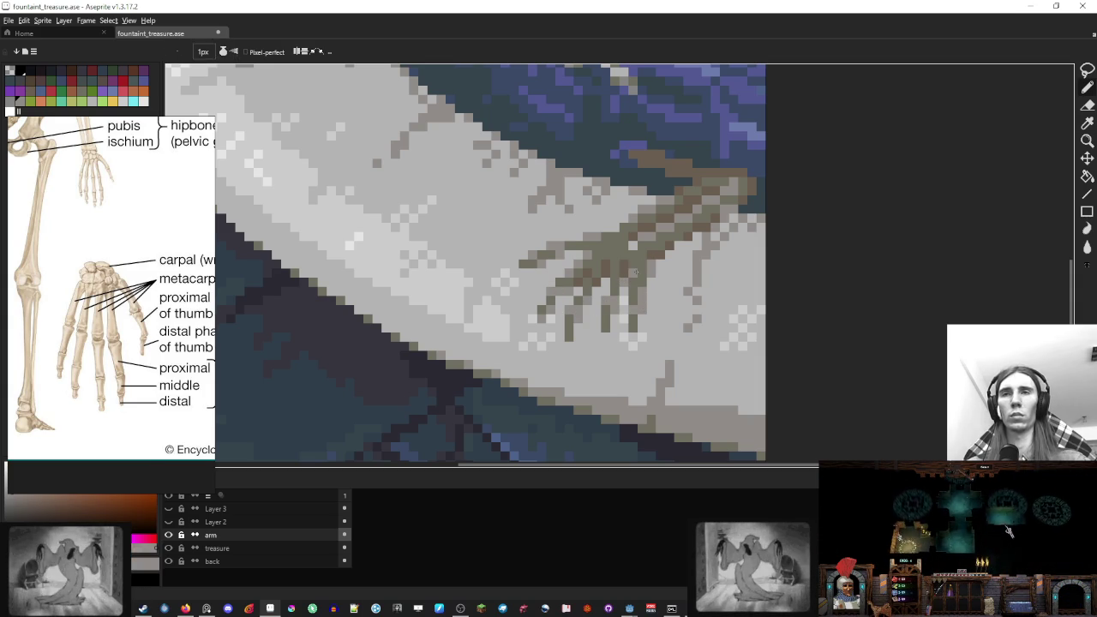
key(alt)
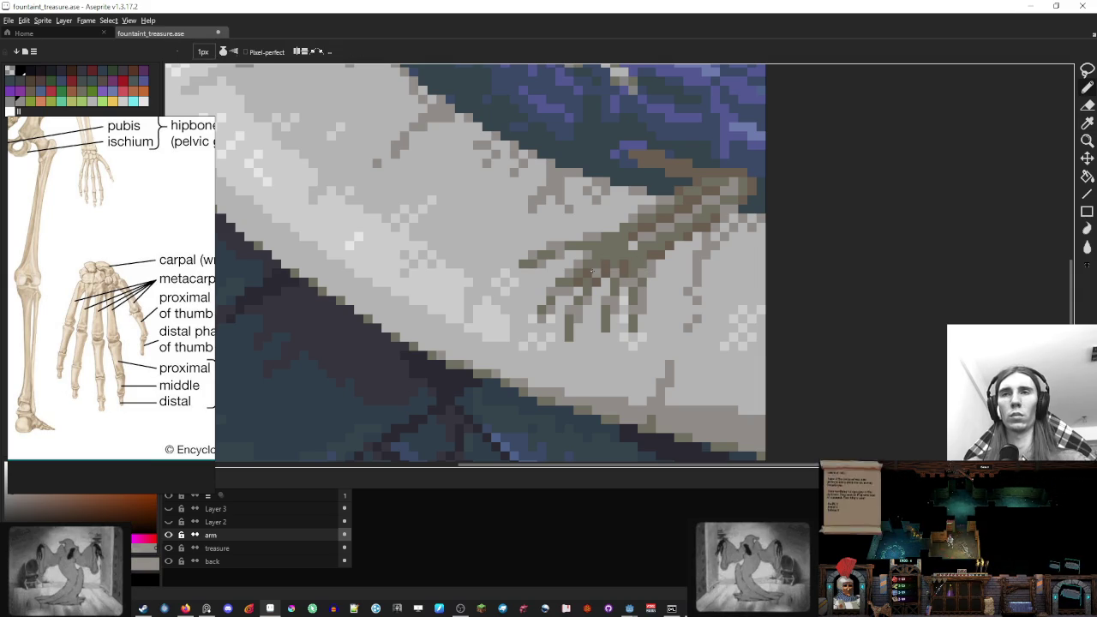
scroll(548, 262, down, 5)
scroll(548, 262, up, 5)
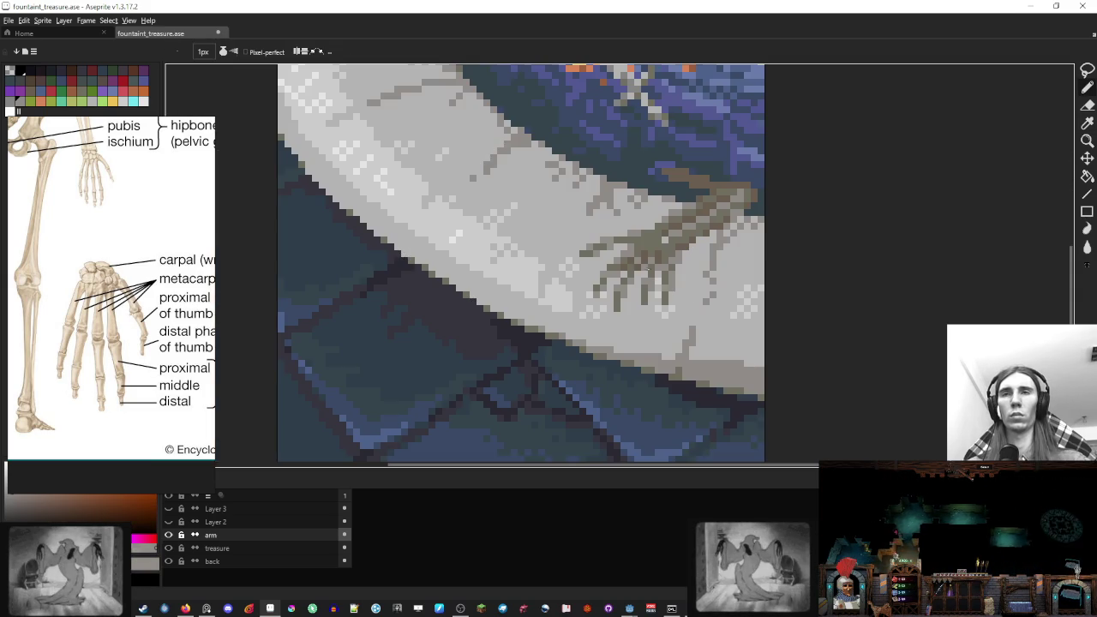
alt+click(628, 256)
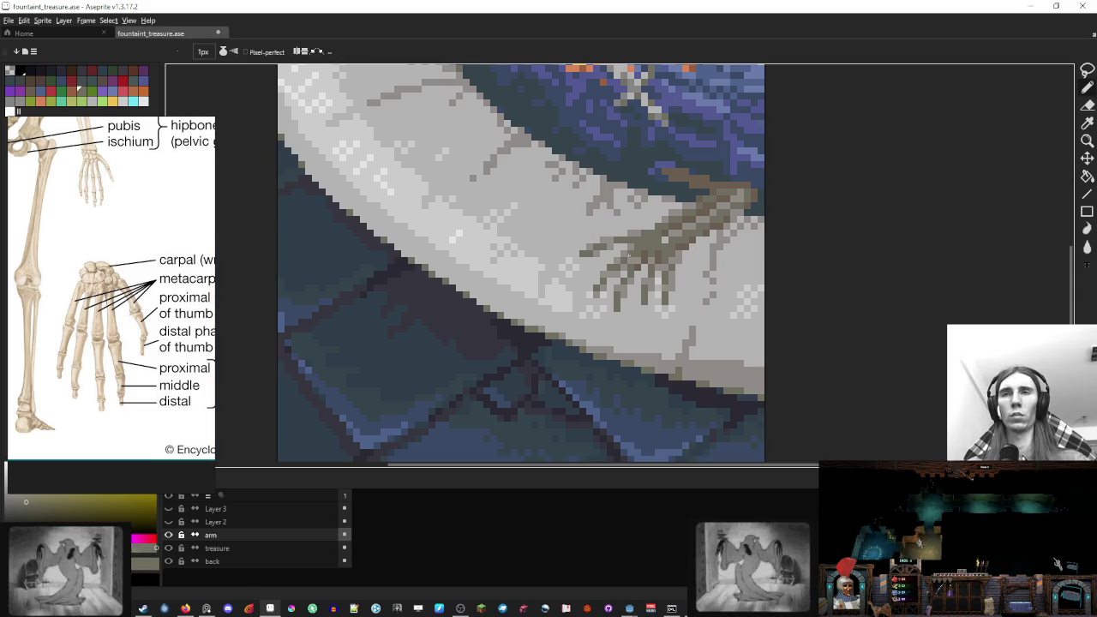
scroll(685, 274, down, 2)
scroll(684, 274, up, 2)
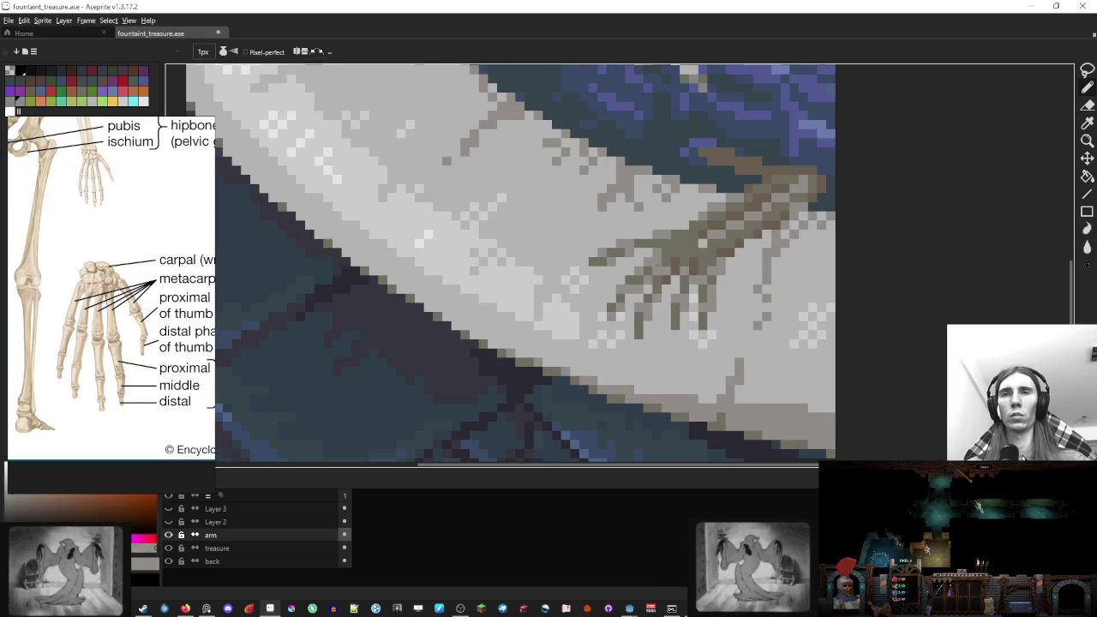
scroll(685, 274, down, 3)
scroll(537, 350, down, 1)
scroll(537, 350, up, 6)
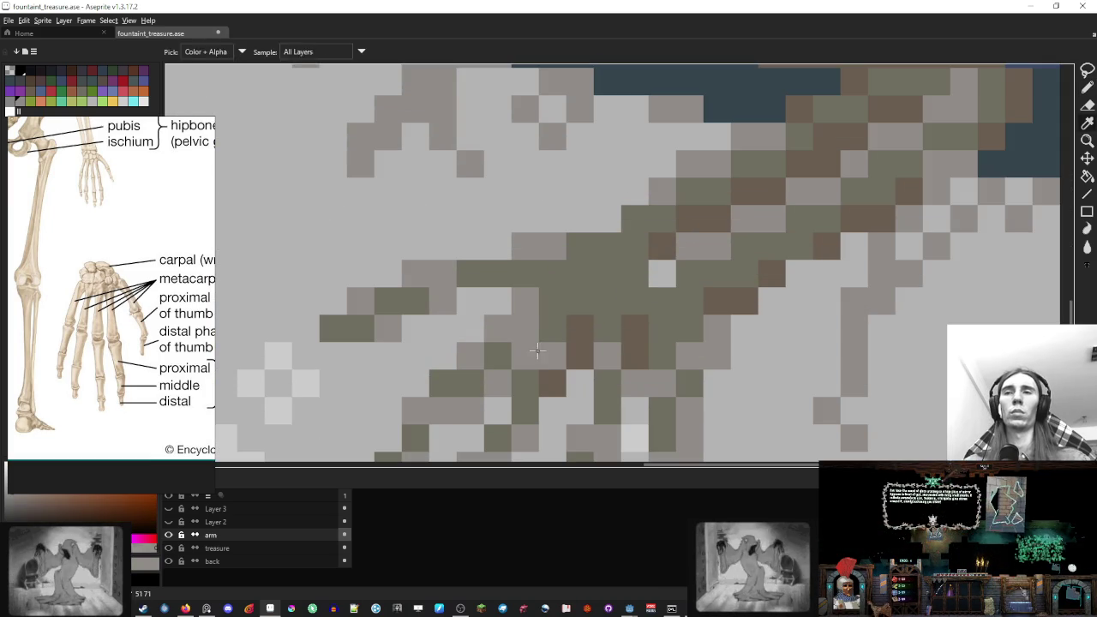
Repaint the stray olive arm pixels grey, then restore two arm pixels to olive
drag(580, 328, 607, 301)
click(580, 329)
click(635, 273)
click(552, 274)
click(552, 300)
click(580, 273)
click(662, 328)
click(663, 301)
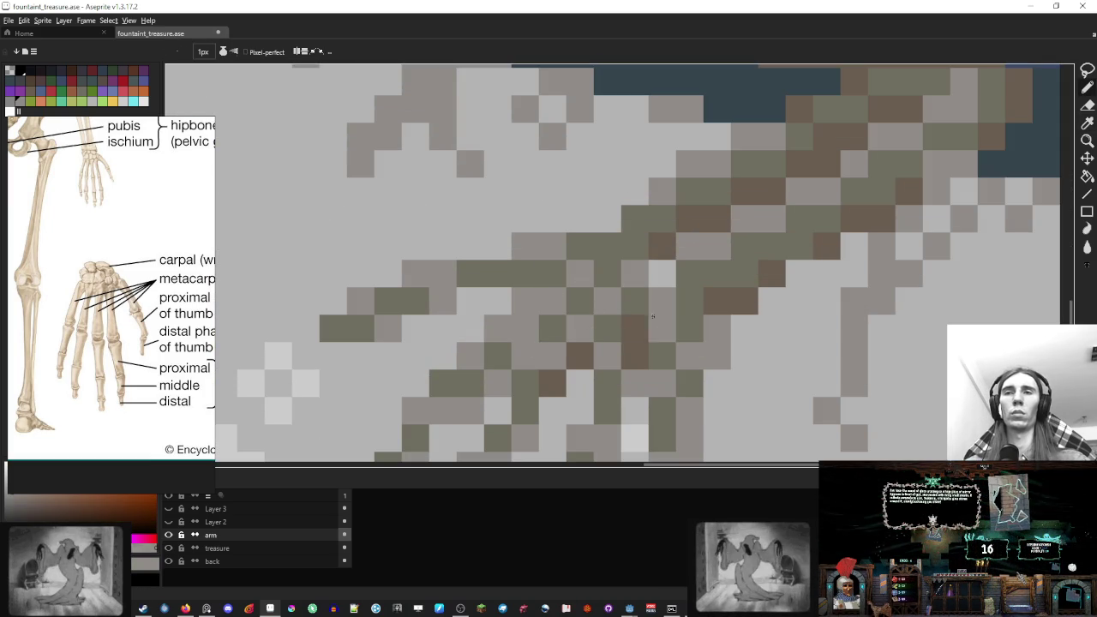
click(635, 328)
click(635, 355)
click(634, 355)
click(635, 383)
Sample a brown tone from the skeleton hand as the drawing colour
alt+click(660, 355)
scroll(660, 321, down, 8)
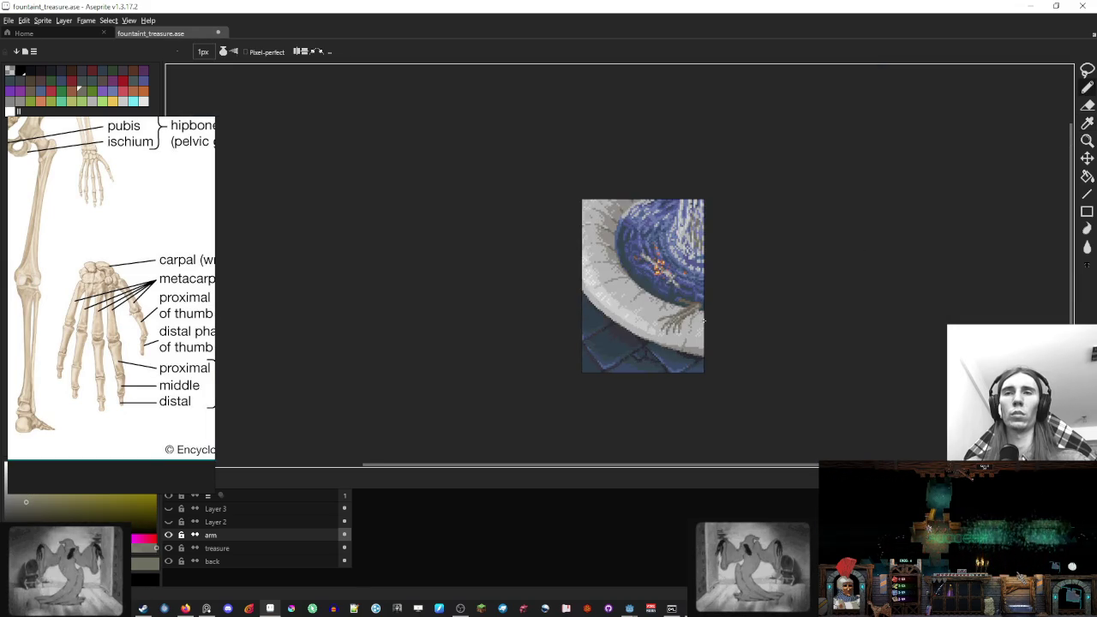
scroll(704, 319, up, 5)
scroll(704, 322, up, 2)
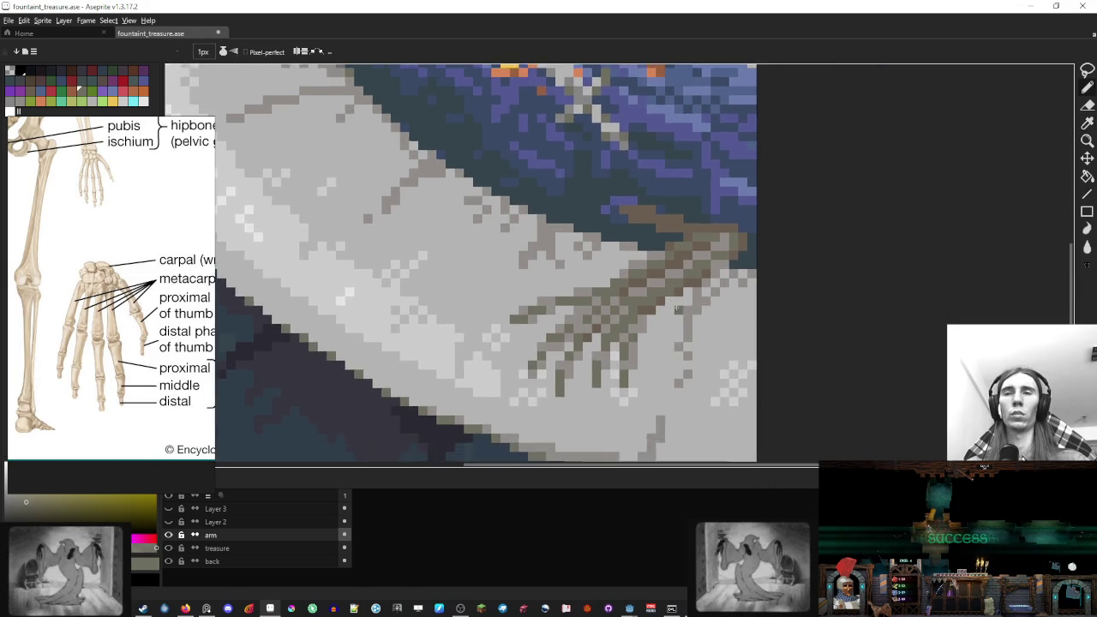
alt+click(604, 295)
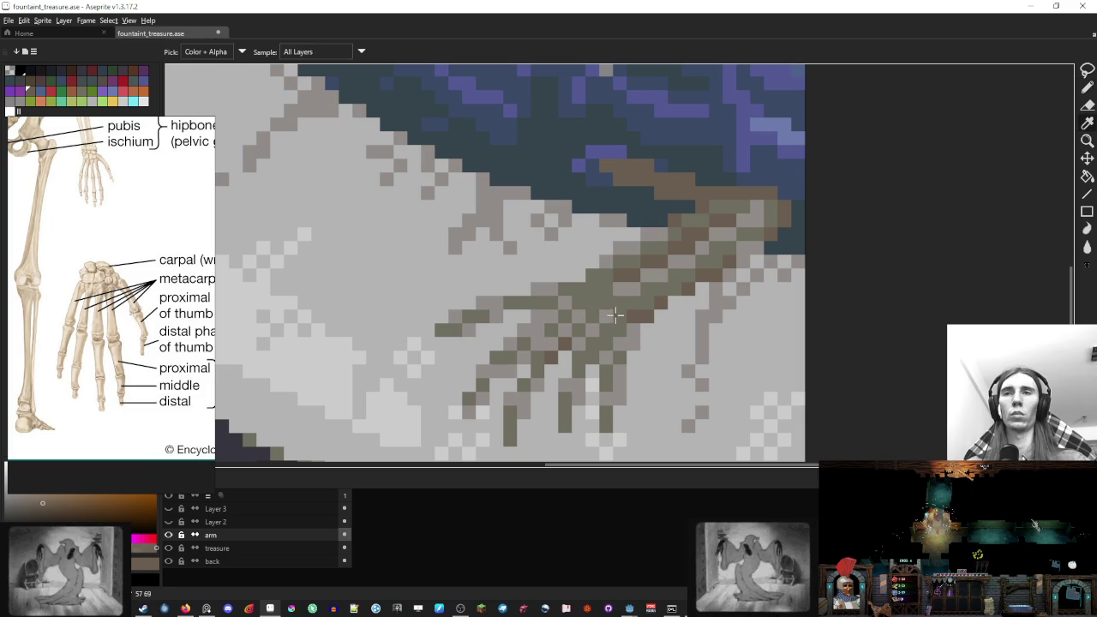
scroll(620, 295, down, 7)
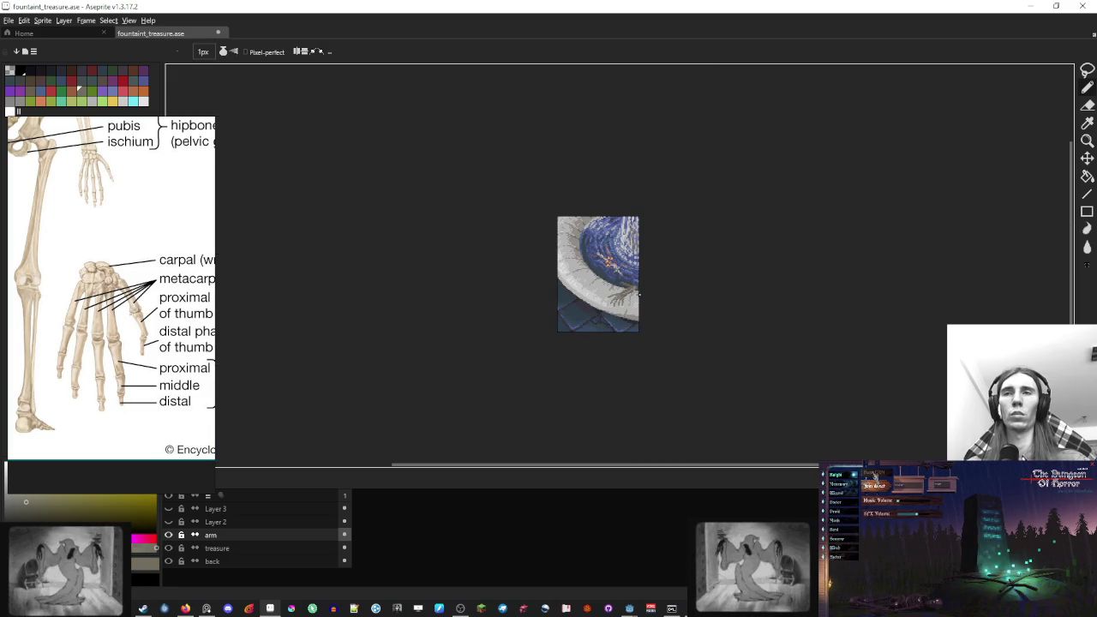
scroll(620, 296, up, 6)
alt+click(634, 291)
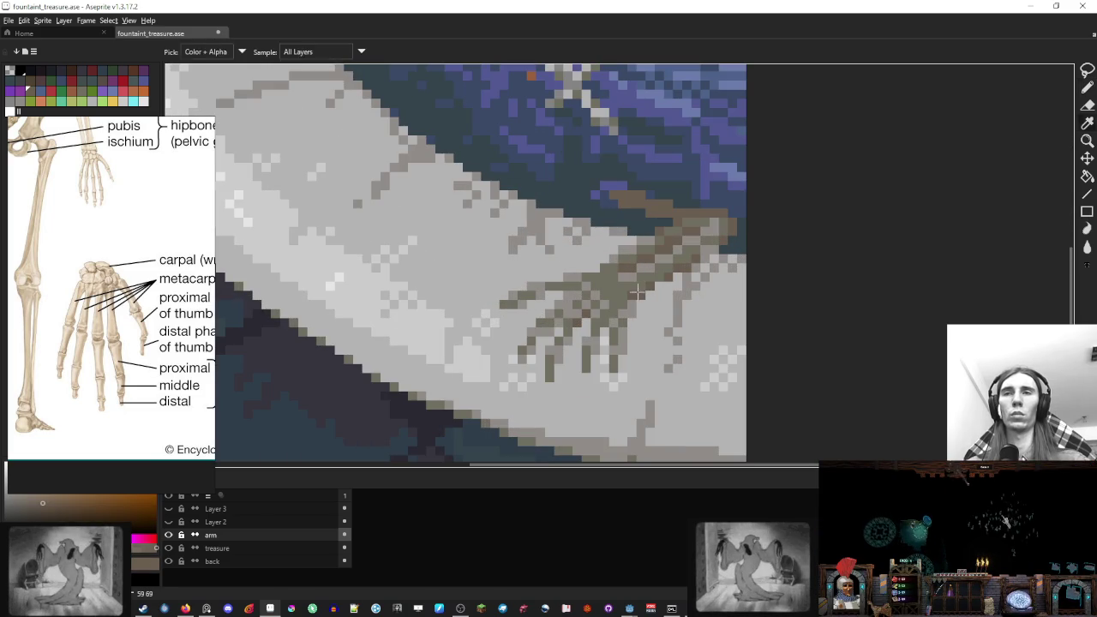
Paint darker brown shading pixels along the skeleton hand's fingers
click(622, 367)
click(605, 349)
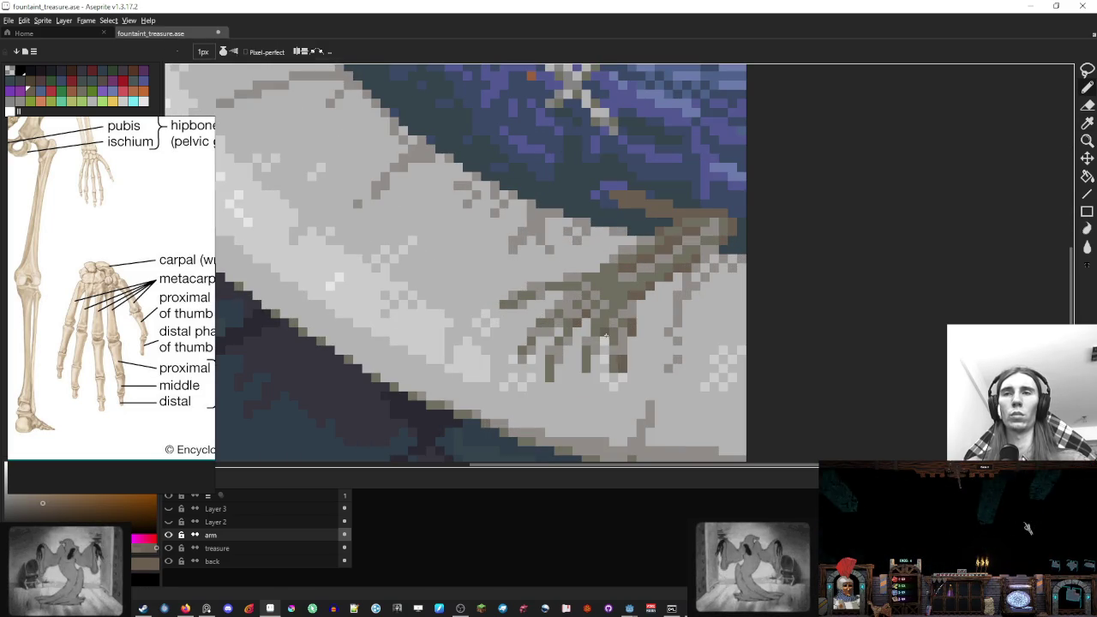
mouse_move(603, 351)
mouse_down()
mouse_move(593, 365)
mouse_move(585, 334)
mouse_move(558, 373)
mouse_up()
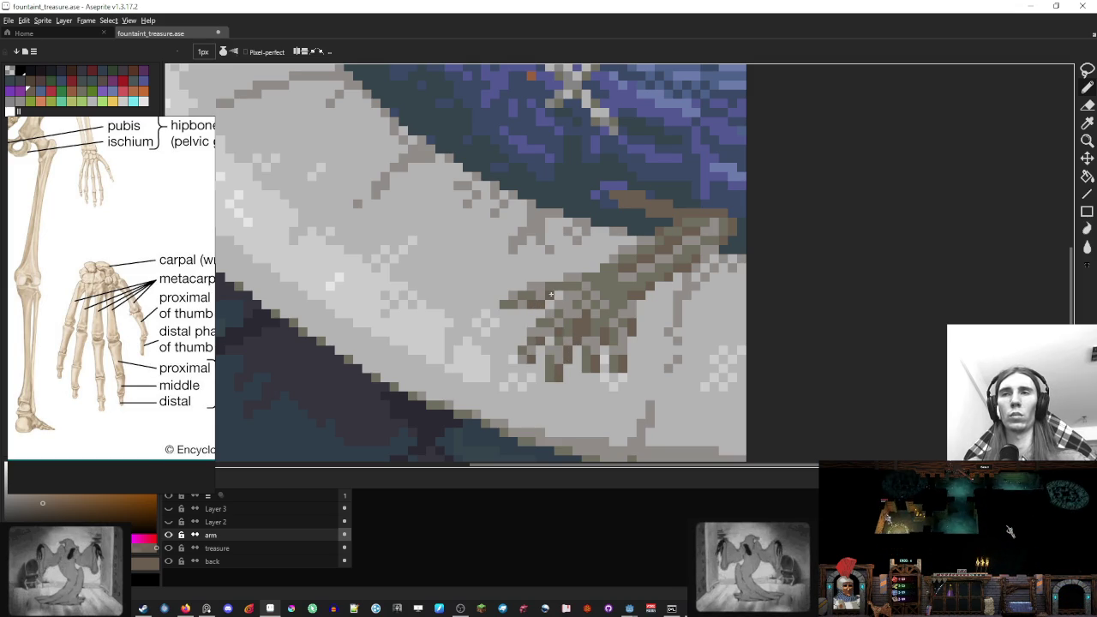
scroll(551, 295, down, 5)
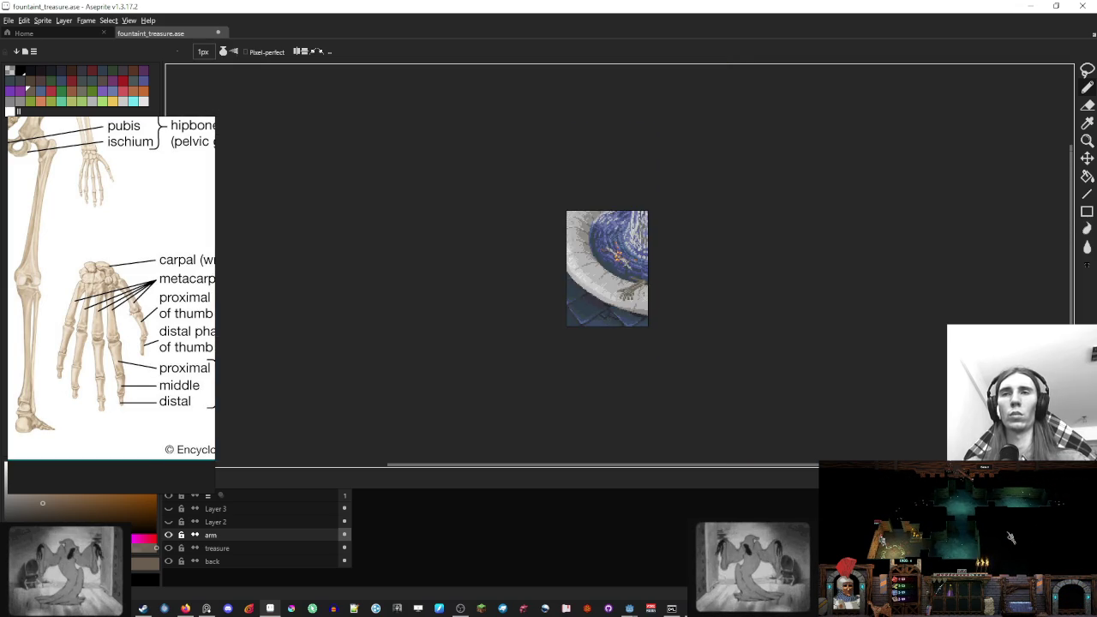
scroll(651, 300, up, 3)
key(ctrl)
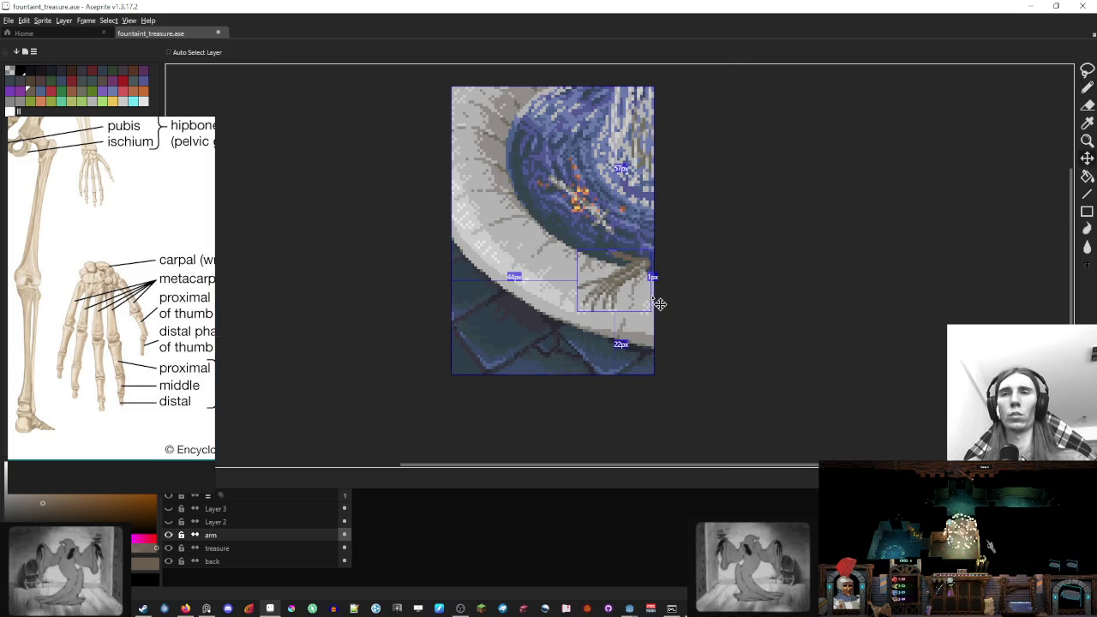
scroll(656, 303, up, 2)
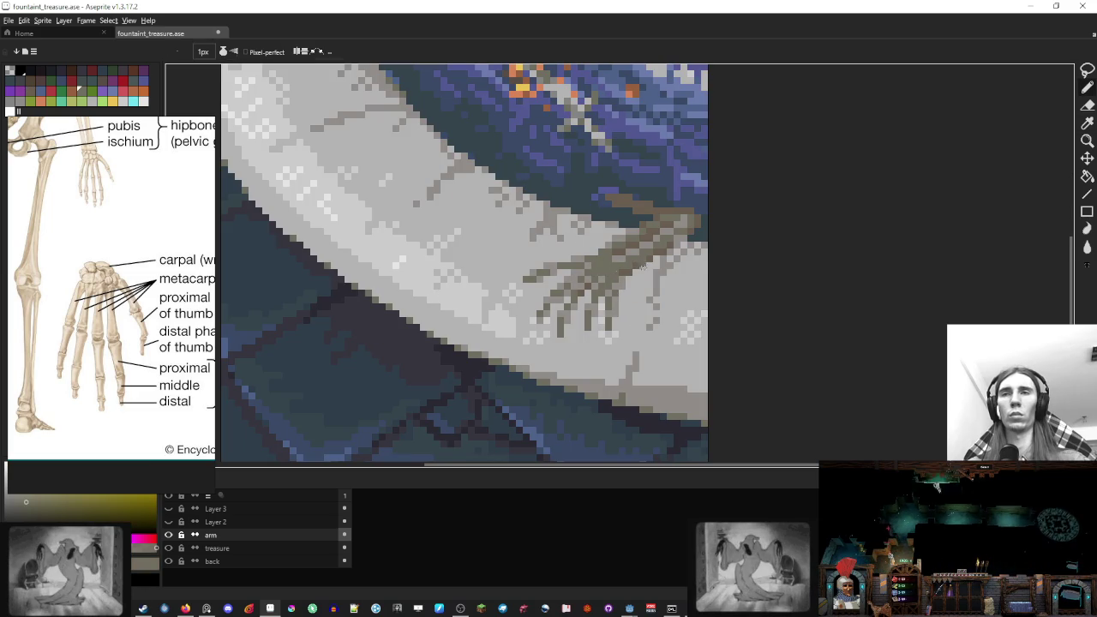
scroll(643, 267, down, 3)
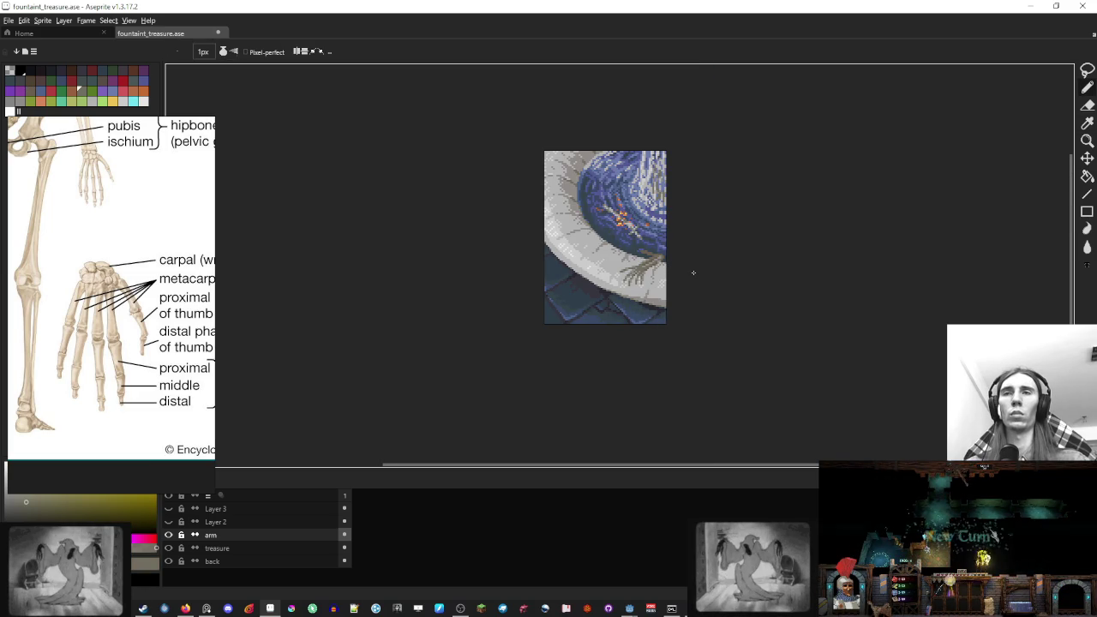
scroll(693, 272, up, 3)
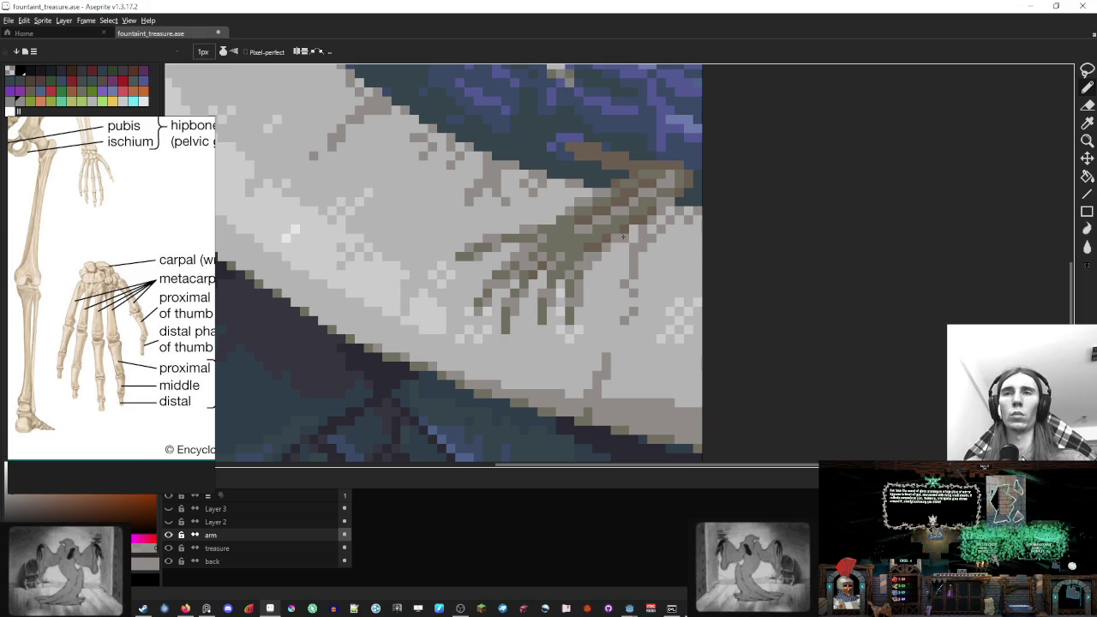
scroll(623, 236, down, 4)
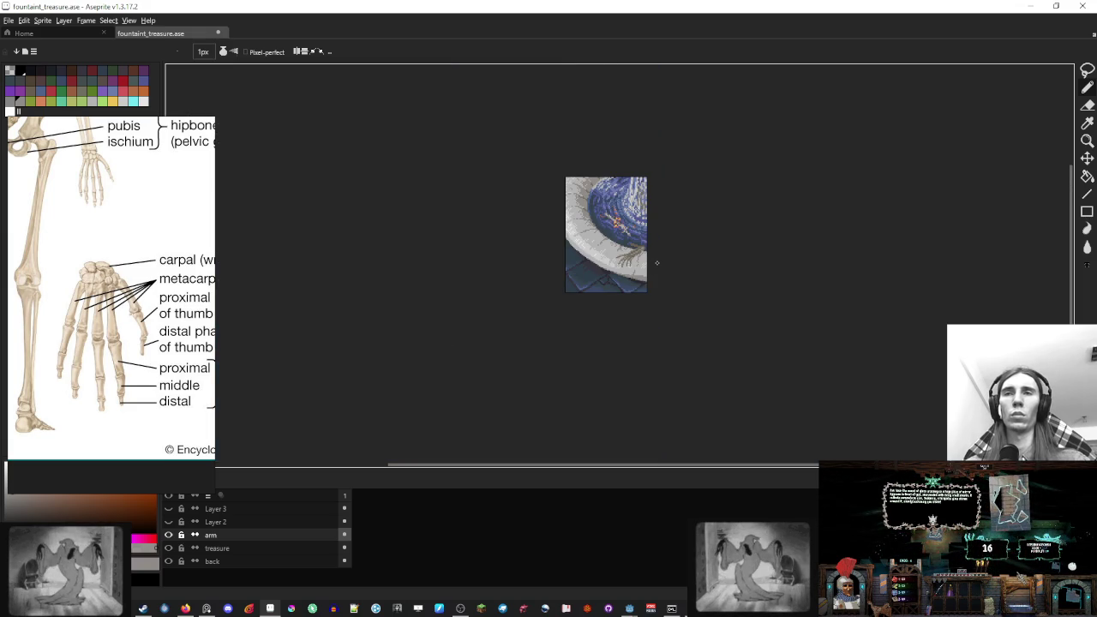
scroll(656, 263, up, 1)
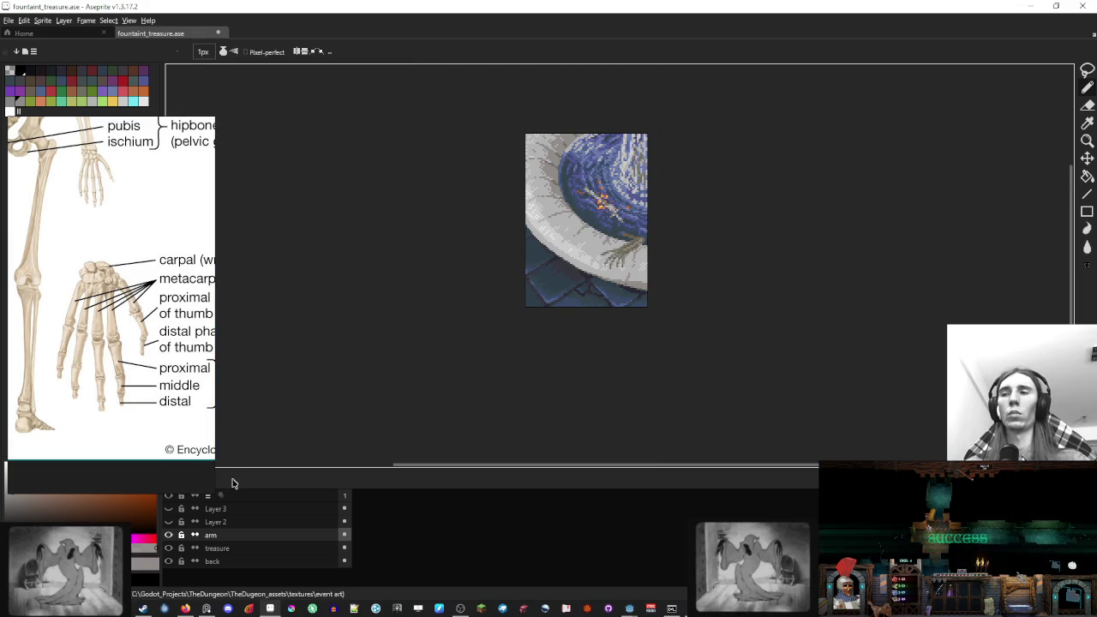
click(174, 538)
click(174, 538)
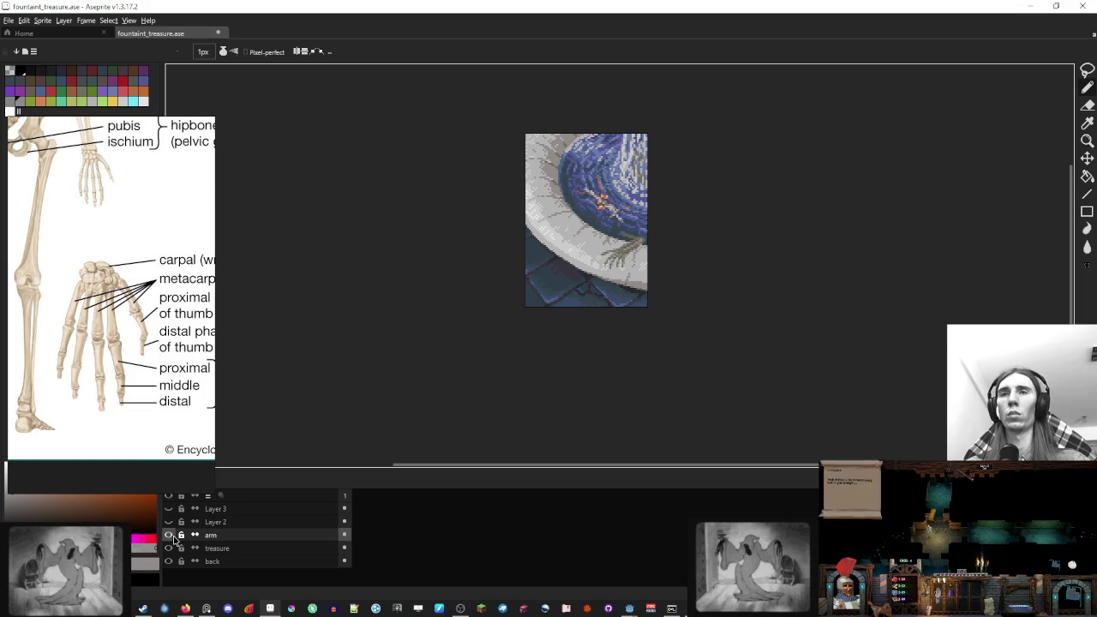
scroll(568, 300, up, 2)
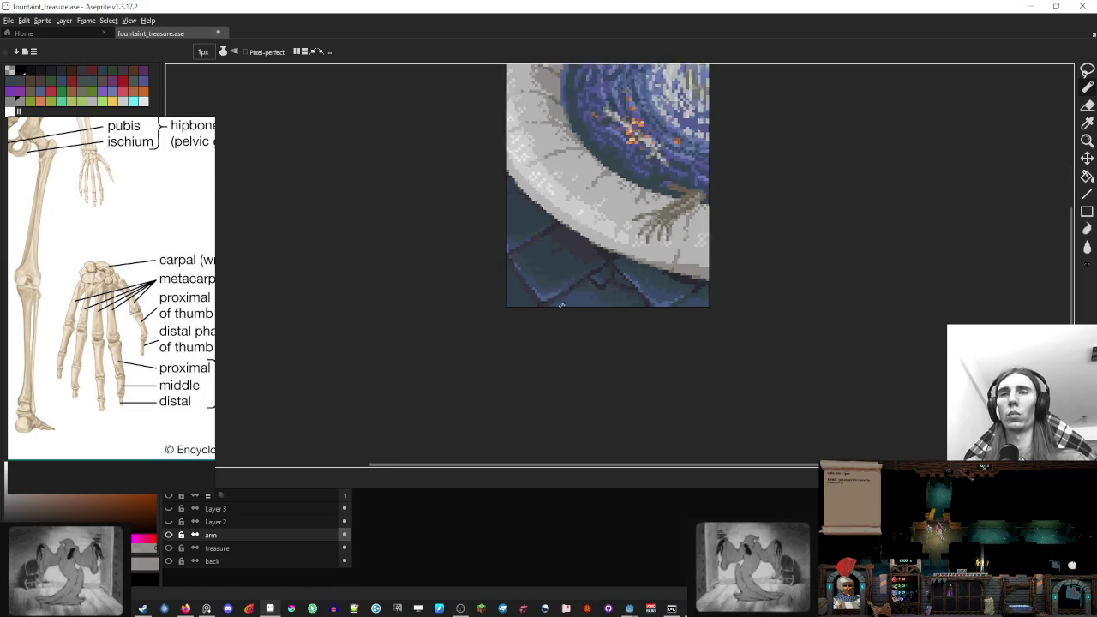
scroll(648, 364, up, 1)
scroll(648, 364, down, 4)
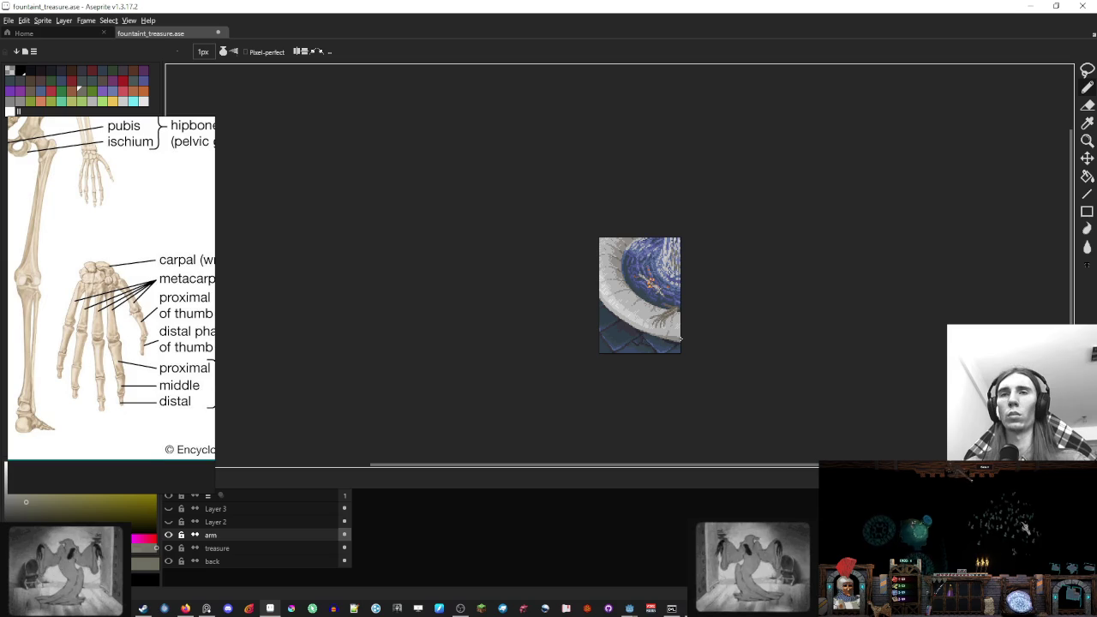
Pick a red swatch, then eyedrop a brown colour from the fountain artwork
scroll(680, 340, up, 3)
scroll(649, 283, up, 3)
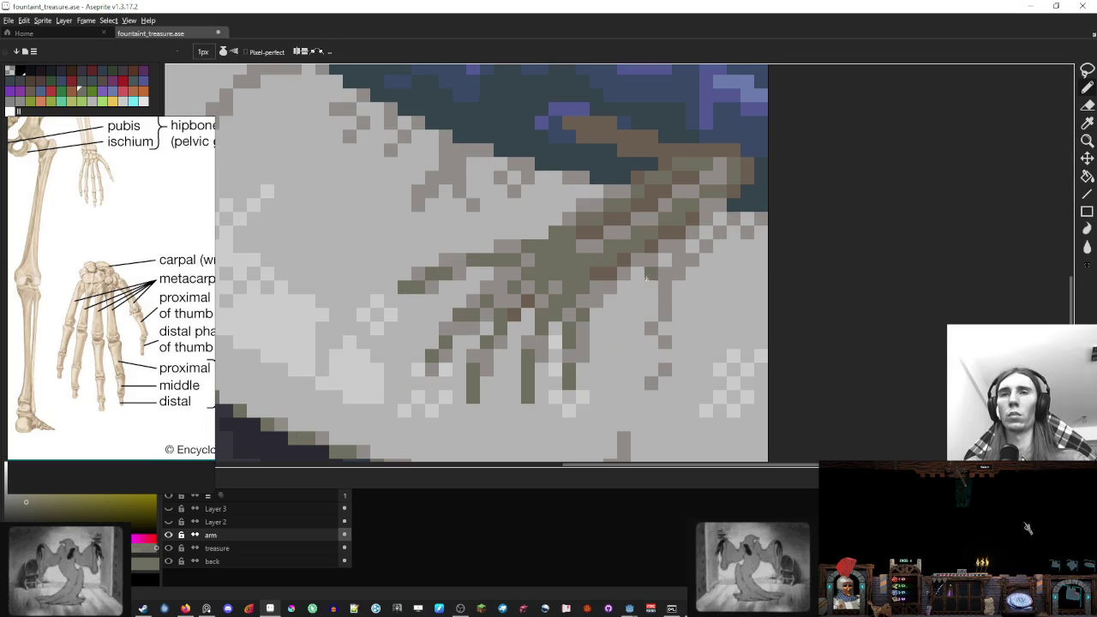
scroll(647, 276, down, 1)
scroll(707, 329, down, 4)
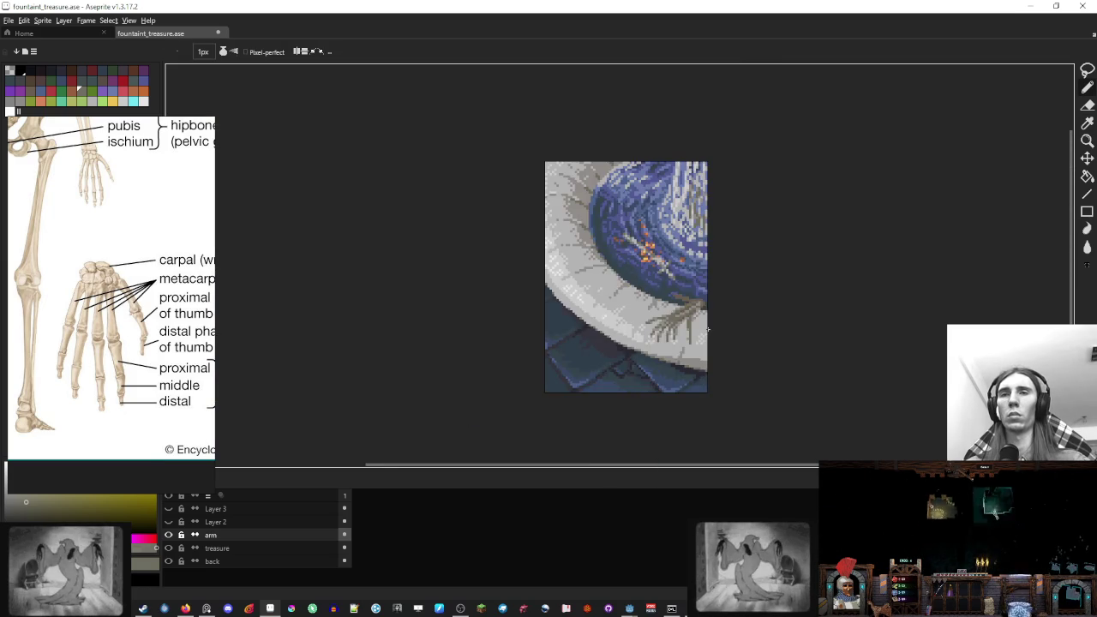
scroll(708, 329, down, 1)
scroll(707, 358, up, 2)
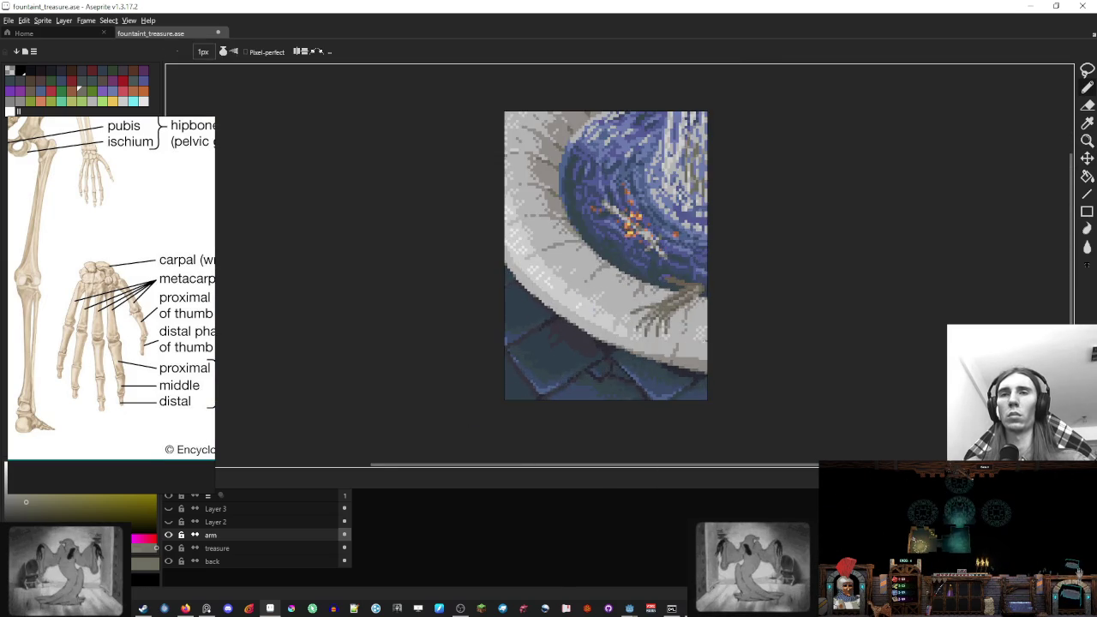
scroll(633, 343, up, 2)
scroll(625, 351, up, 2)
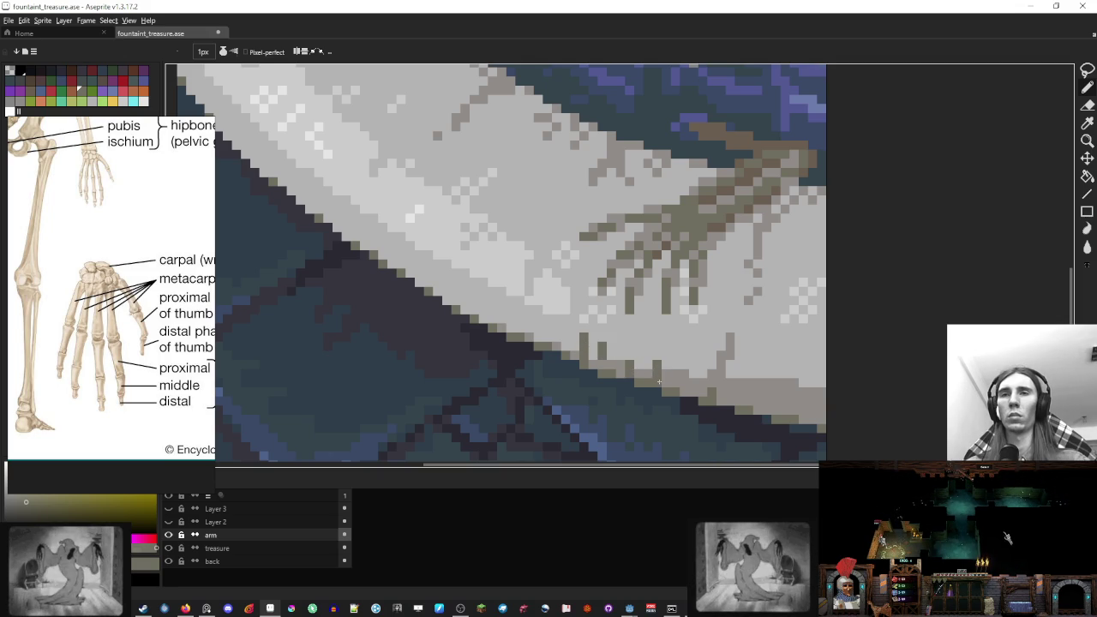
scroll(657, 376, down, 4)
scroll(646, 351, up, 4)
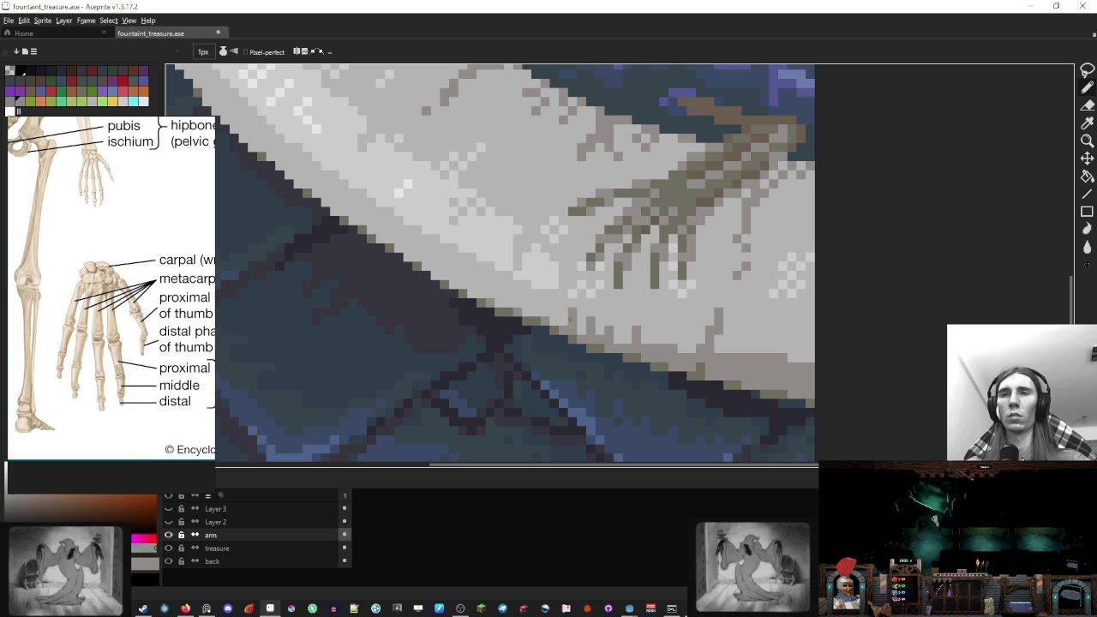
alt+click(637, 336)
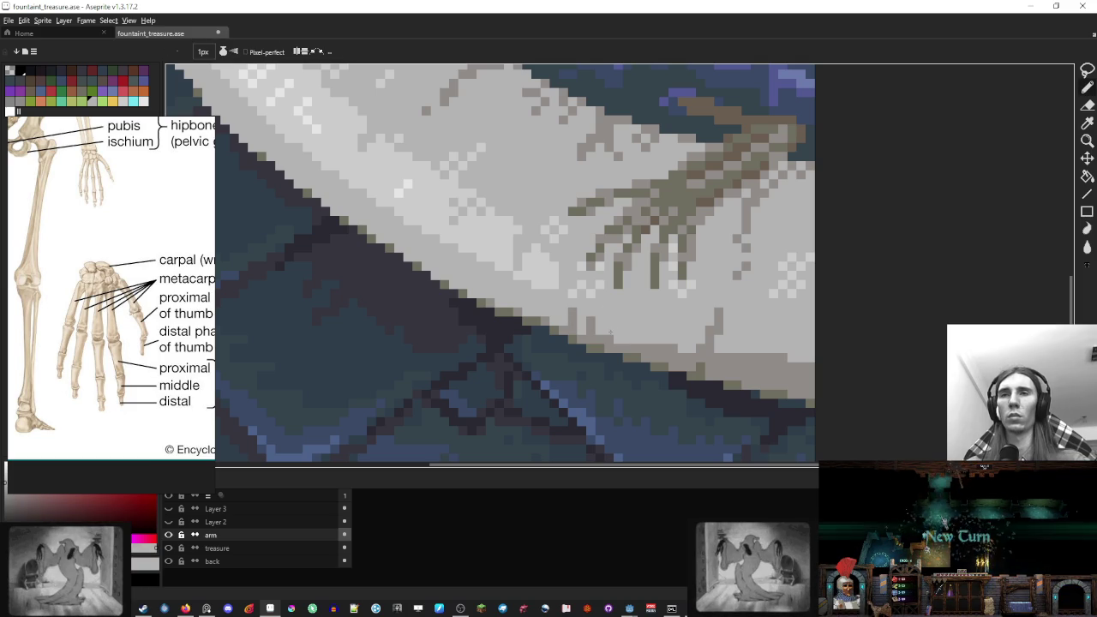
alt+click(610, 332)
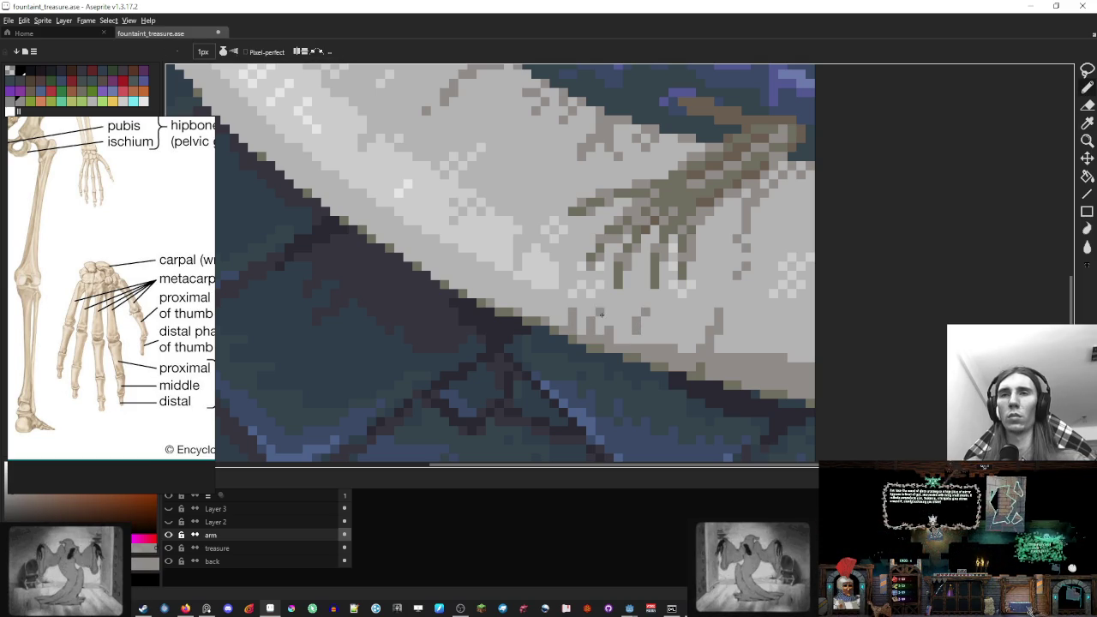
scroll(625, 303, down, 5)
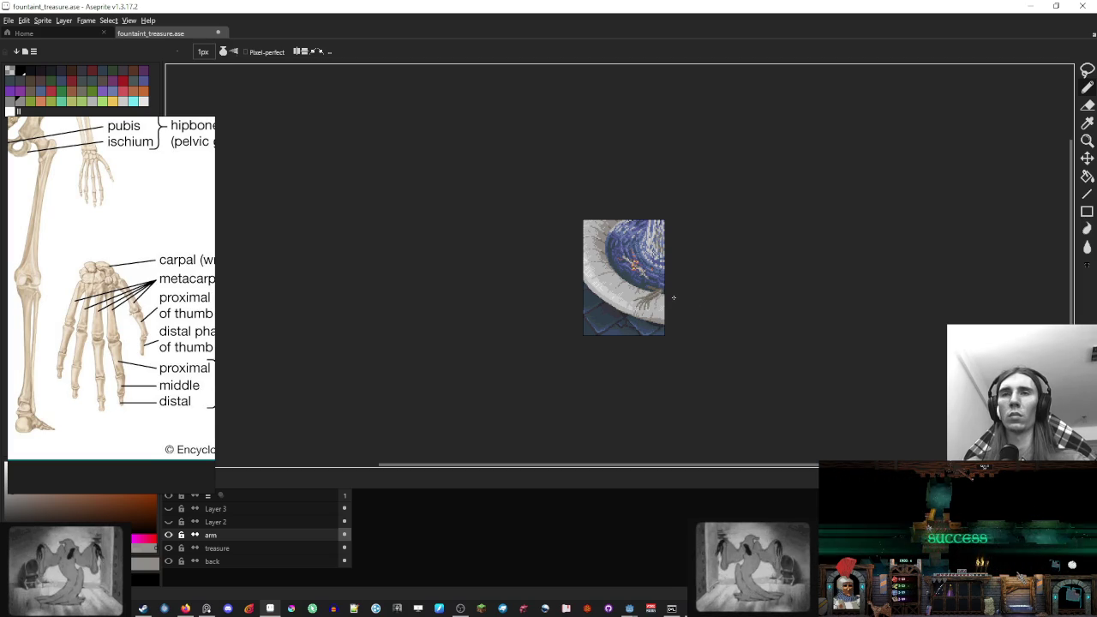
scroll(671, 294, up, 5)
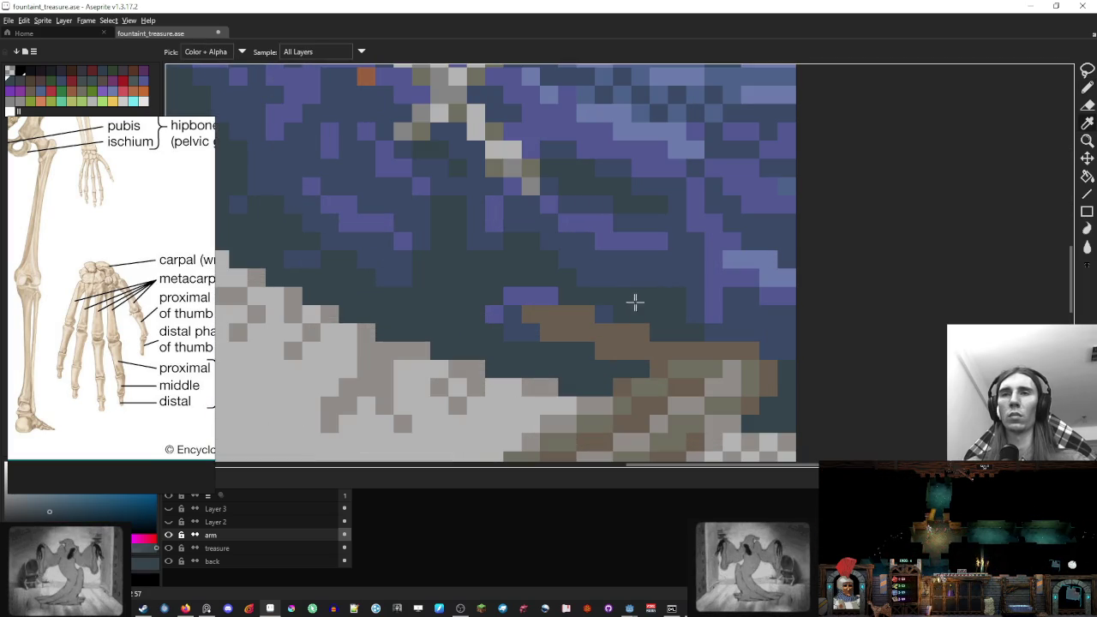
Move the brown strip atop the hand down one pixel and repaint a teal water pixel blue
key(m)
mouse_move(463, 284)
mouse_down()
mouse_move(575, 323)
mouse_move(688, 343)
mouse_move(657, 337)
mouse_up()
key(ctrl+d)
key(b)
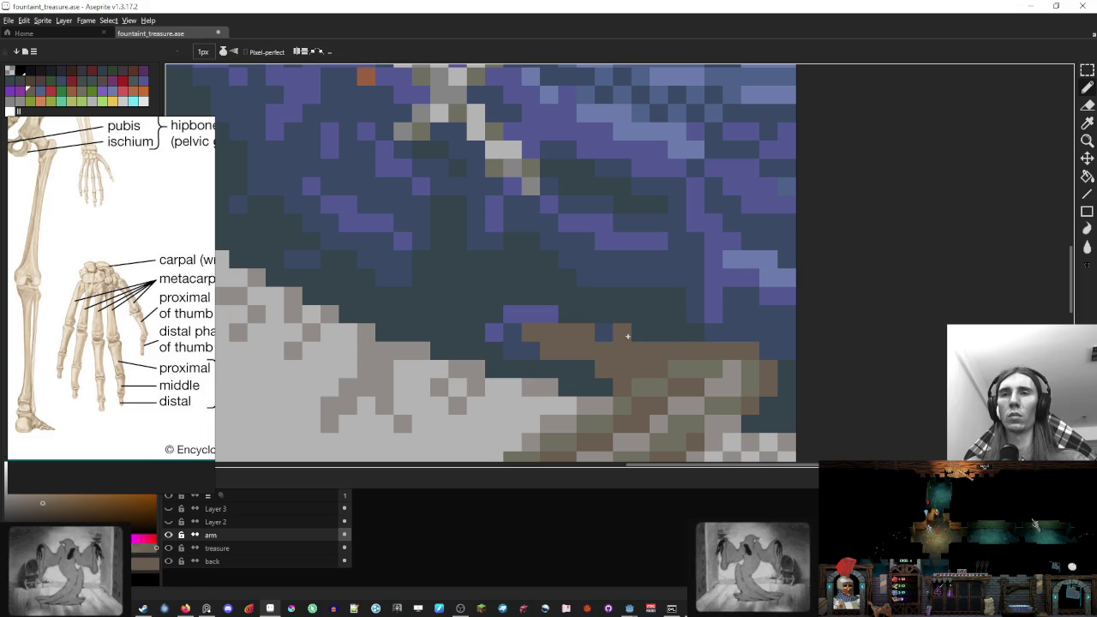
click(598, 360)
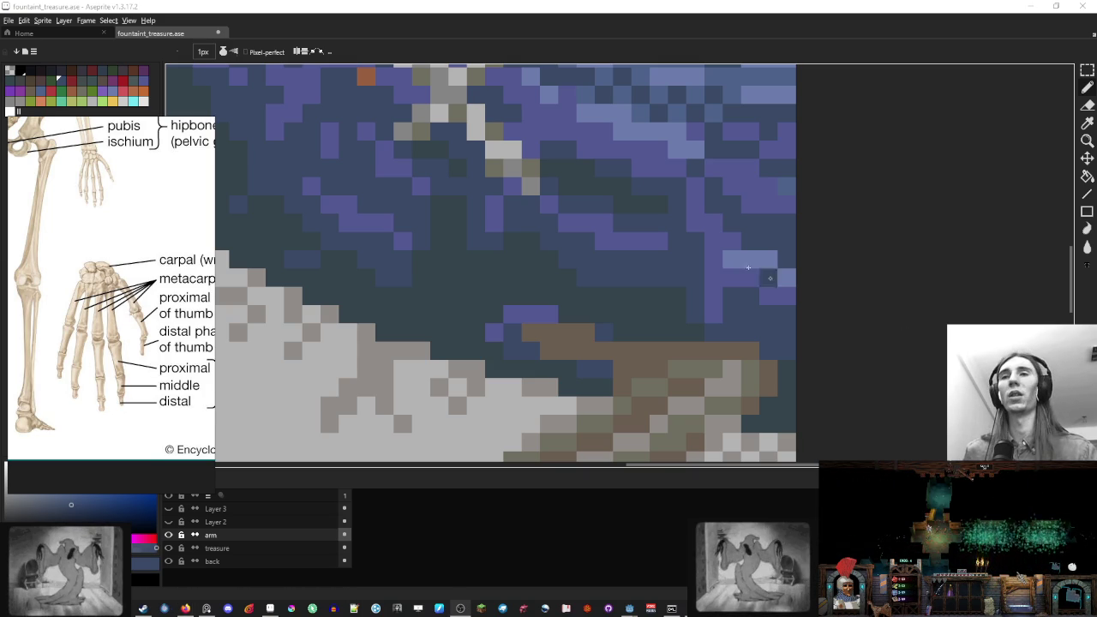
Darken two skeleton hand pixels and lighten the neighbouring pixels beside the fingers
scroll(708, 191, down, 5)
scroll(708, 190, down, 1)
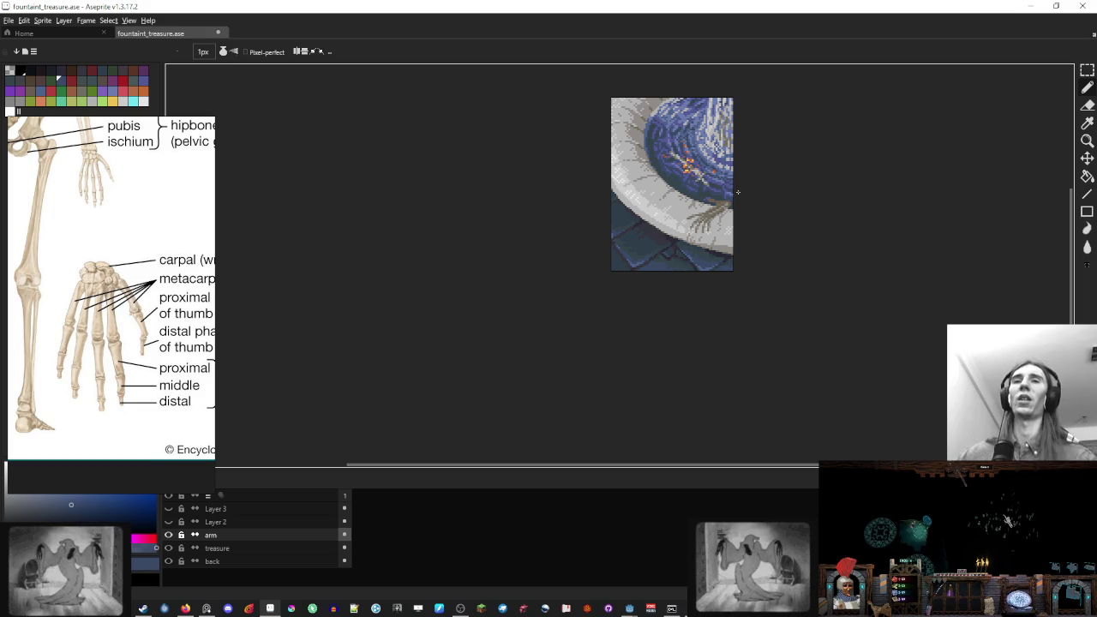
scroll(597, 263, up, 5)
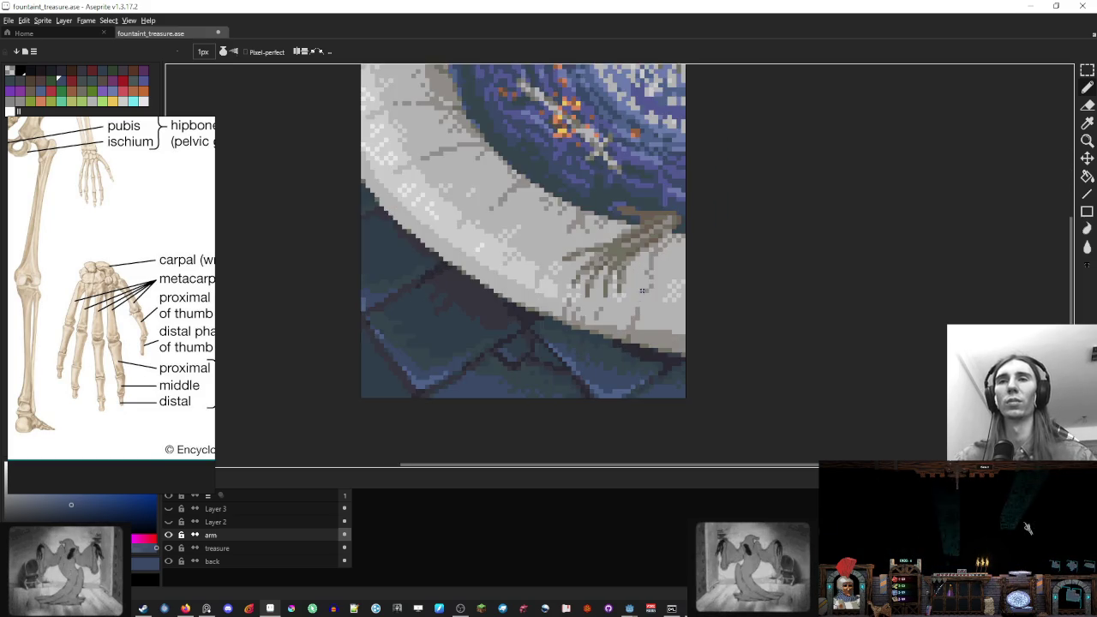
key(alt)
scroll(591, 292, up, 1)
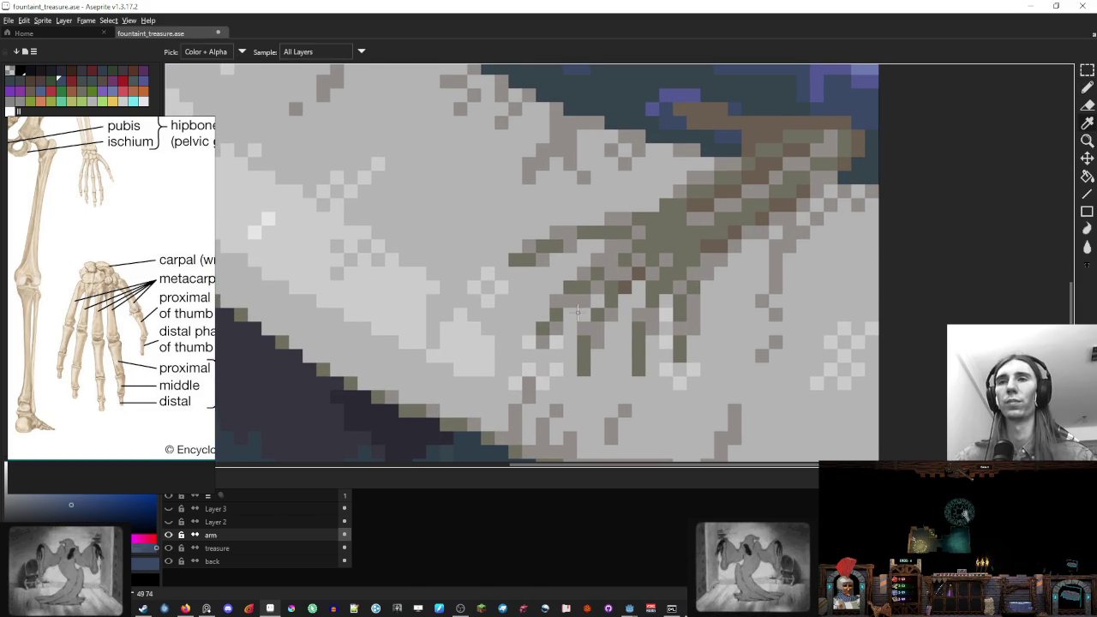
click(608, 258)
click(580, 237)
scroll(576, 236, down, 1)
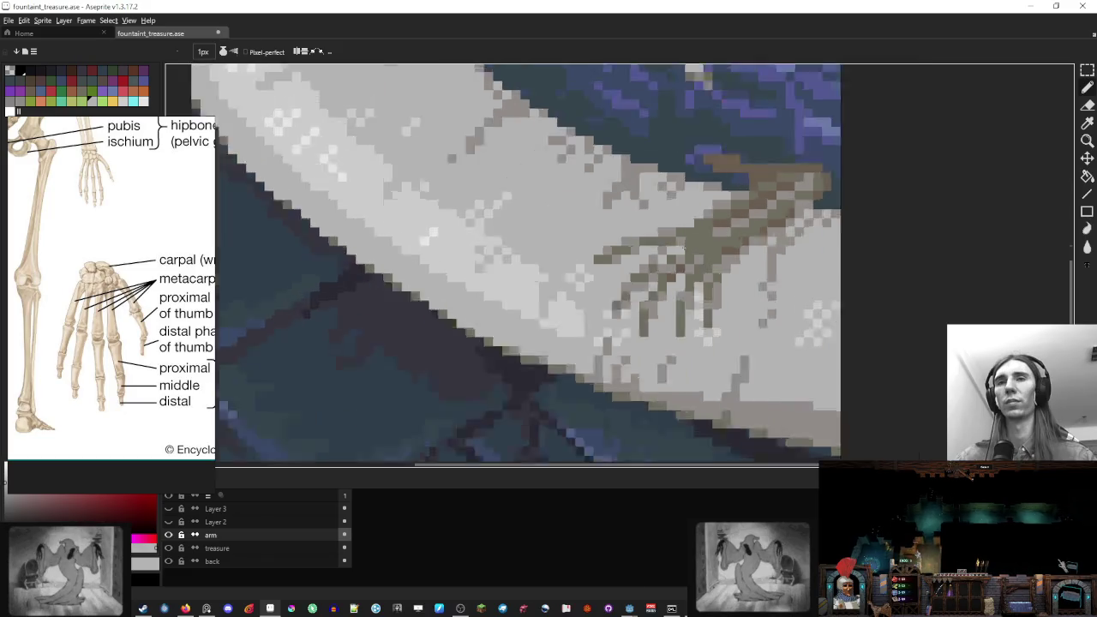
scroll(617, 253, up, 1)
click(672, 278)
click(678, 264)
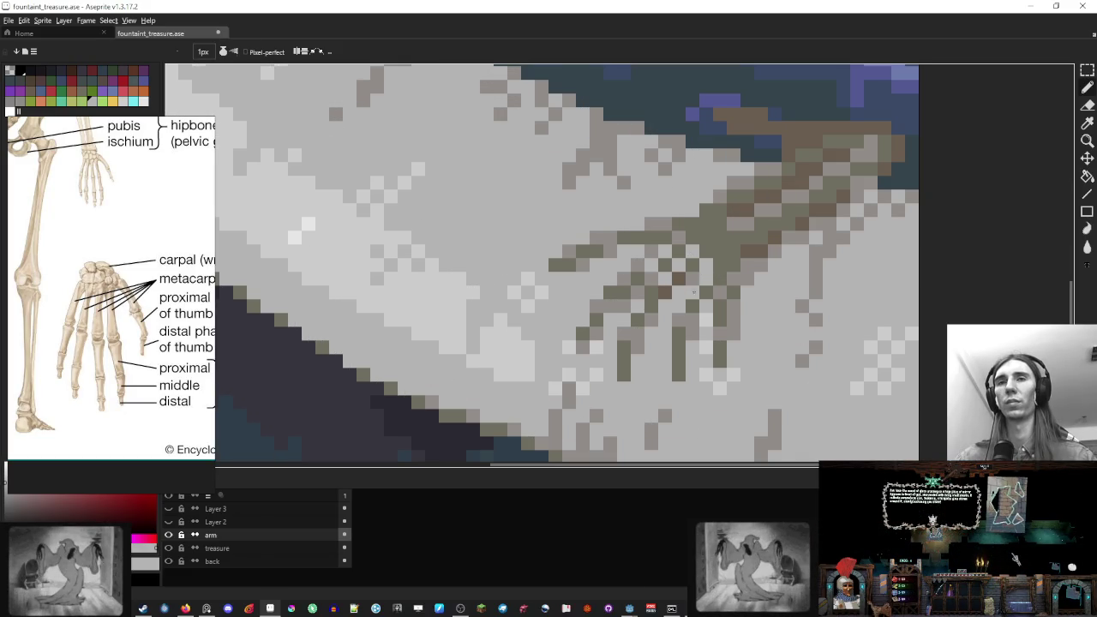
Paint a dark brown hand pixel grey and view the whole sprite
scroll(693, 291, down, 5)
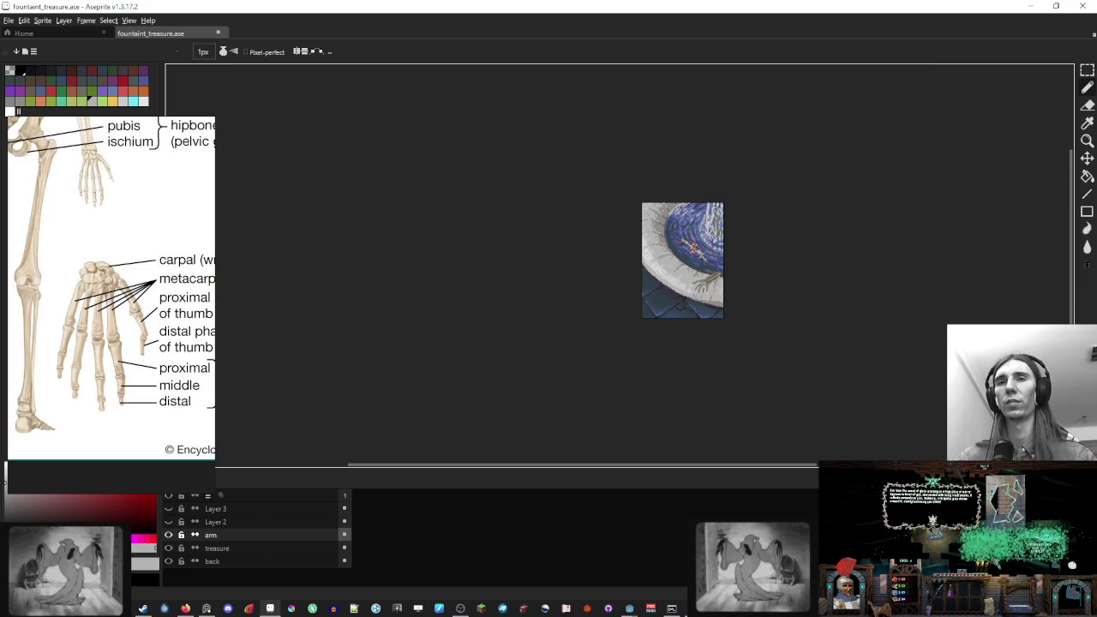
scroll(716, 284, up, 4)
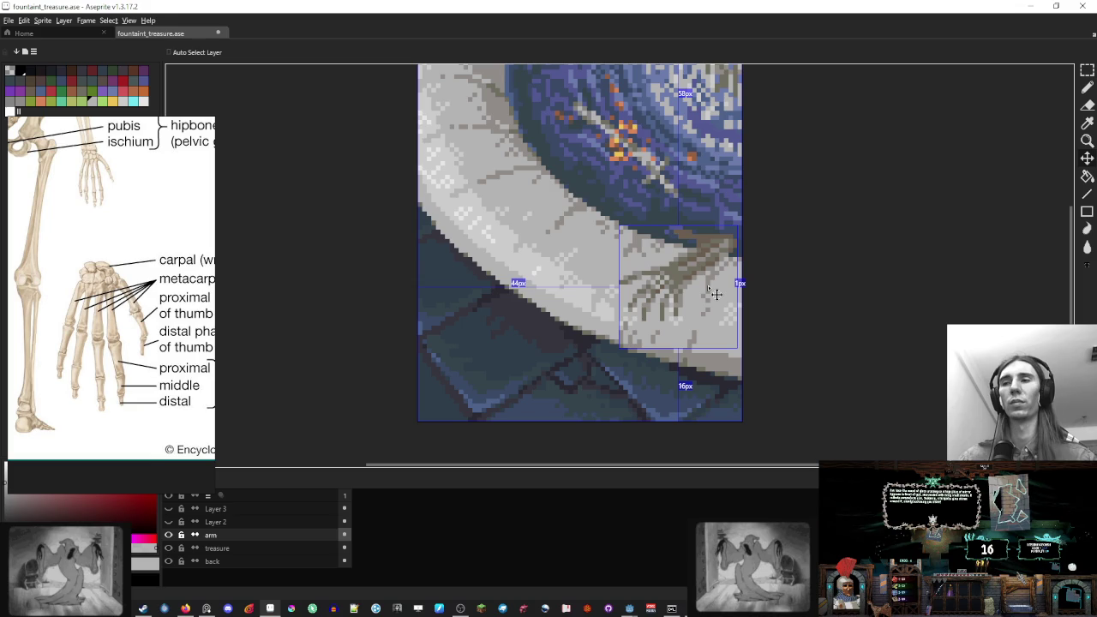
scroll(713, 294, down, 4)
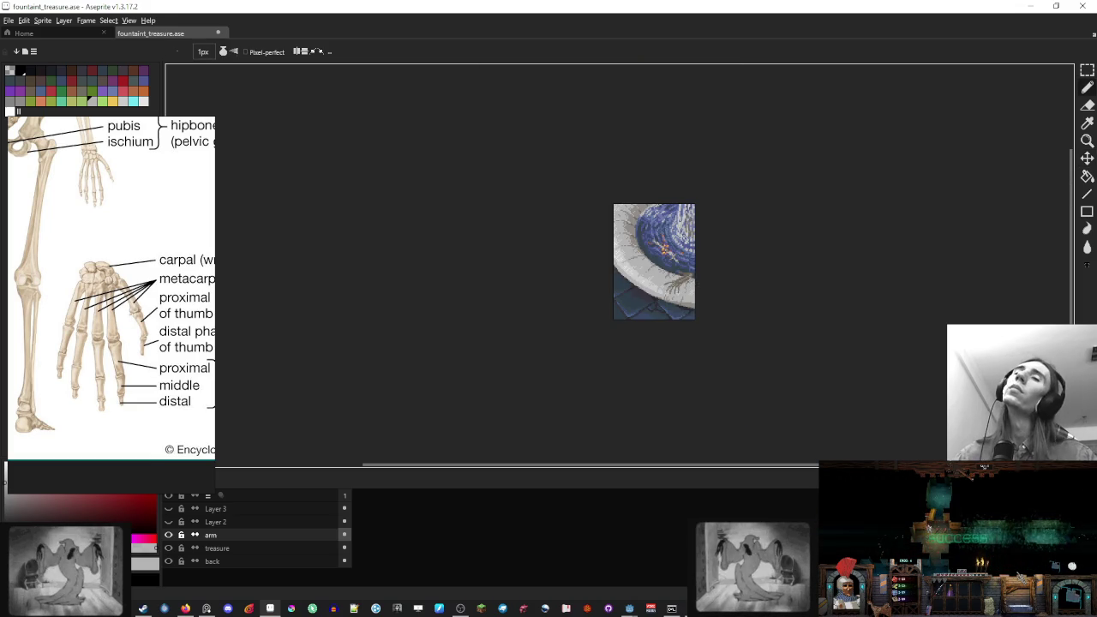
scroll(698, 284, up, 5)
click(625, 350)
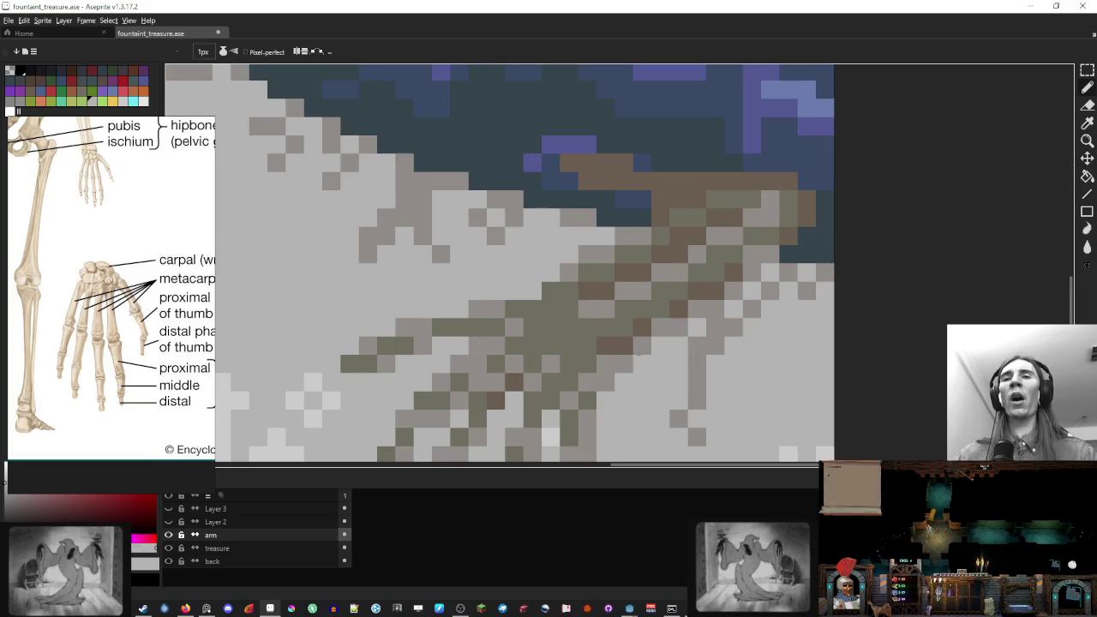
key(e)
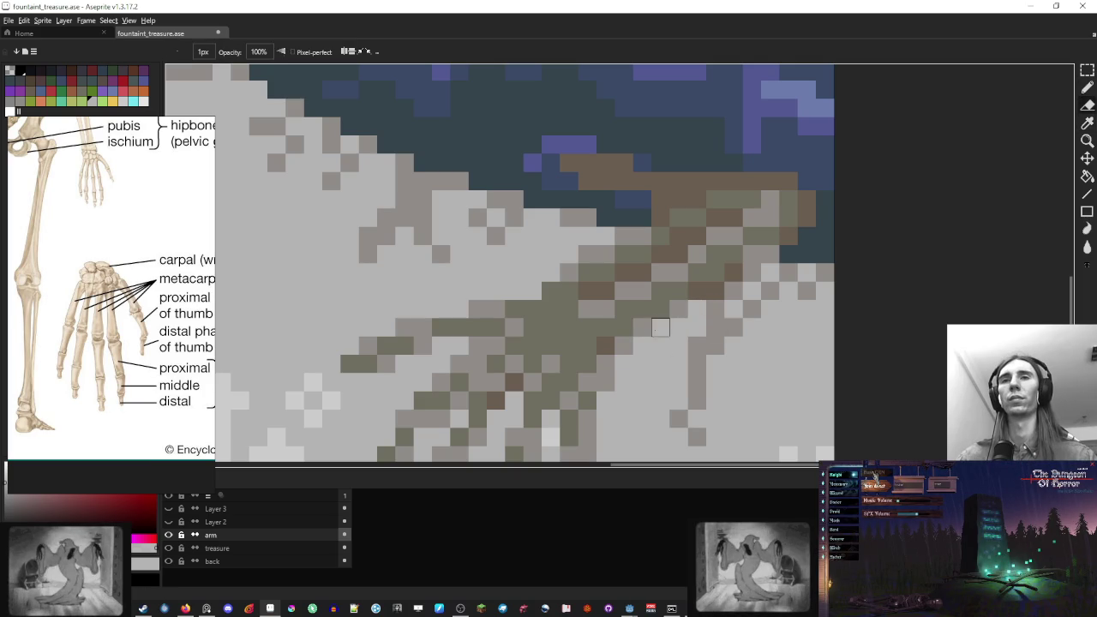
key(b)
key(1)
scroll(738, 311, down, 1)
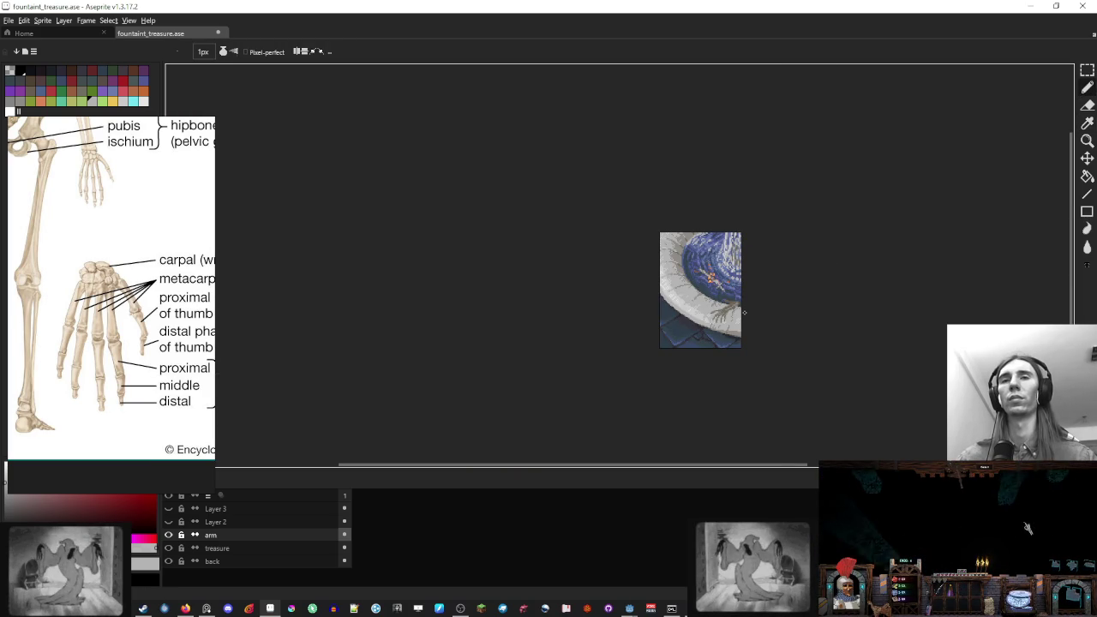
scroll(711, 308, up, 4)
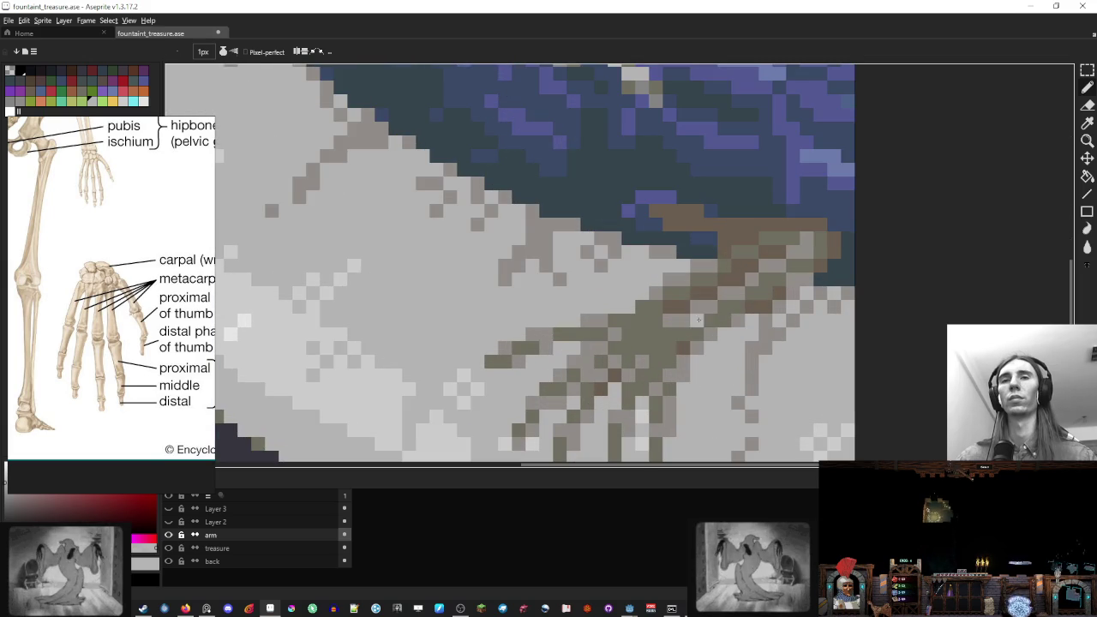
Darken one hand pixel with sampled olive, then sample grey, olive and brownish shades
alt+click(676, 344)
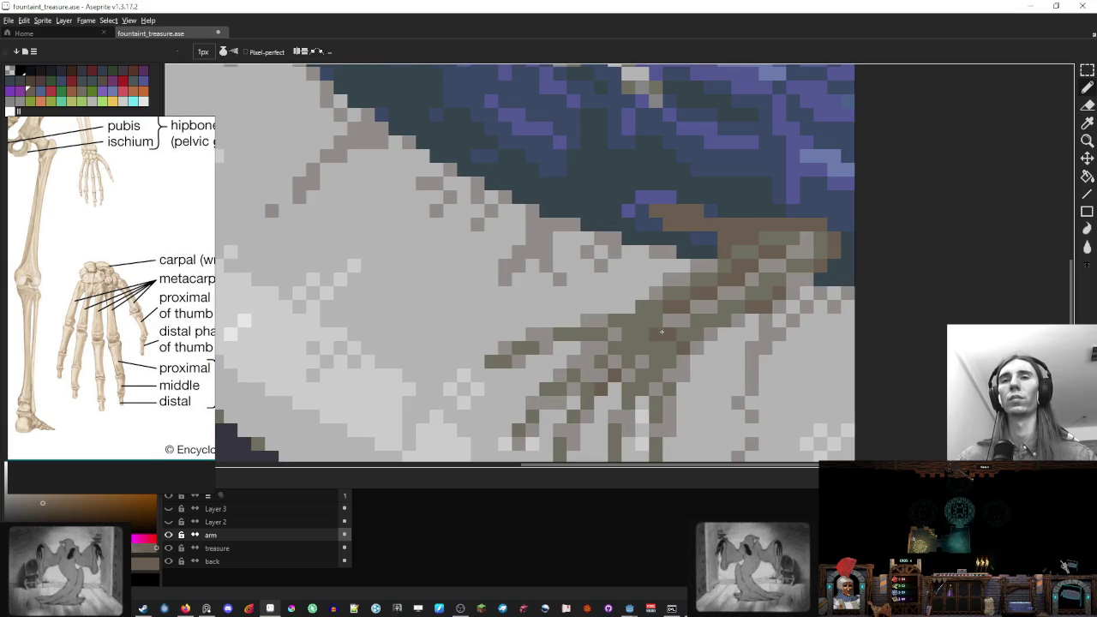
click(656, 333)
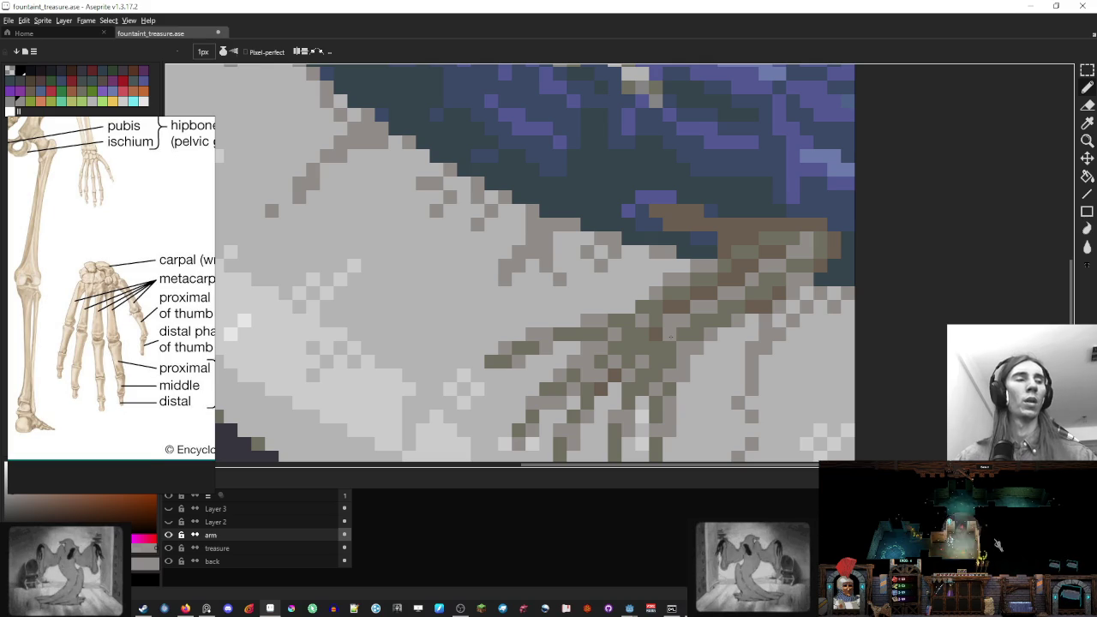
alt+click(675, 356)
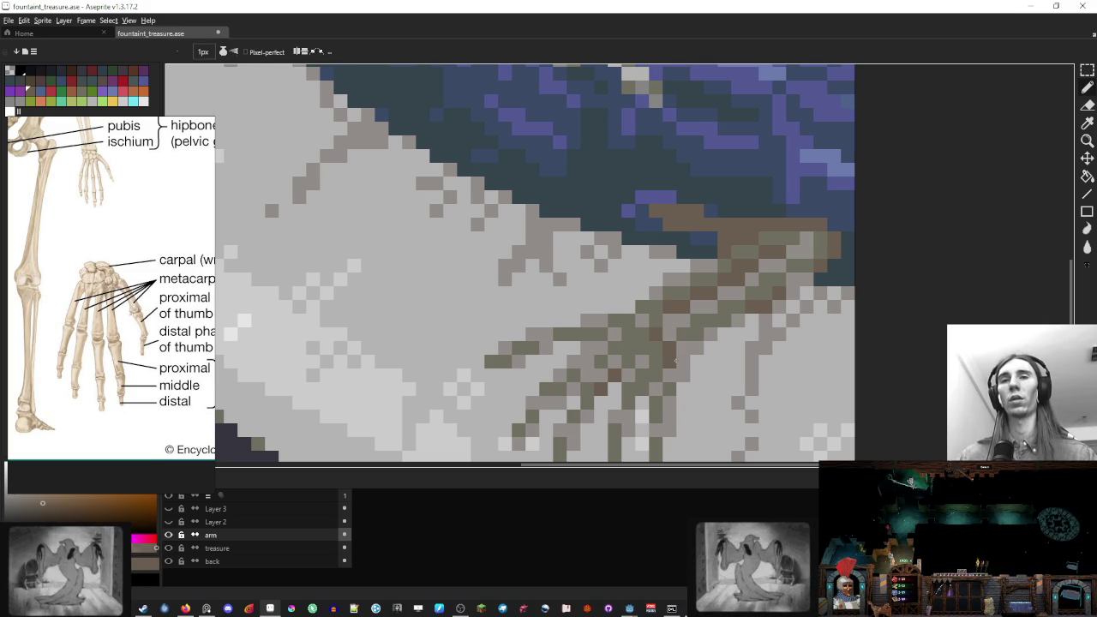
alt+click(679, 362)
alt+click(676, 352)
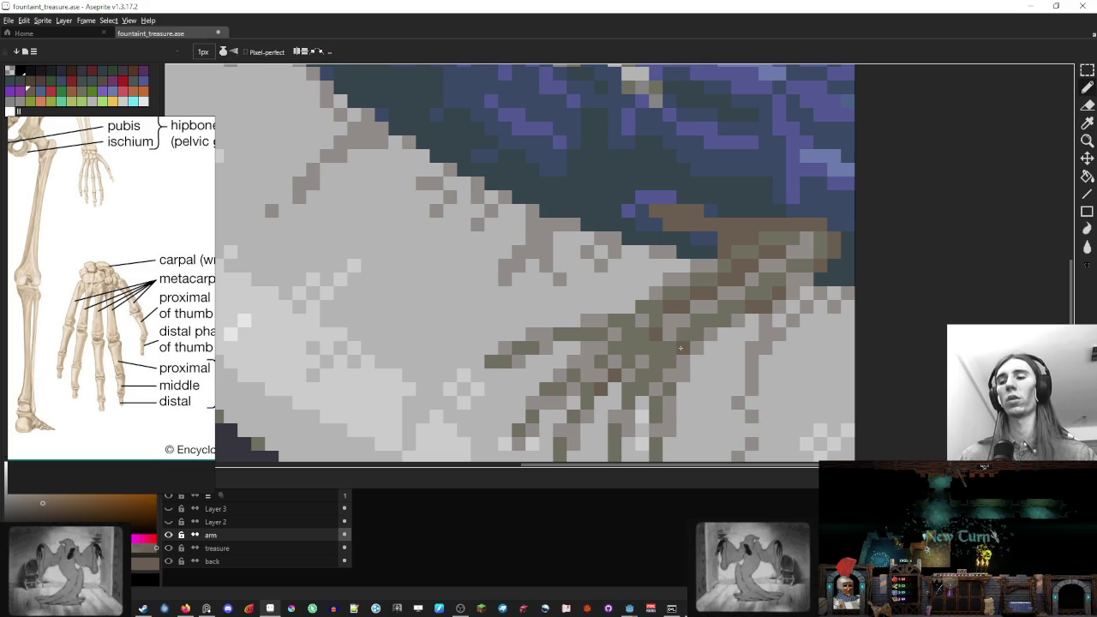
scroll(583, 272, down, 3)
scroll(583, 272, down, 2)
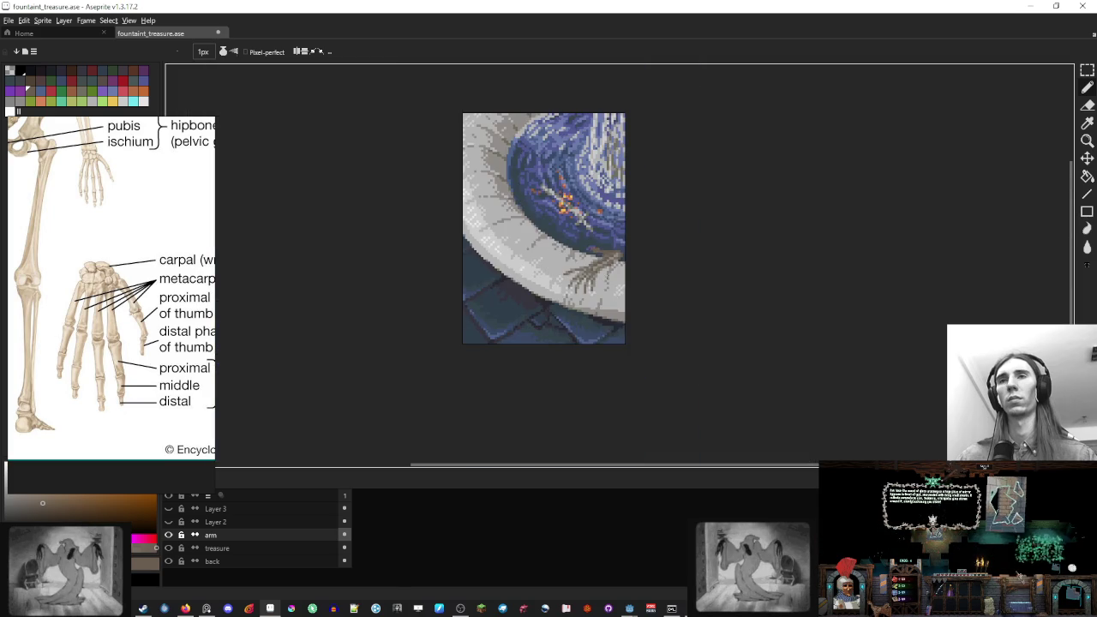
Bring the skeleton hand further into view and sample a colour from the canvas
scroll(600, 274, up, 3)
scroll(603, 280, up, 1)
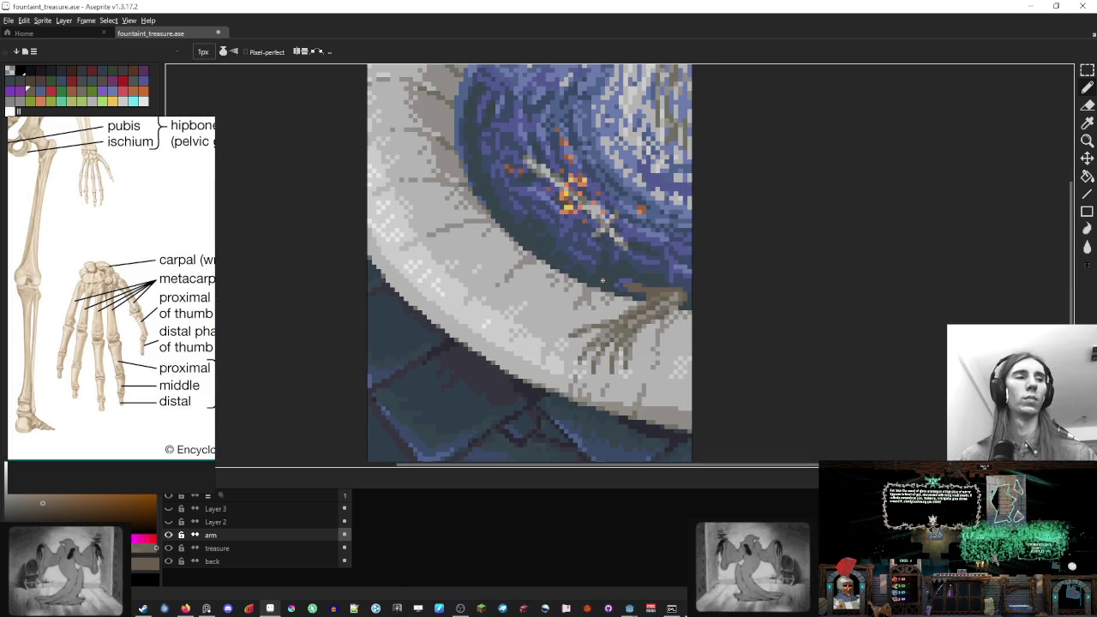
drag(601, 271, 688, 275)
scroll(684, 275, down, 1)
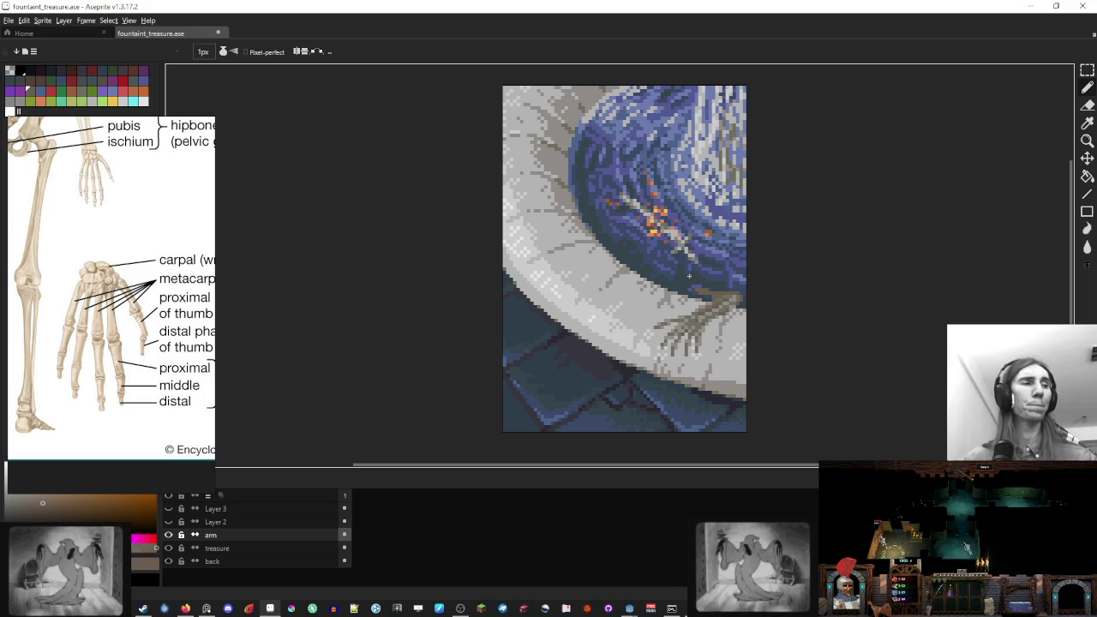
scroll(683, 272, up, 3)
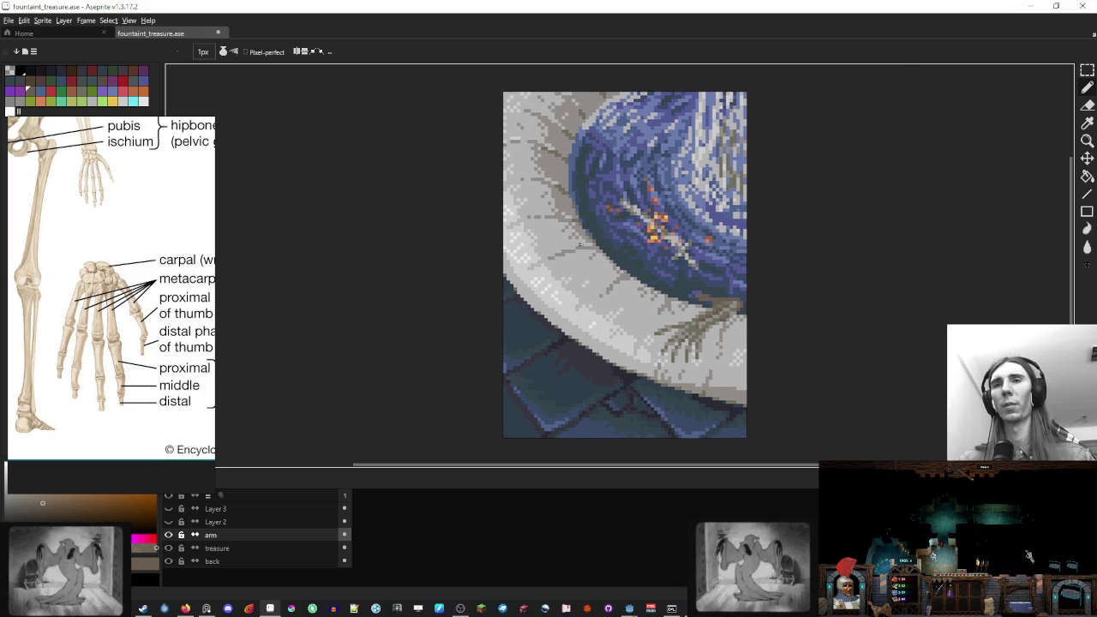
key(alt)
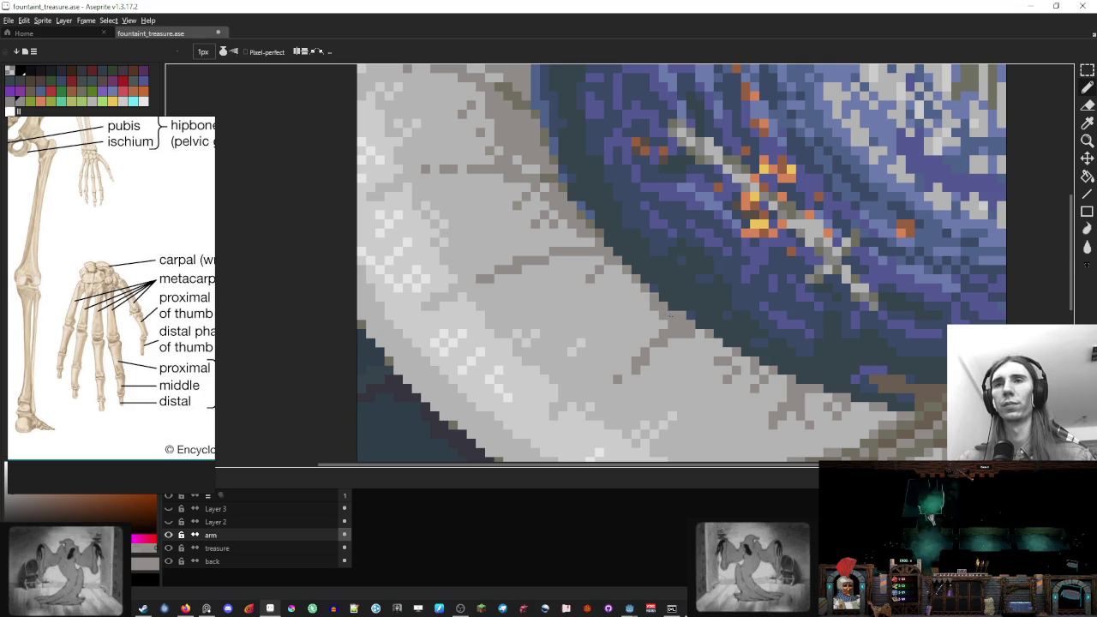
scroll(671, 255, down, 4)
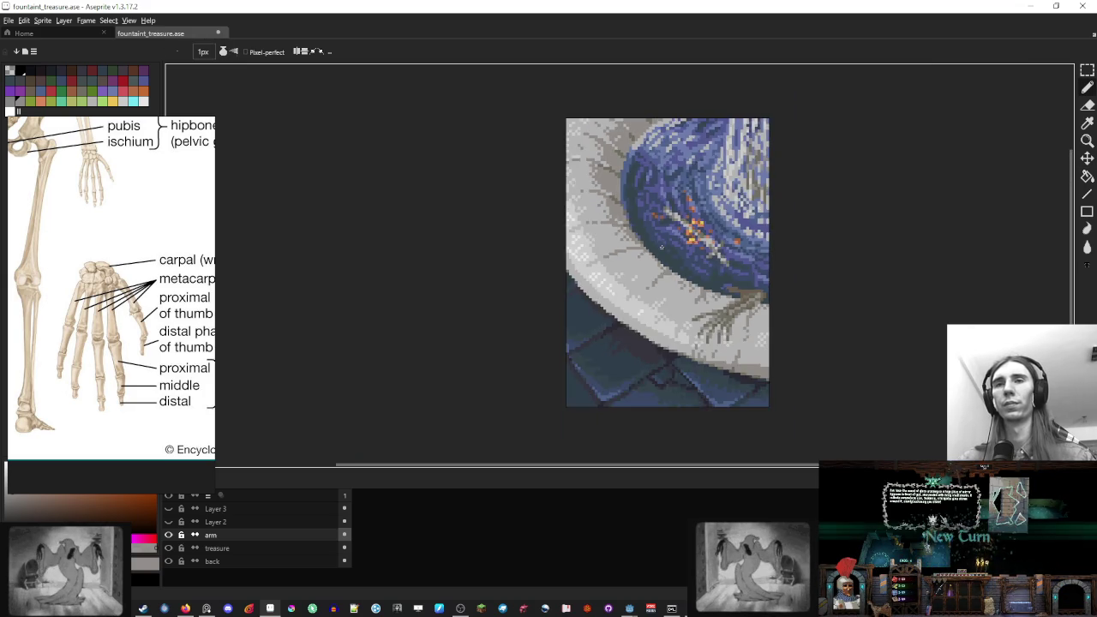
scroll(672, 262, up, 3)
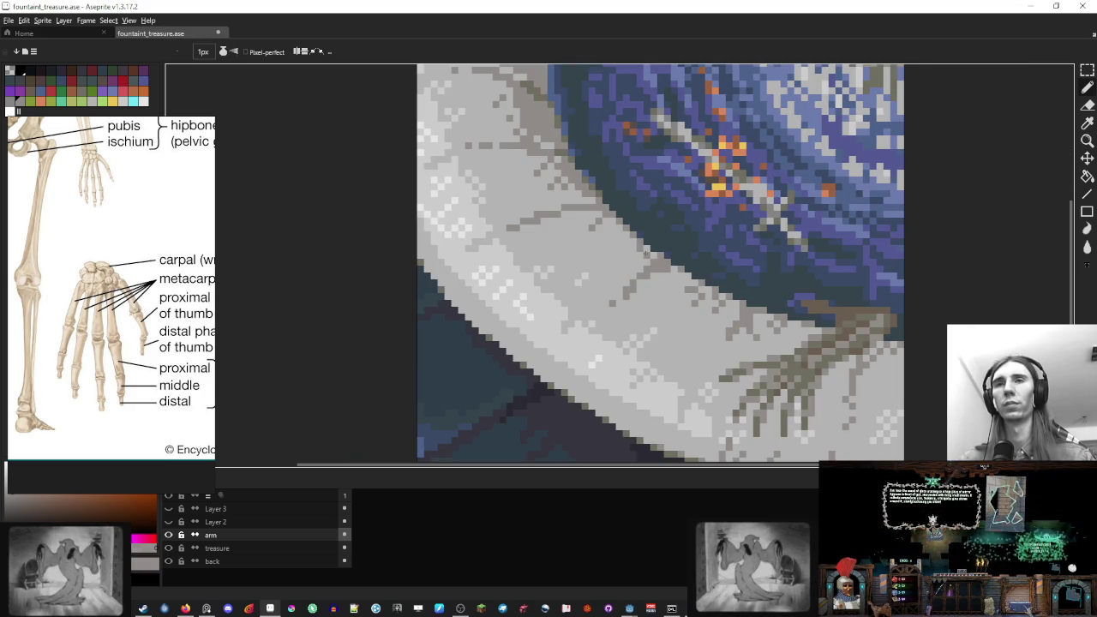
On the 'back' layer, paint the stray dark rim pixel grey
key(e)
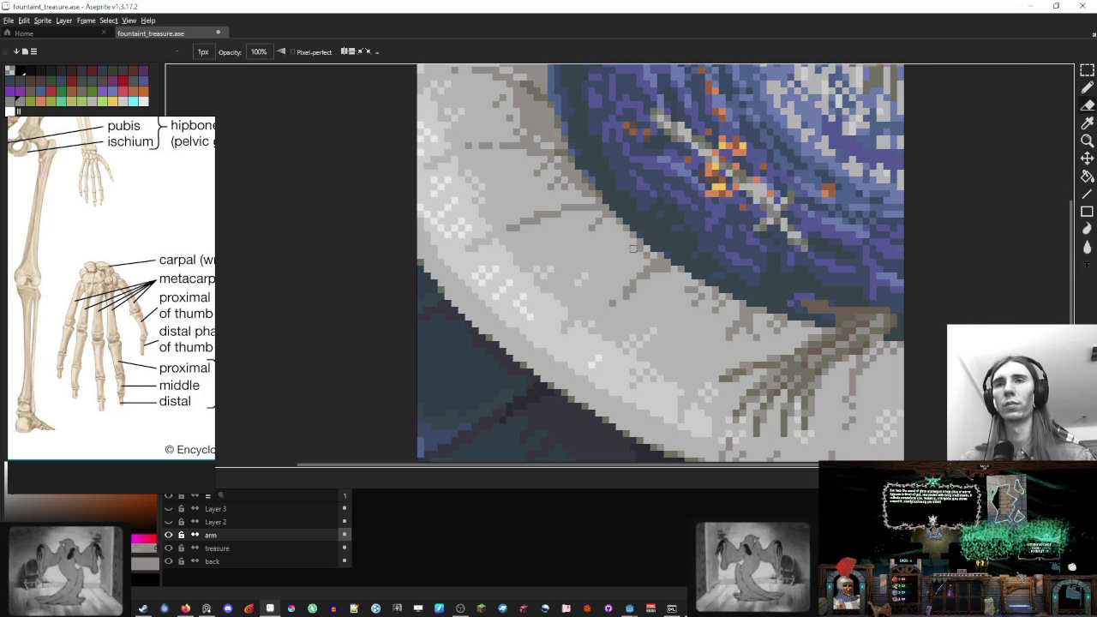
click(286, 561)
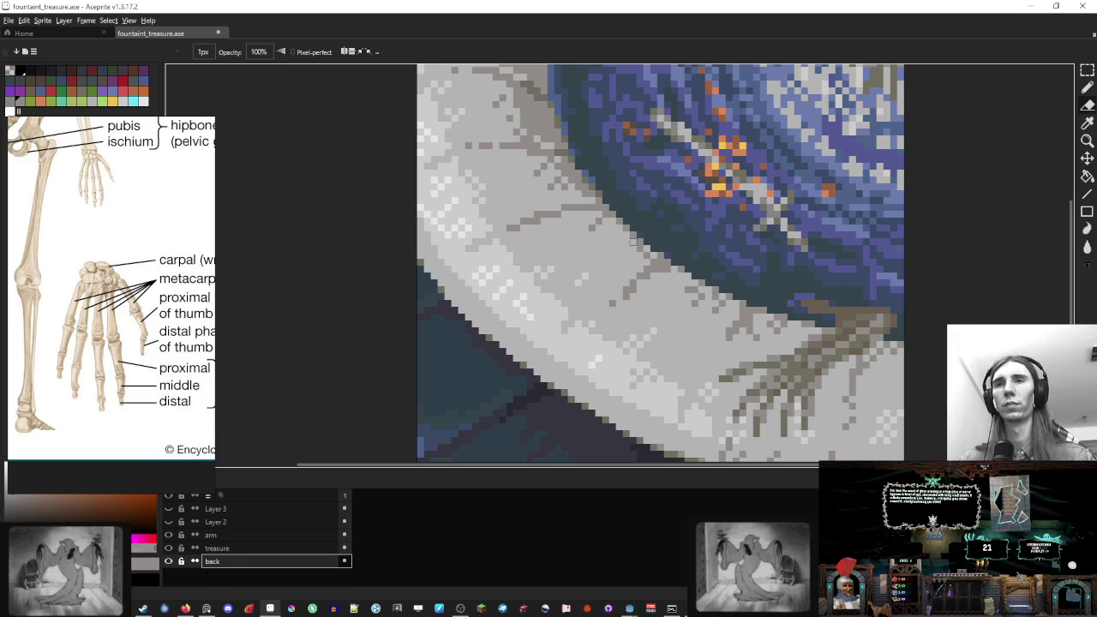
scroll(633, 242, up, 2)
key(b)
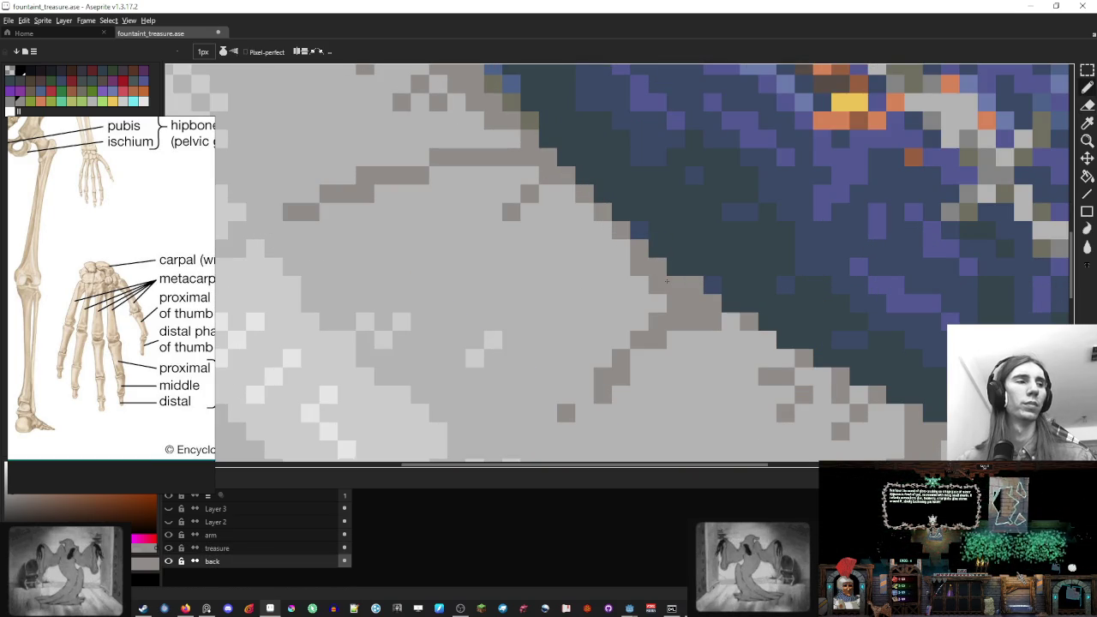
click(655, 248)
scroll(654, 248, down, 5)
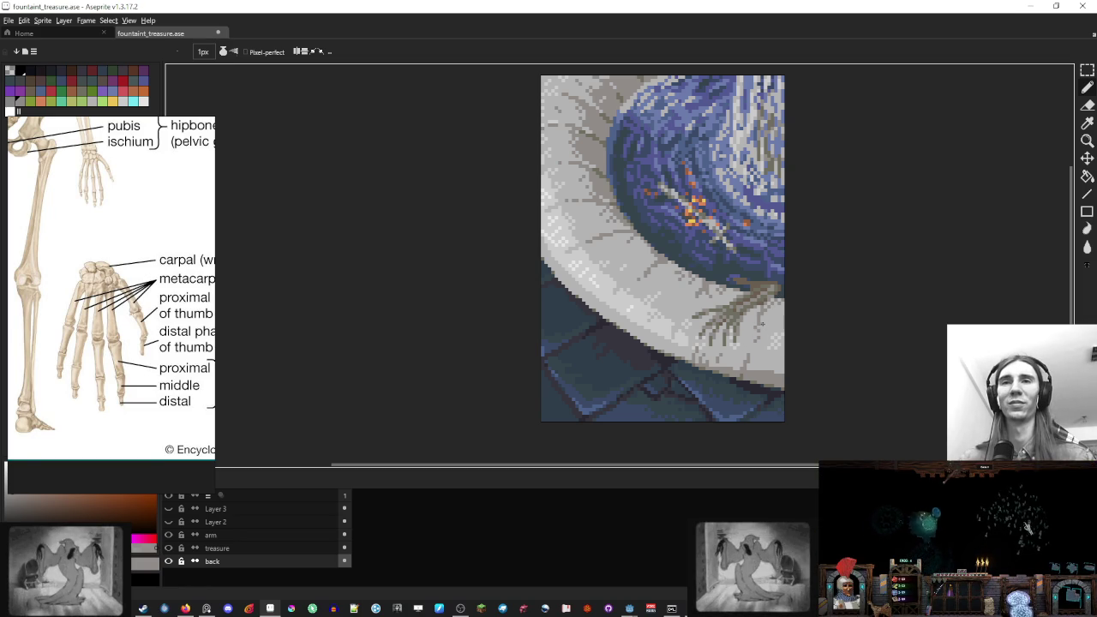
scroll(776, 328, down, 2)
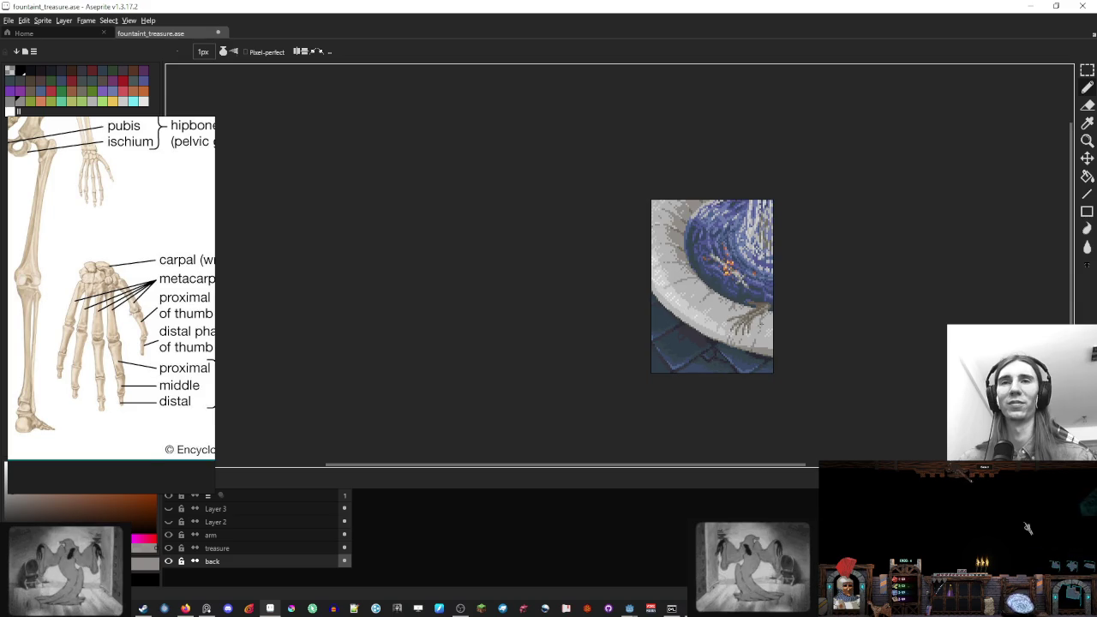
scroll(776, 327, up, 6)
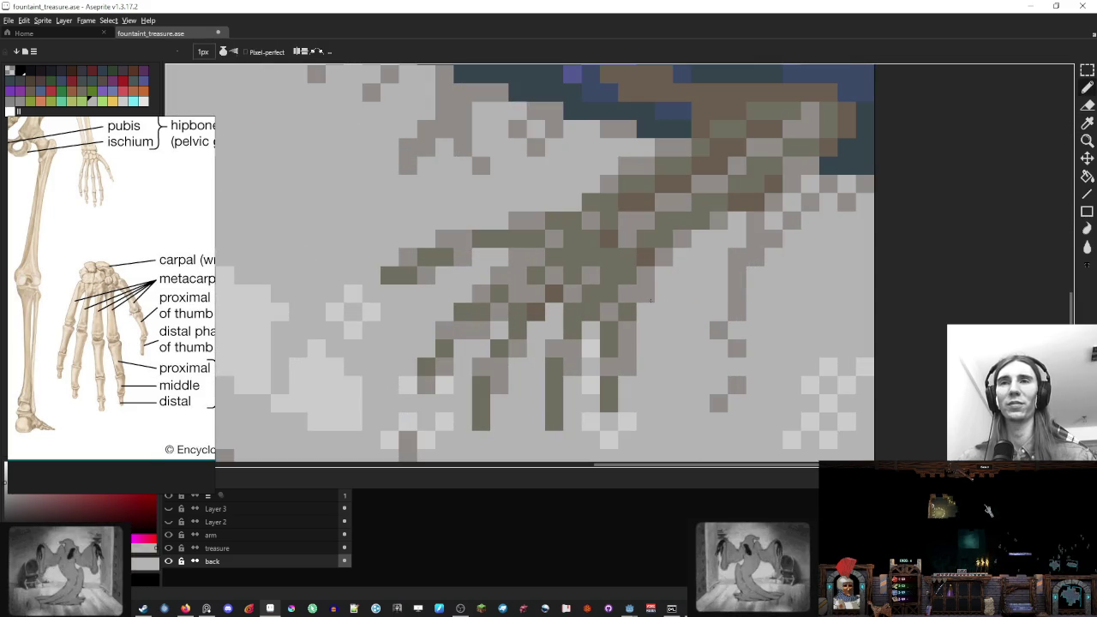
Hide and re-show the arm layer to compare the hand against the rim
key(e)
click(291, 533)
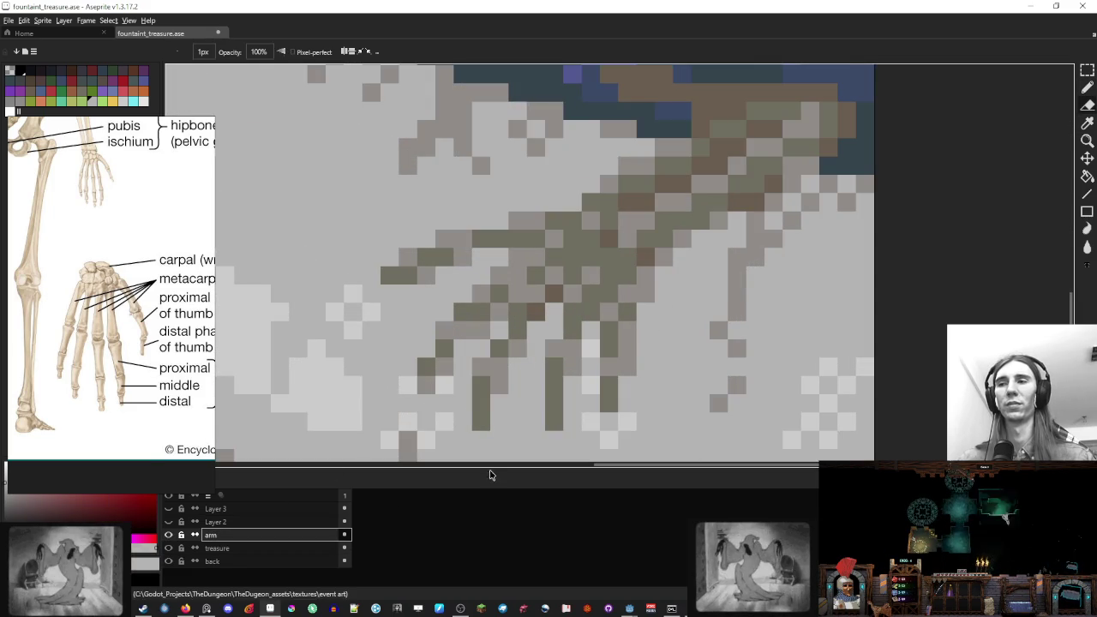
click(168, 535)
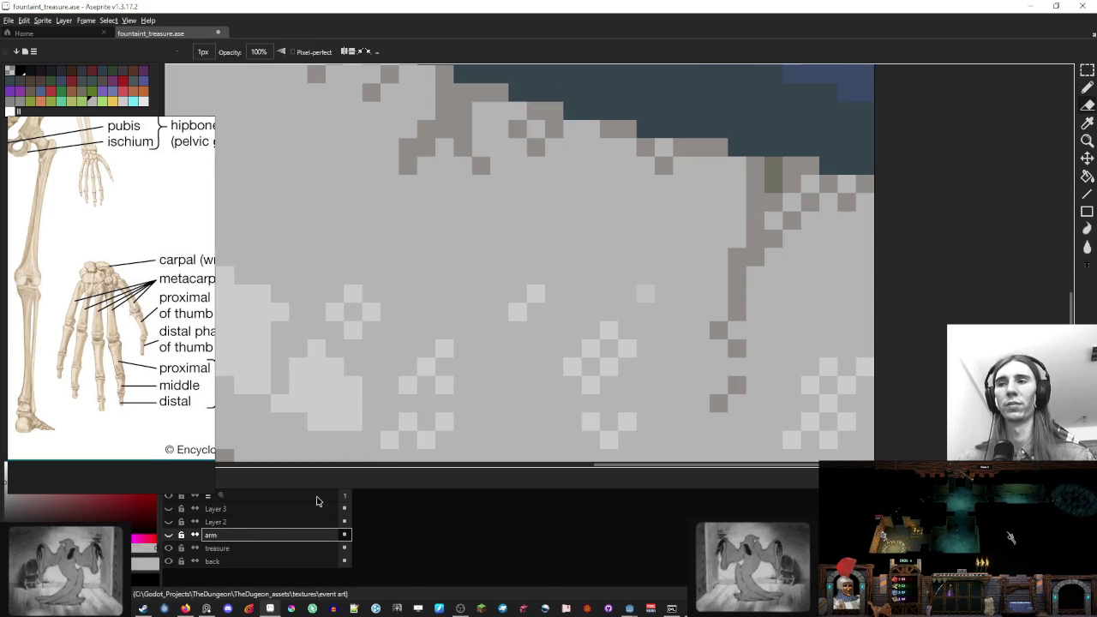
click(259, 562)
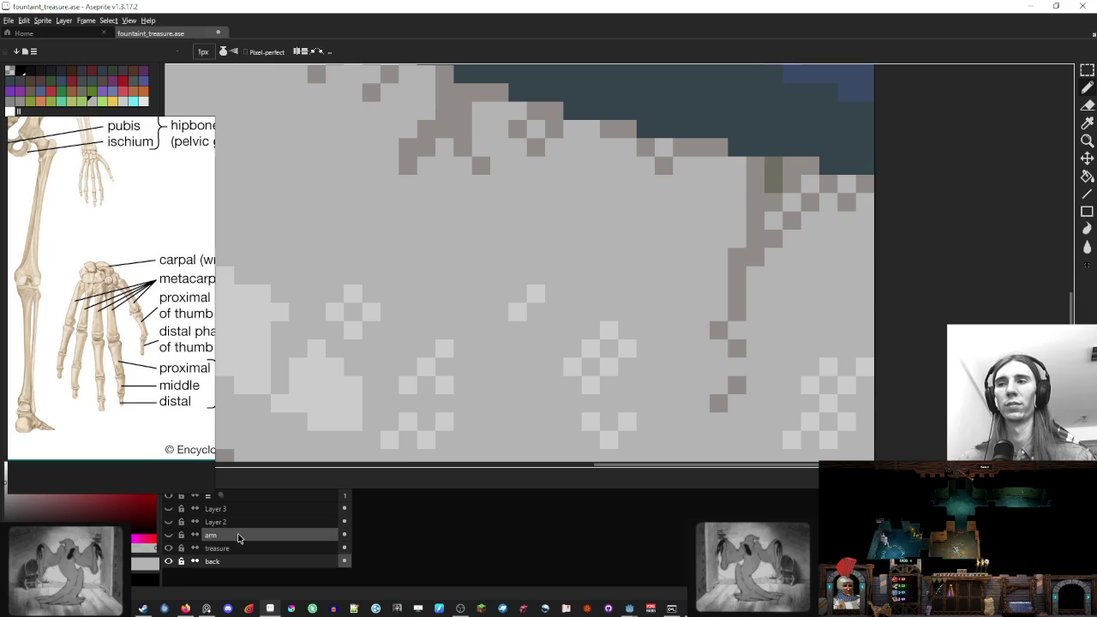
click(239, 536)
click(168, 536)
key(b)
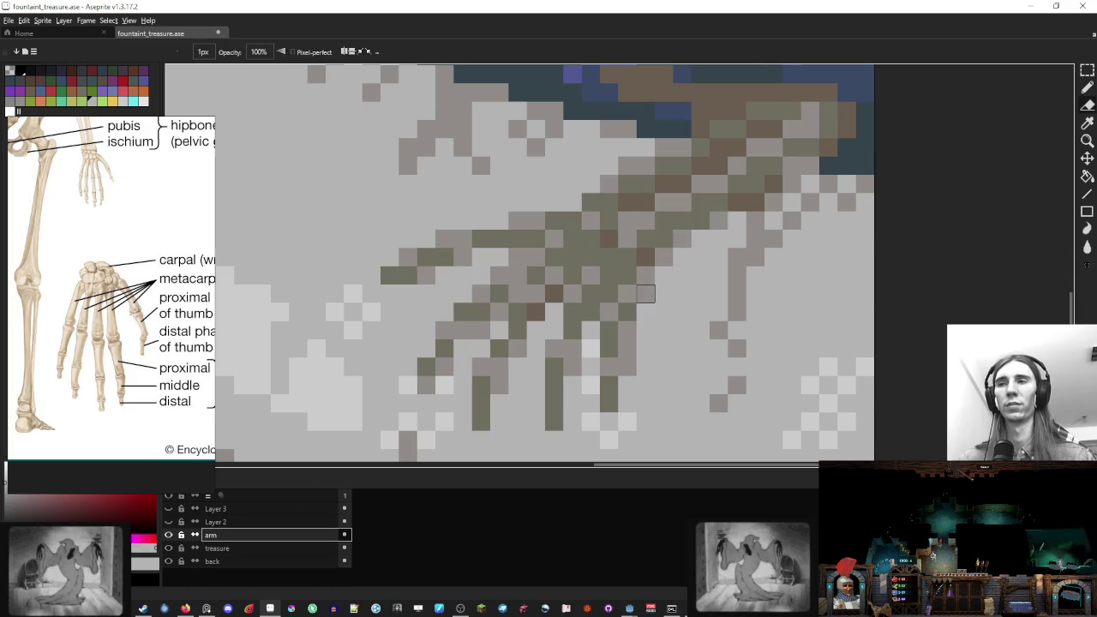
Sample a colour from the hand and darken one more skeleton hand pixel
key(e)
scroll(682, 294, down, 6)
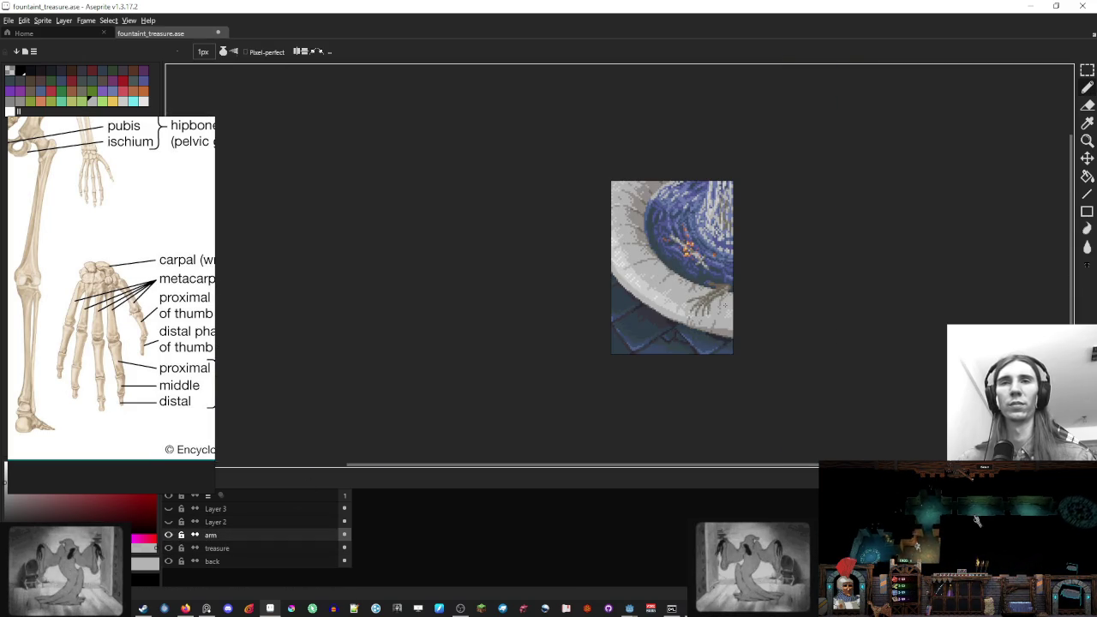
scroll(724, 305, up, 5)
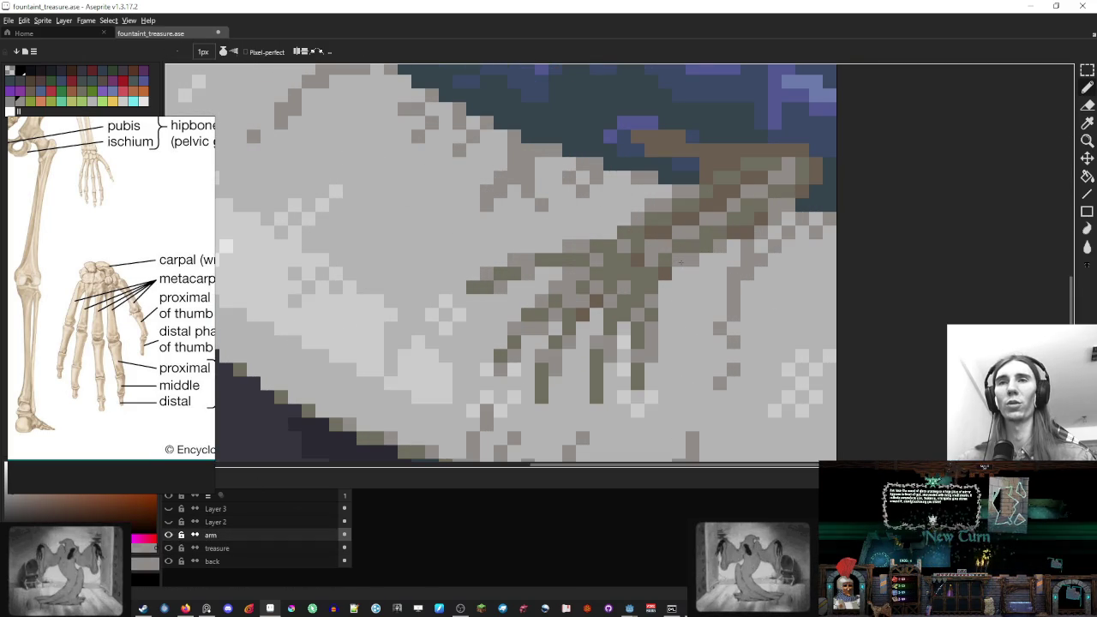
key(e)
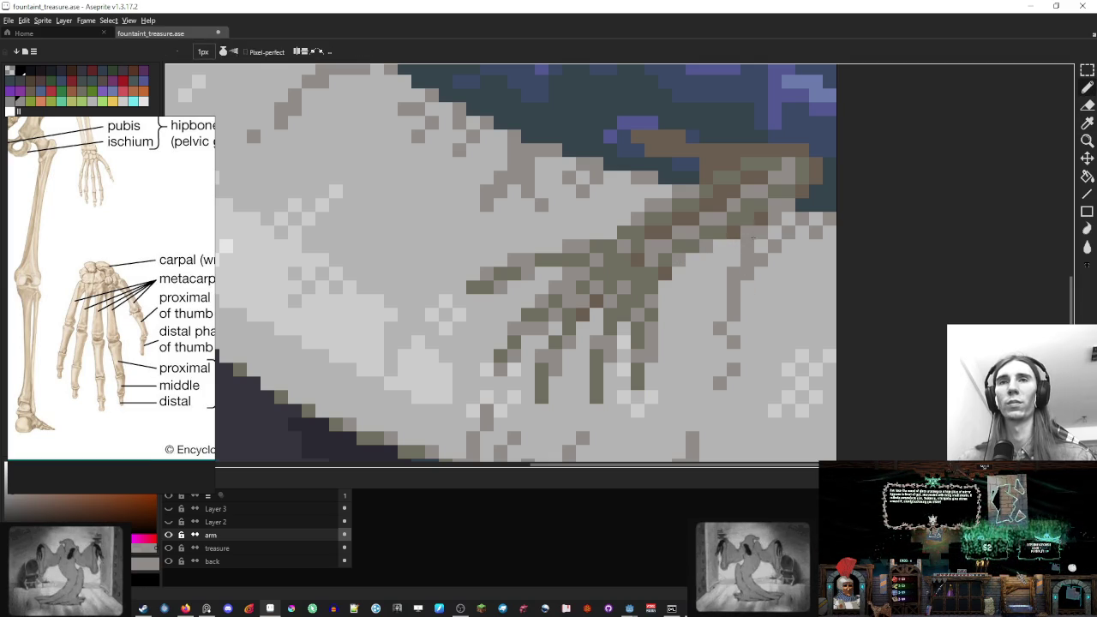
key(b)
scroll(761, 219, down, 3)
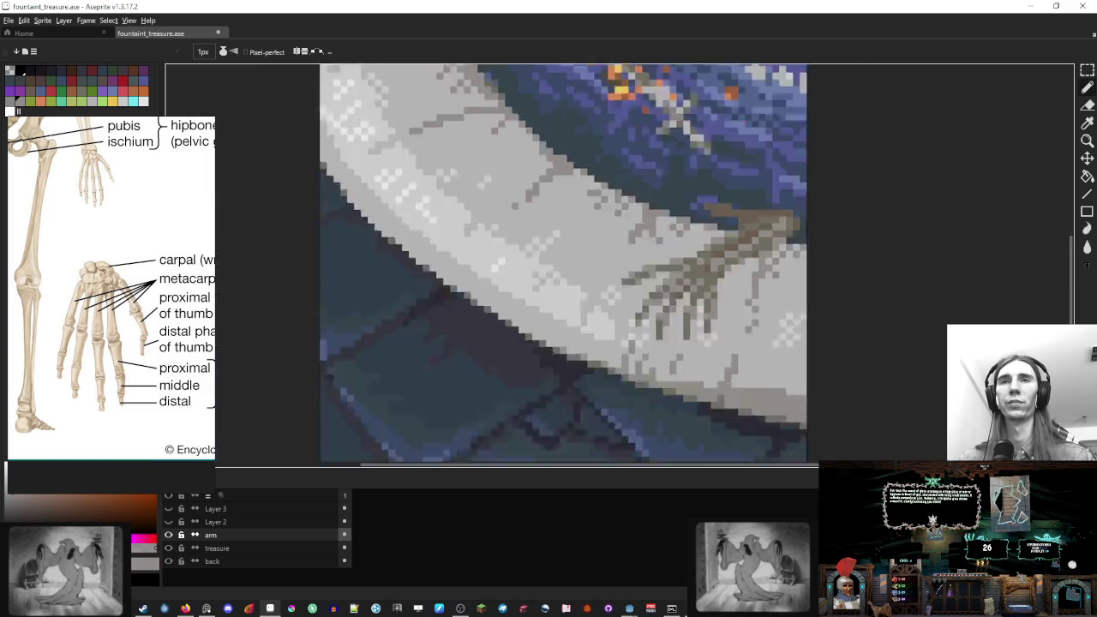
scroll(728, 330, up, 4)
key(i)
key(b)
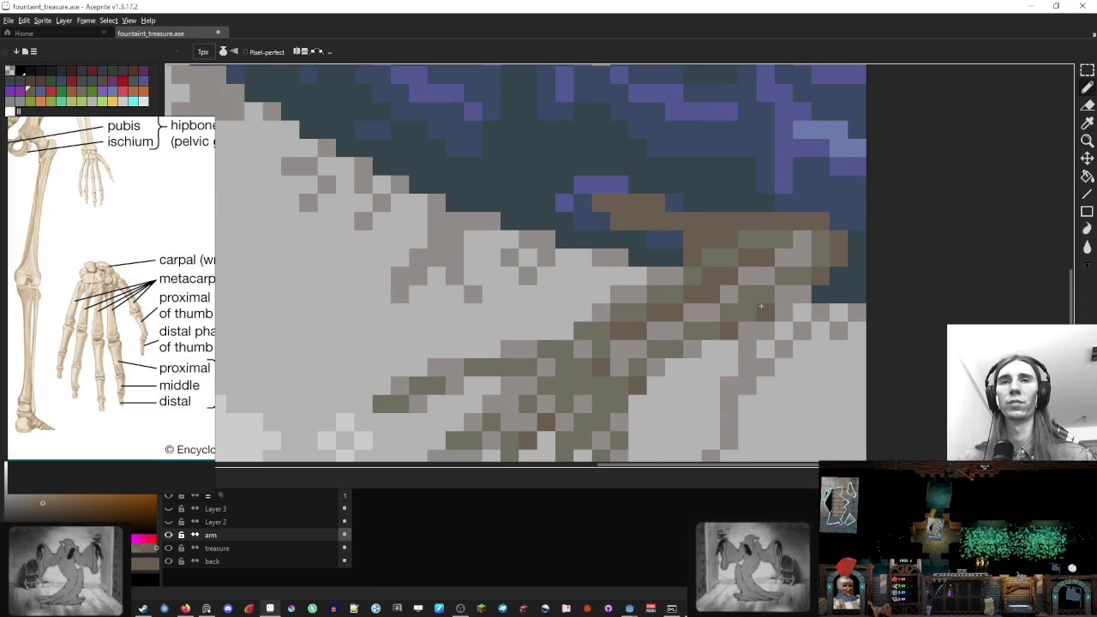
click(714, 331)
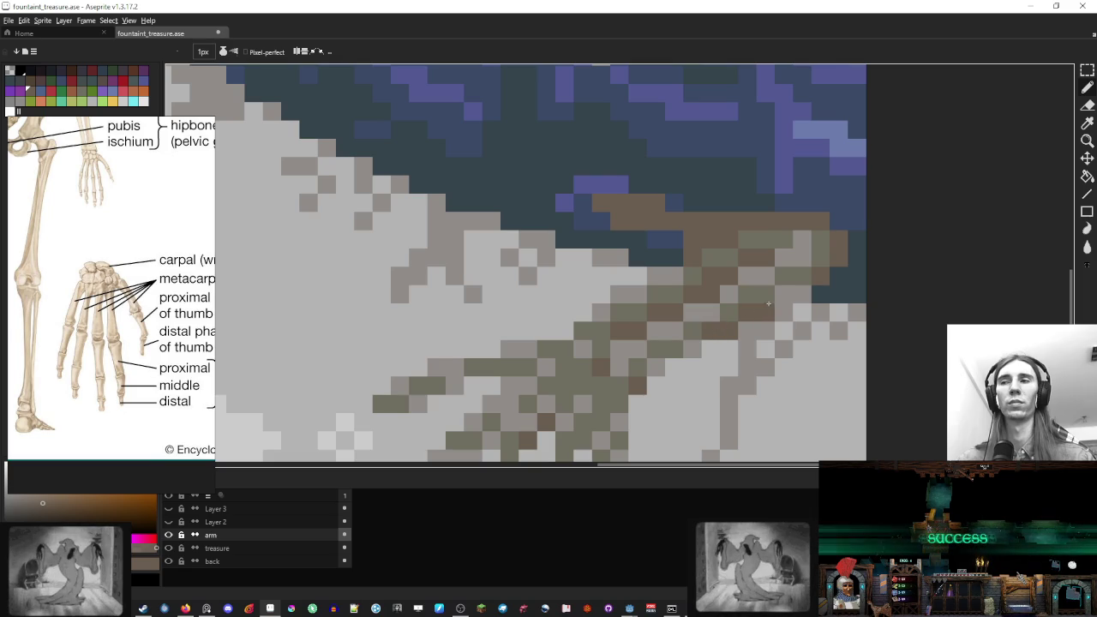
Marquee-select the skeleton arm and drag it a few pixels left along the rim
scroll(768, 303, down, 4)
scroll(793, 311, up, 4)
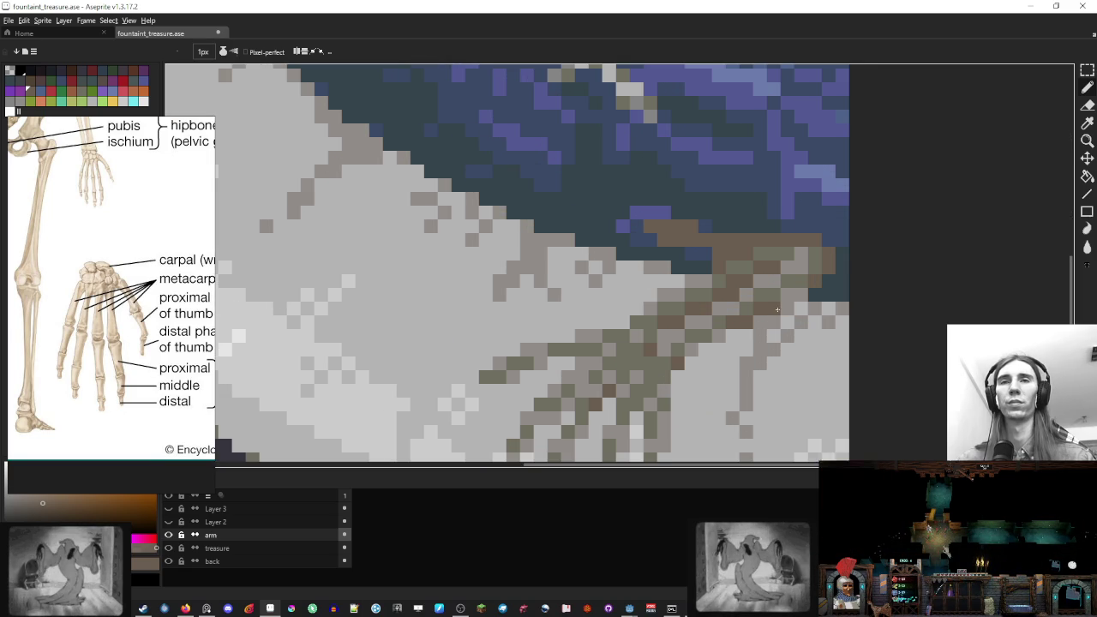
scroll(777, 310, down, 4)
drag(827, 326, 759, 303)
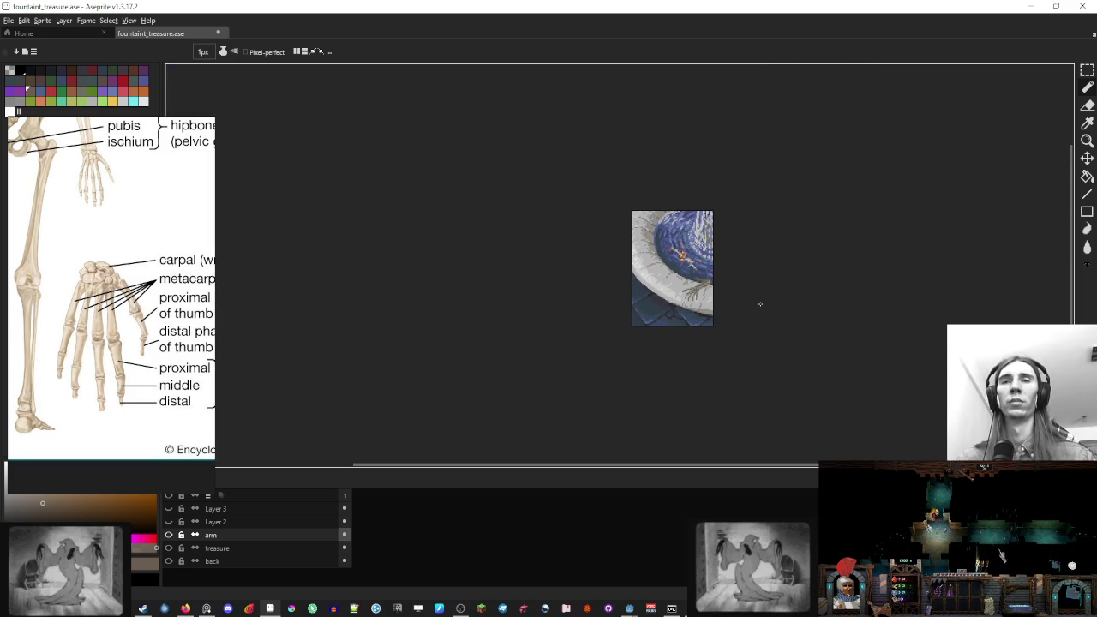
scroll(760, 304, up, 4)
key(m)
drag(716, 224, 524, 369)
mouse_move(642, 325)
mouse_down()
mouse_move(632, 319)
mouse_move(670, 328)
mouse_up()
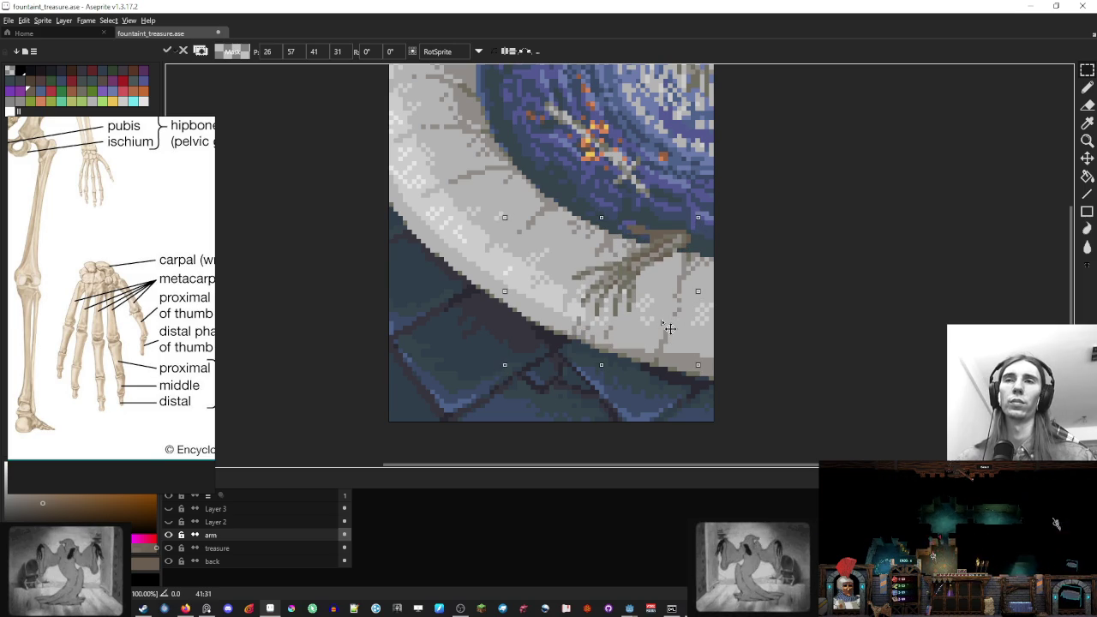
Commit the moved skeleton hand in its new, slightly leftward spot on the rim
key(Return)
scroll(746, 317, down, 5)
scroll(747, 320, up, 3)
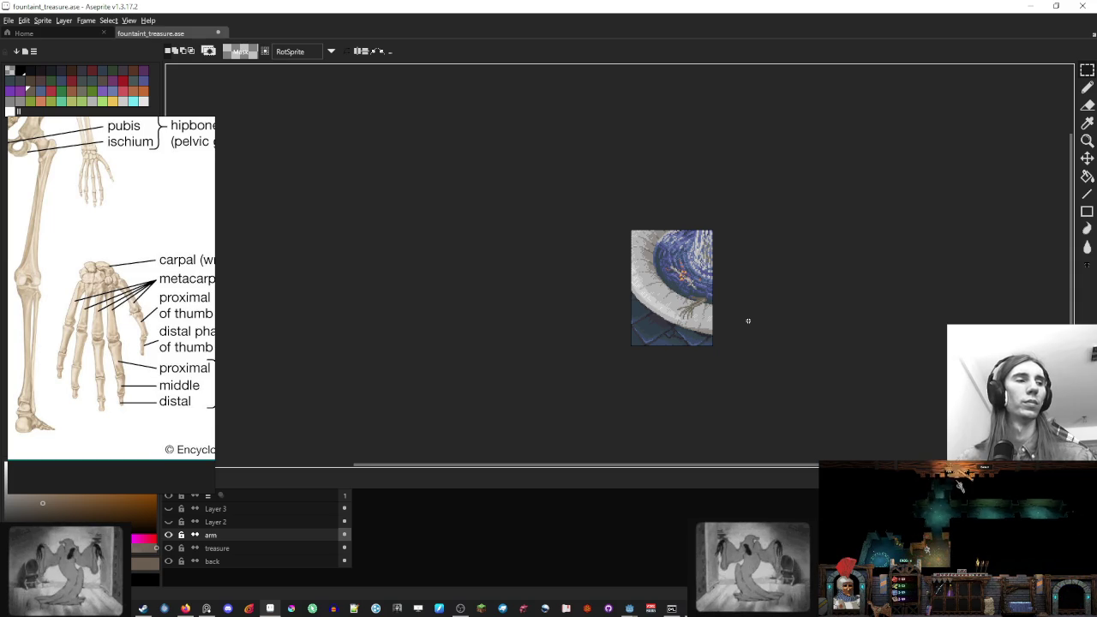
scroll(747, 321, up, 1)
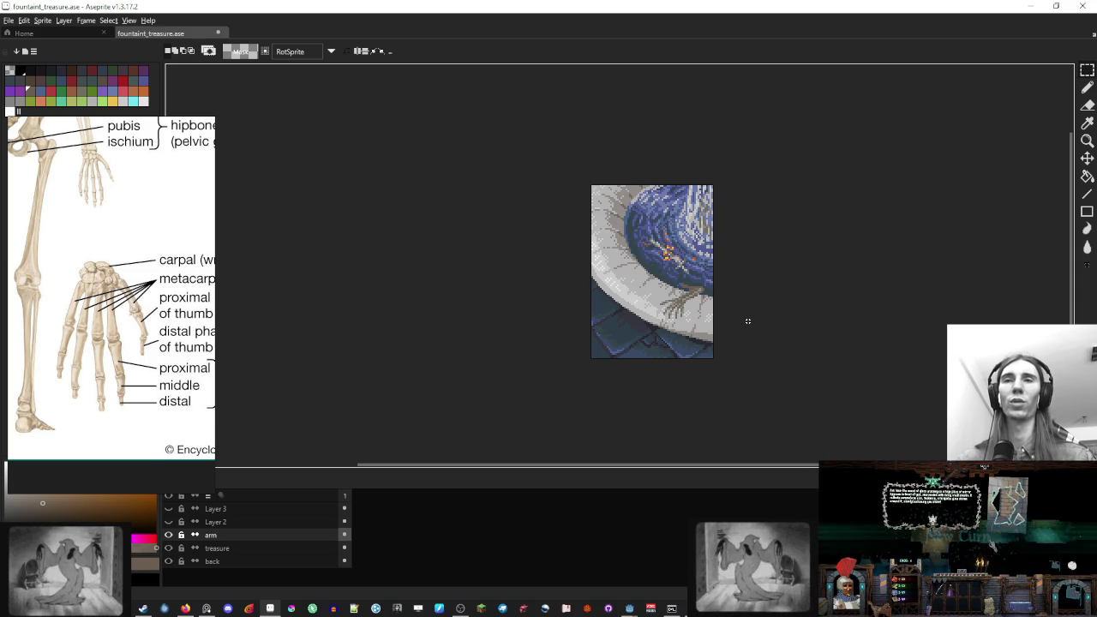
scroll(700, 310, up, 1)
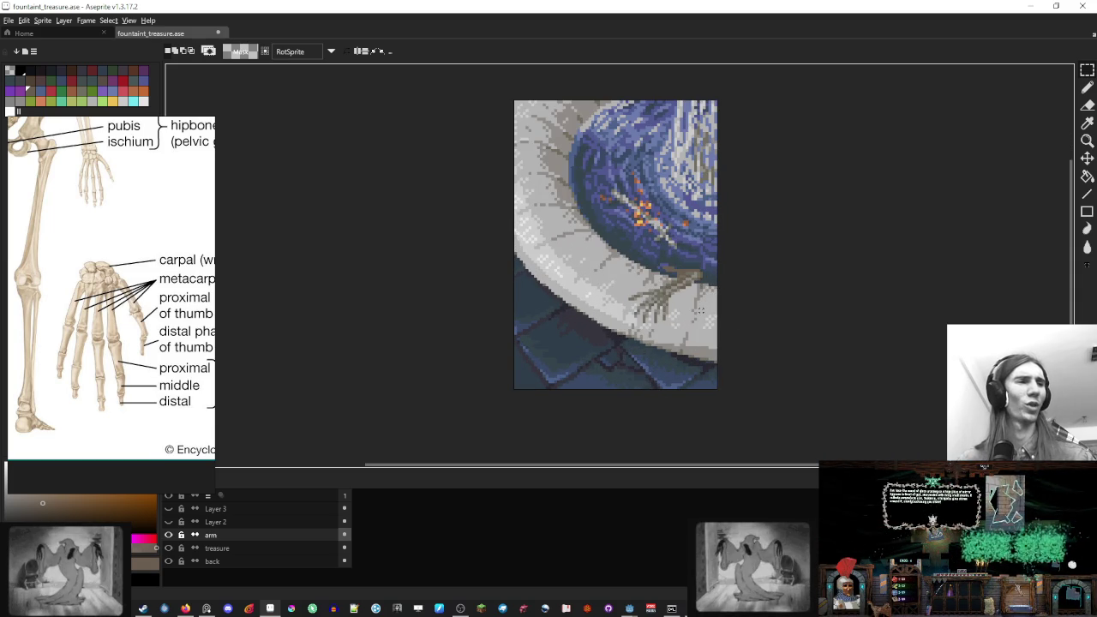
scroll(700, 310, up, 3)
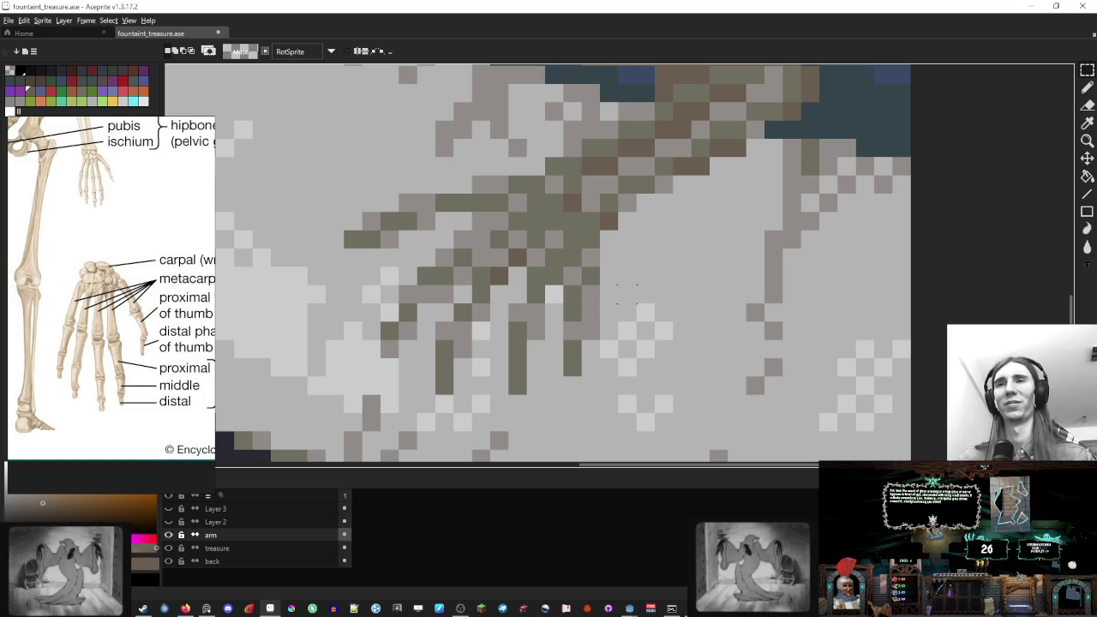
scroll(627, 293, down, 5)
scroll(566, 284, up, 5)
Sample the hand's olive colour and add olive pixels to its fingers
key(i)
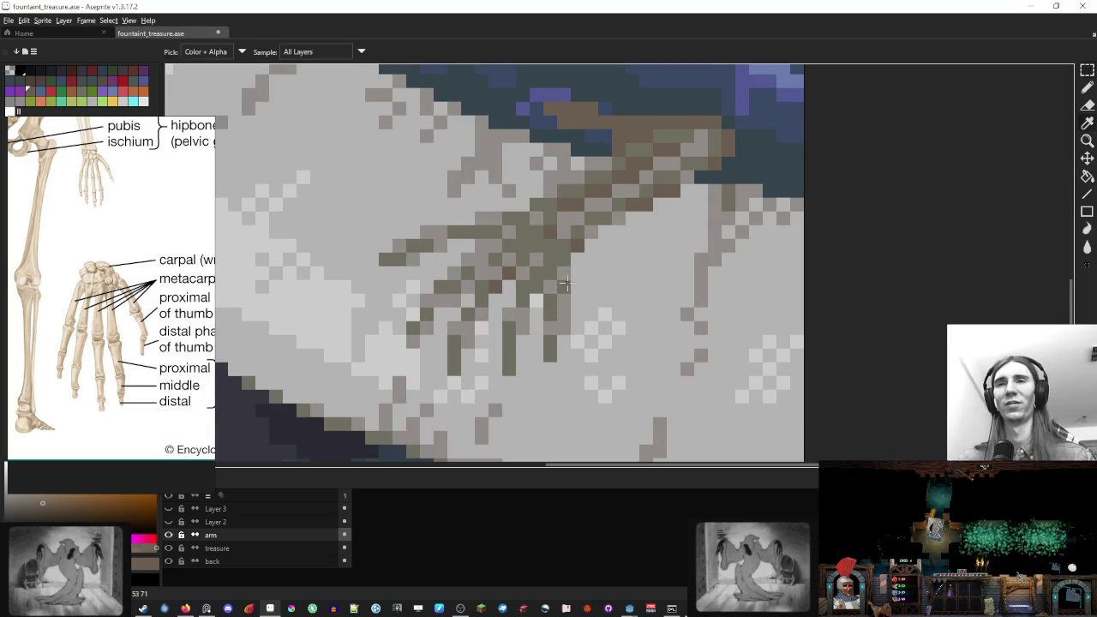
click(566, 284)
key(b)
click(577, 288)
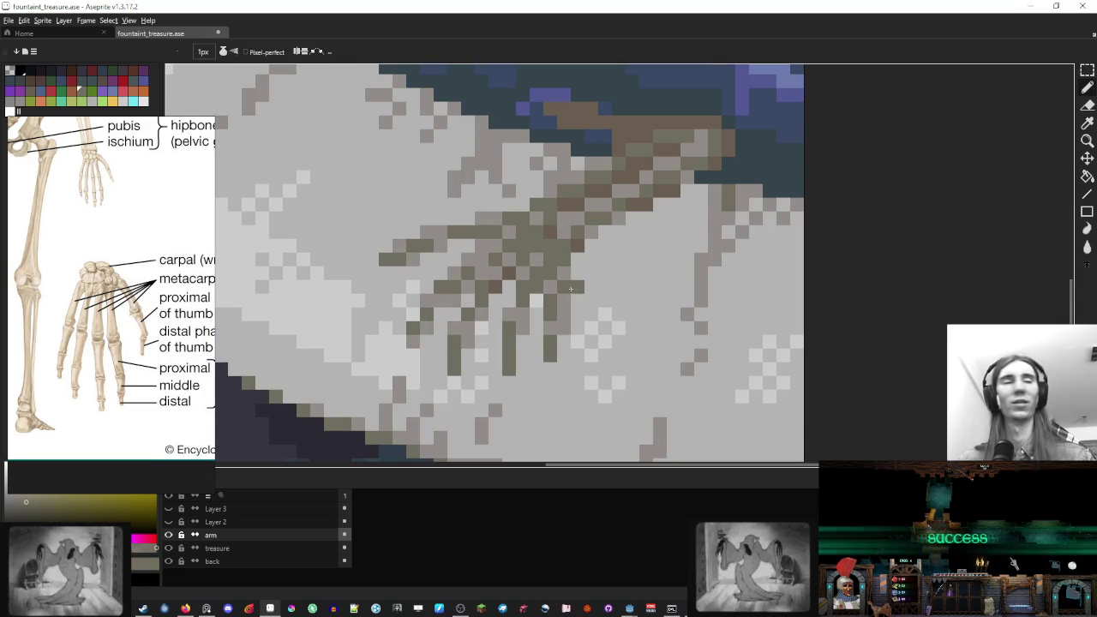
scroll(672, 320, down, 5)
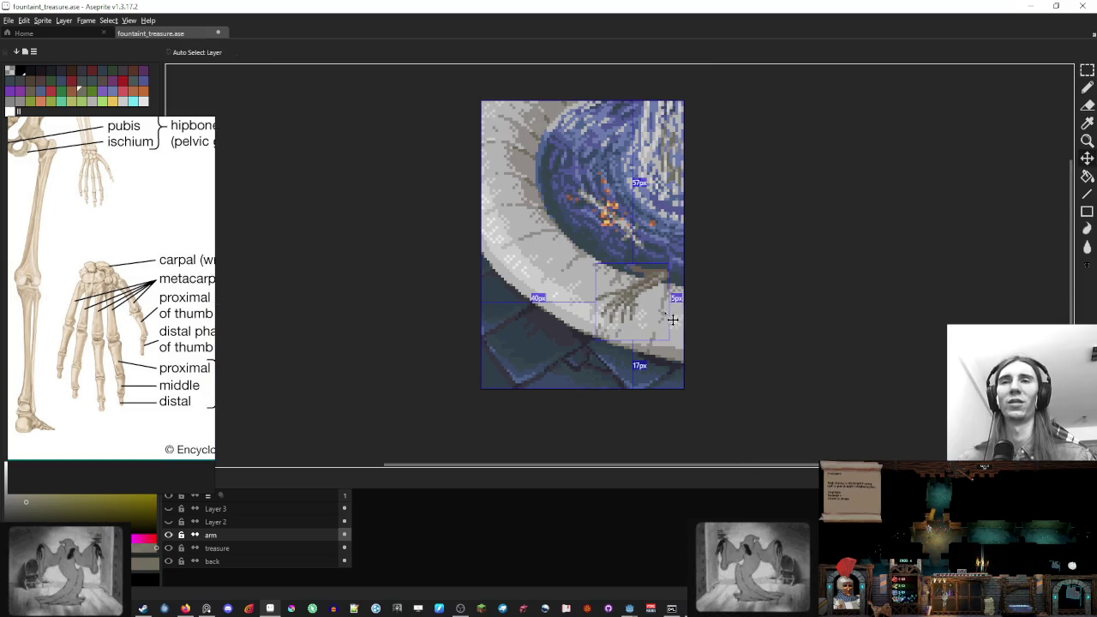
scroll(672, 320, up, 5)
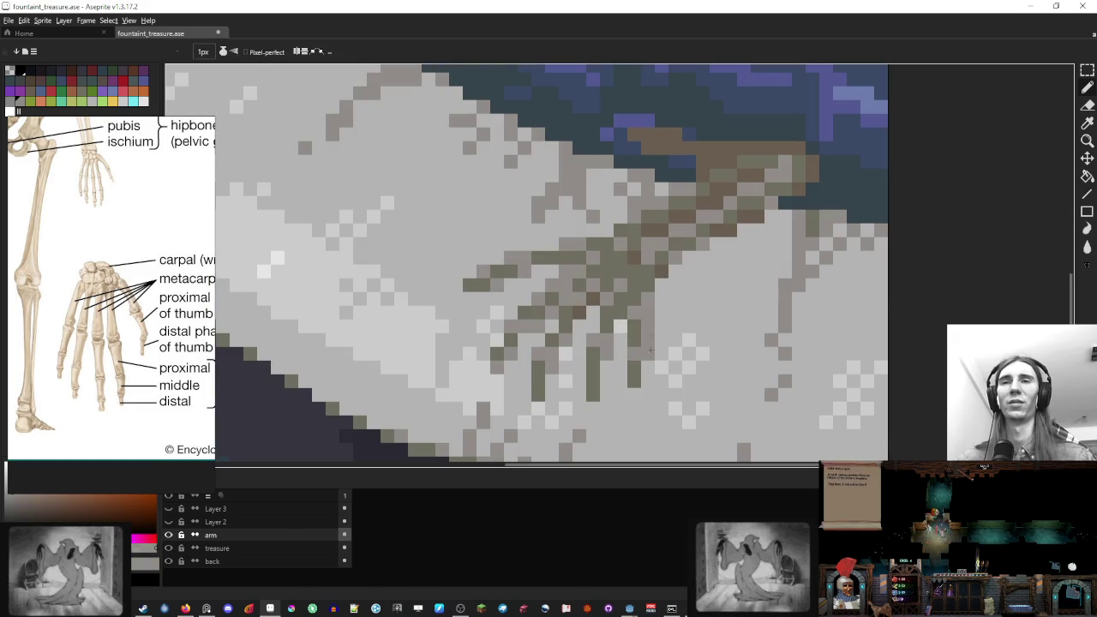
scroll(649, 350, down, 5)
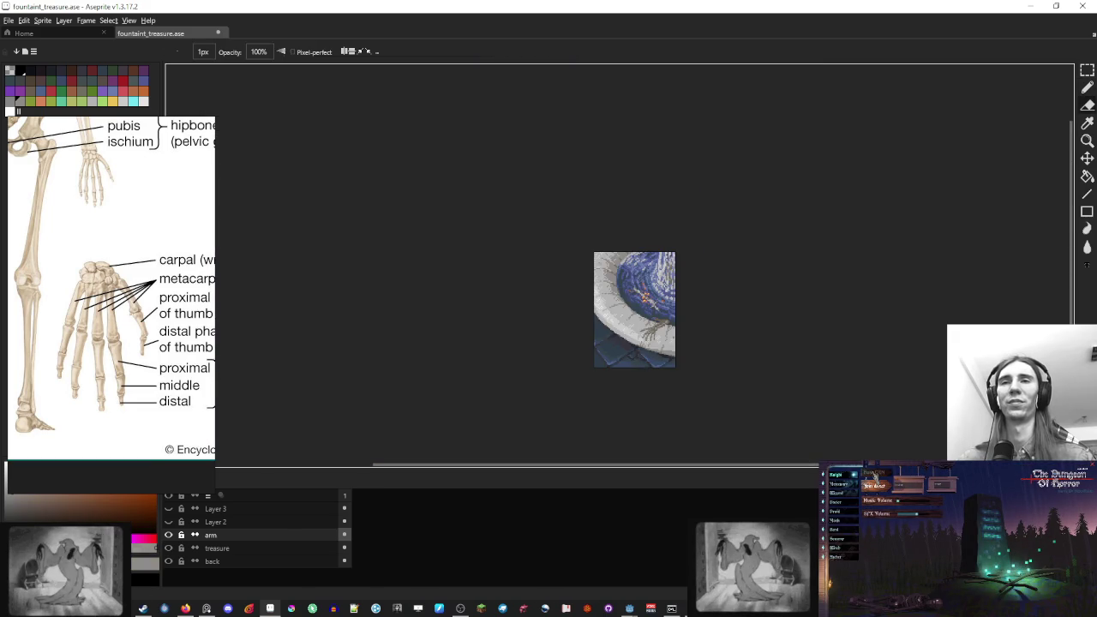
scroll(632, 320, up, 5)
scroll(632, 320, down, 6)
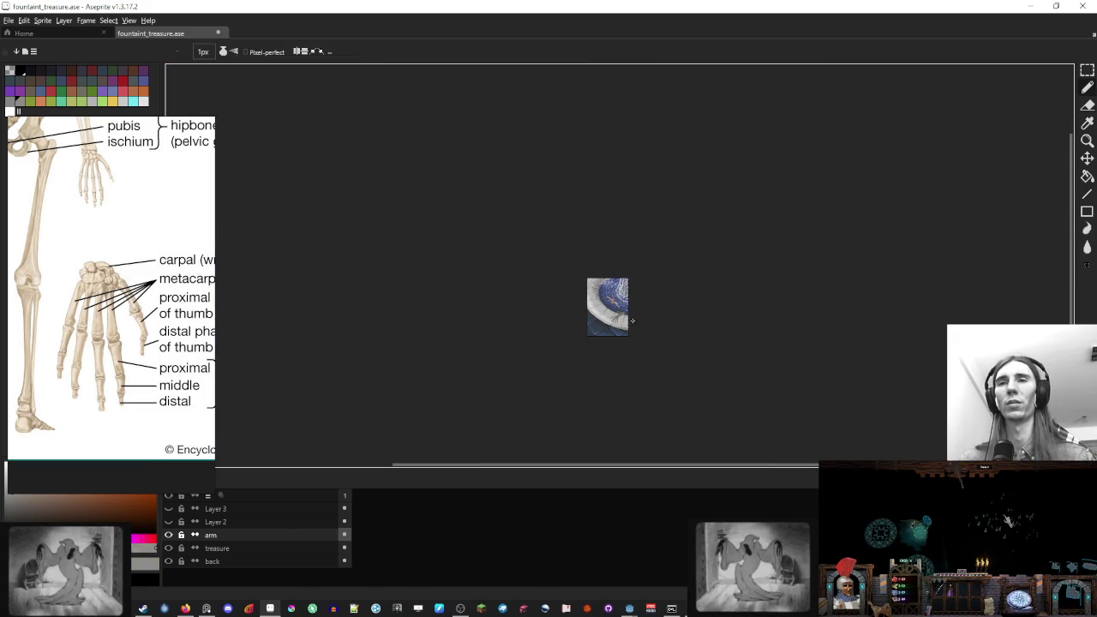
scroll(656, 342, up, 5)
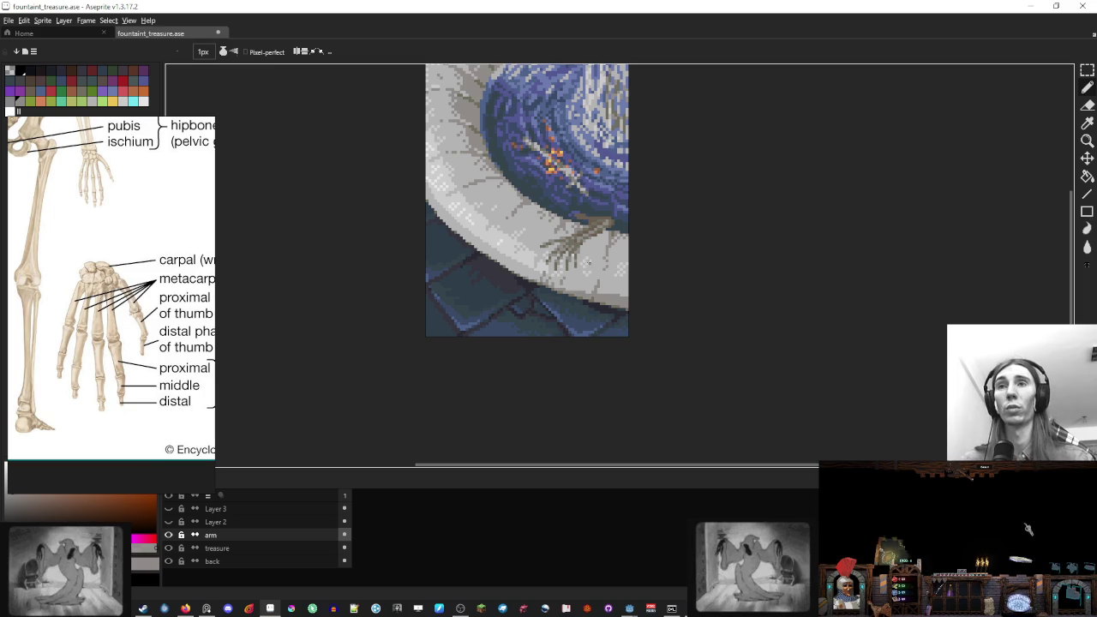
scroll(587, 262, up, 5)
scroll(514, 299, down, 2)
click(504, 314)
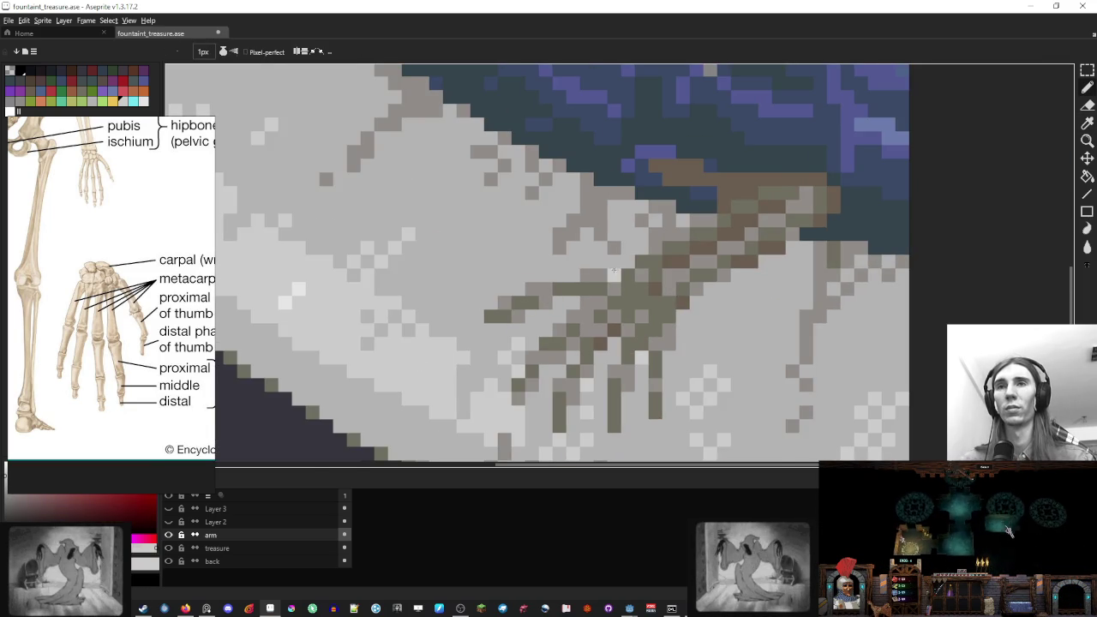
scroll(613, 271, down, 1)
Work near the hand with the fill and eraser tools, dragging across its area
key(g)
scroll(514, 205, down, 1)
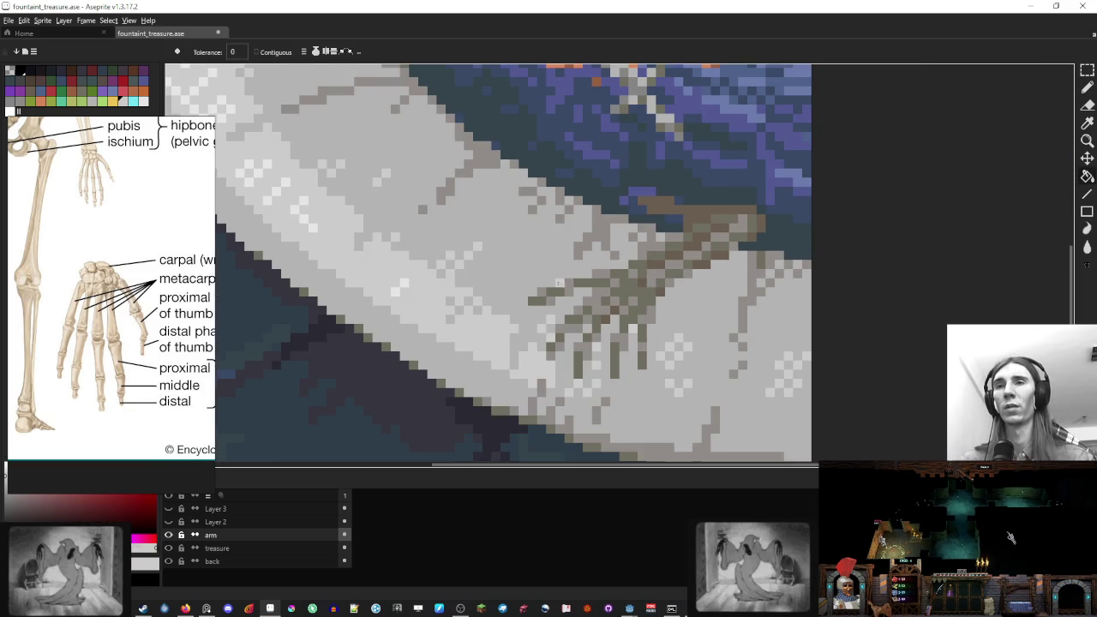
scroll(600, 248, down, 4)
key(v)
key(g)
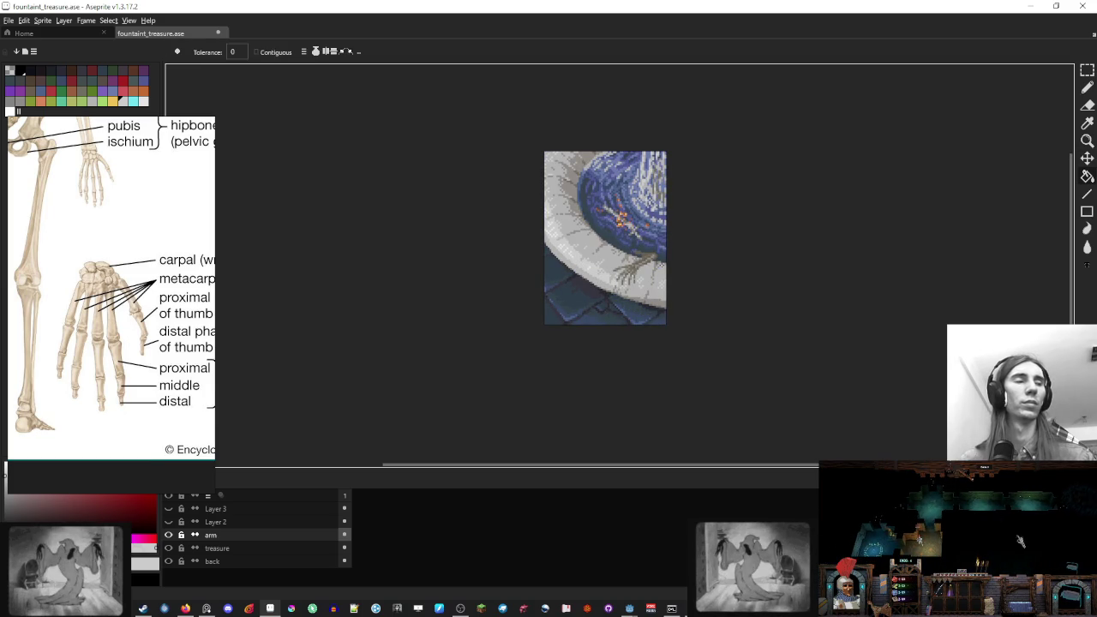
drag(680, 252, 669, 272)
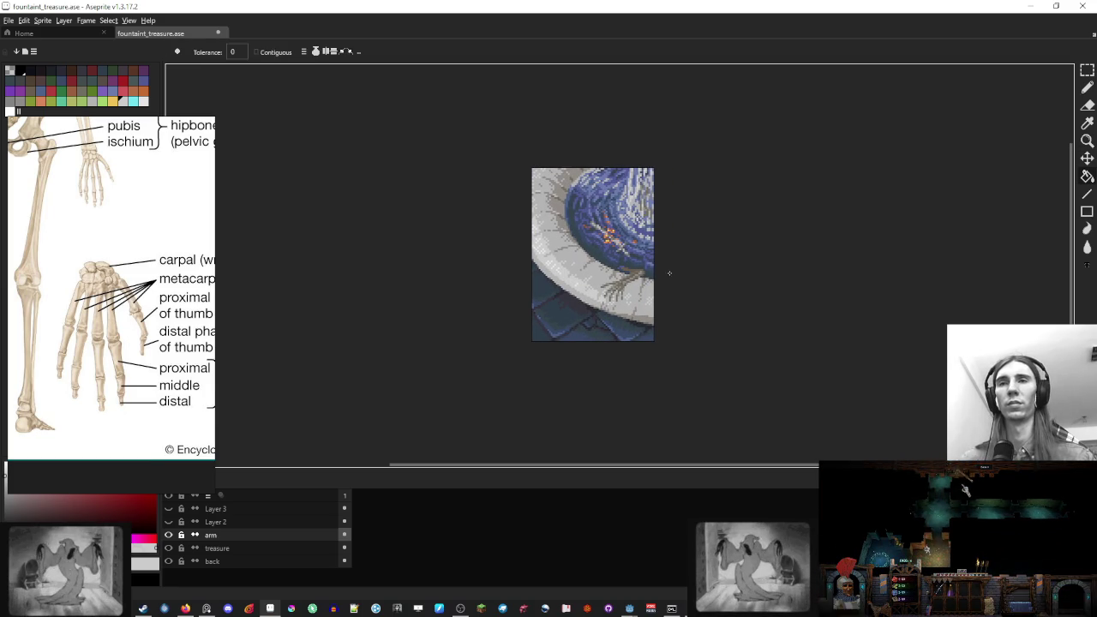
scroll(630, 287, up, 6)
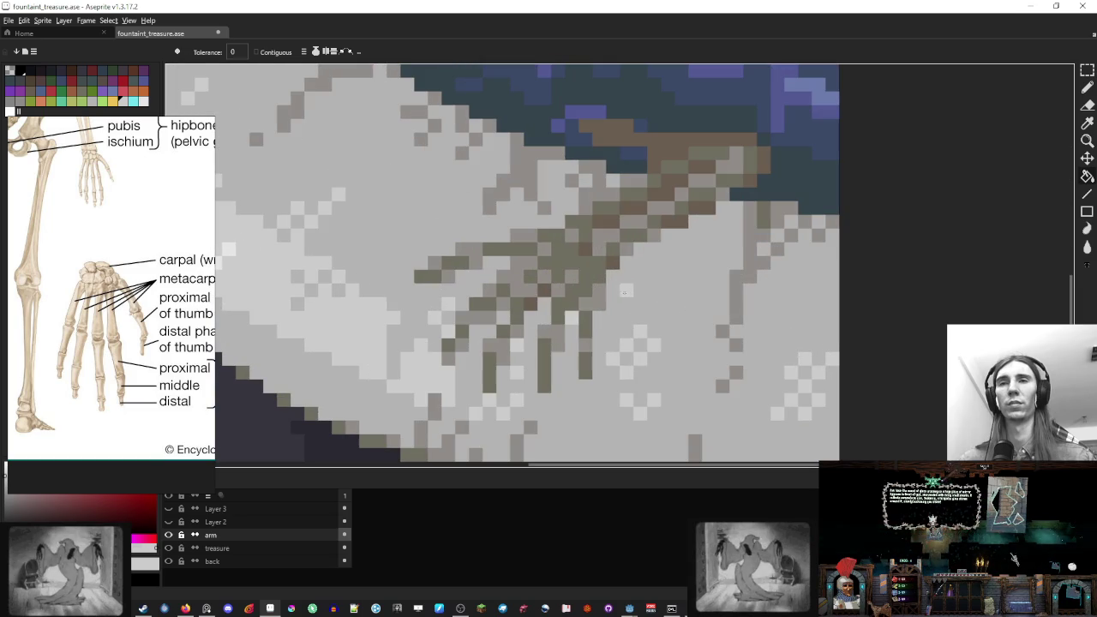
key(e)
alt+click(598, 303)
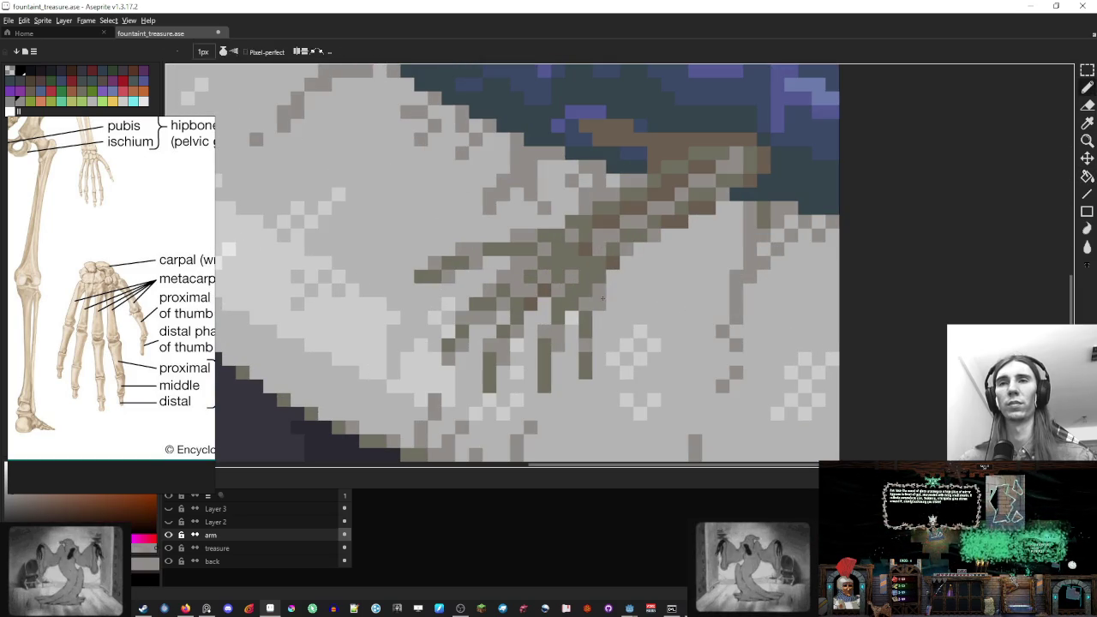
scroll(599, 304, down, 5)
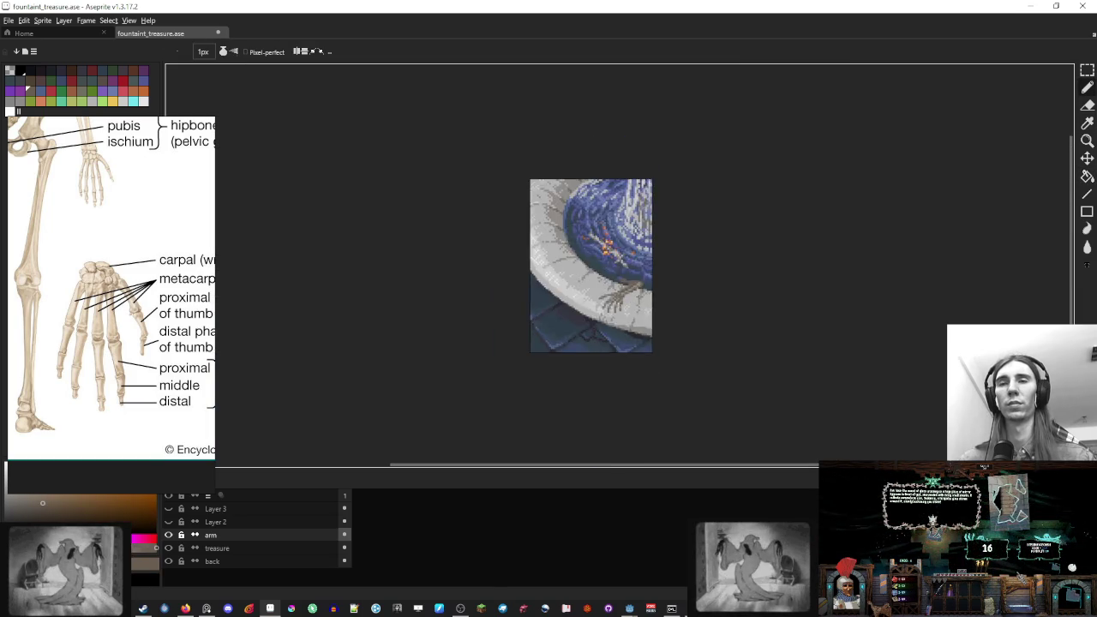
scroll(600, 302, up, 2)
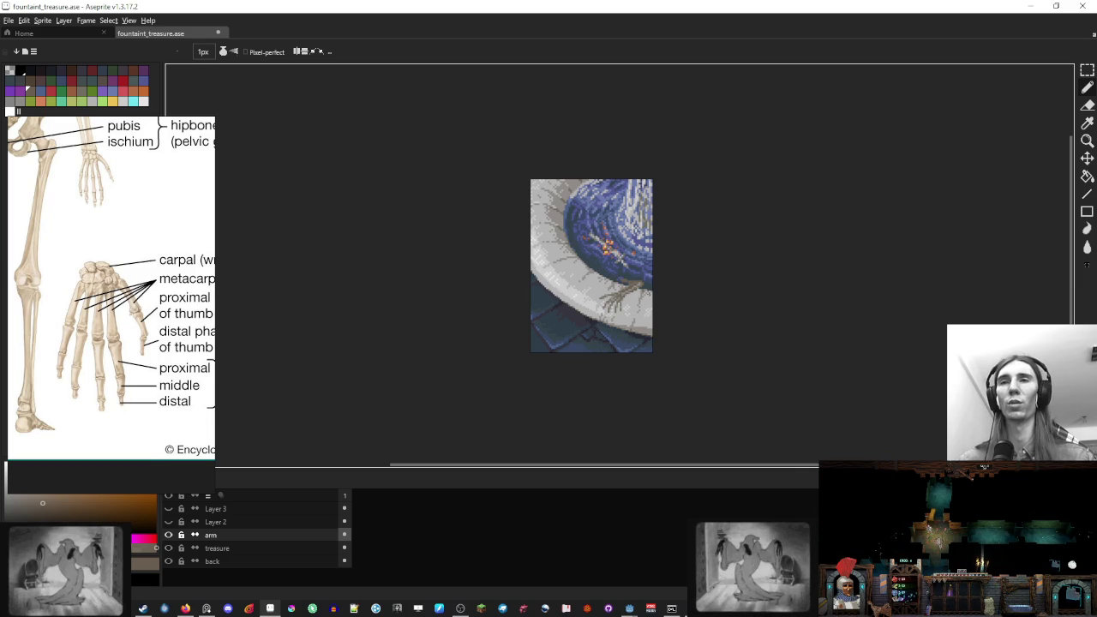
scroll(633, 307, up, 4)
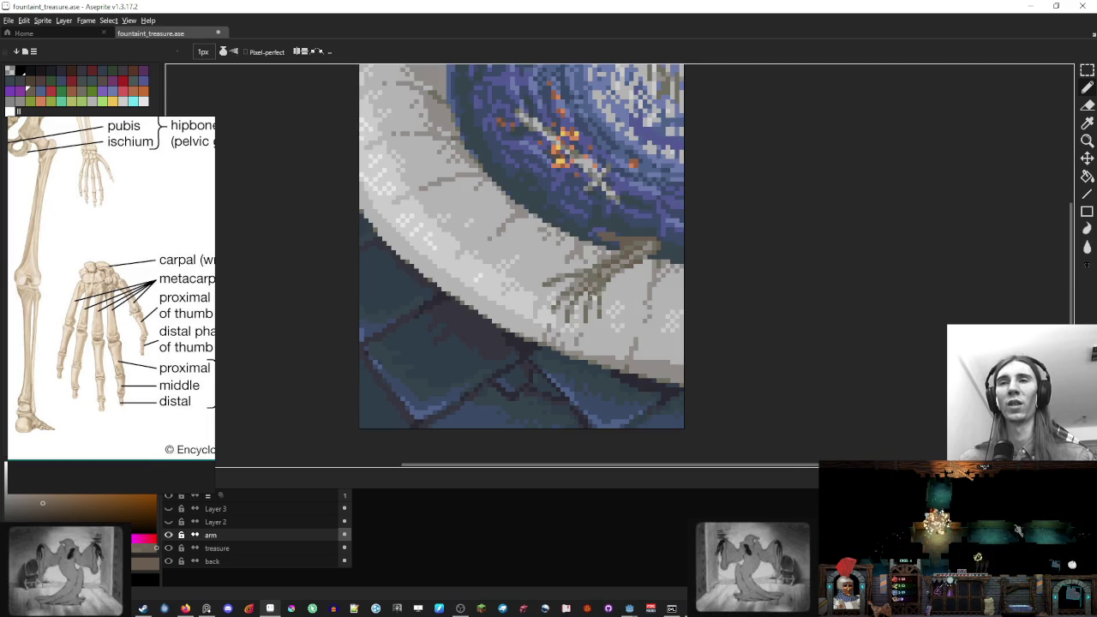
scroll(542, 319, up, 3)
Paint another olive pixel onto a finger and sample a second shade from the hand
key(e)
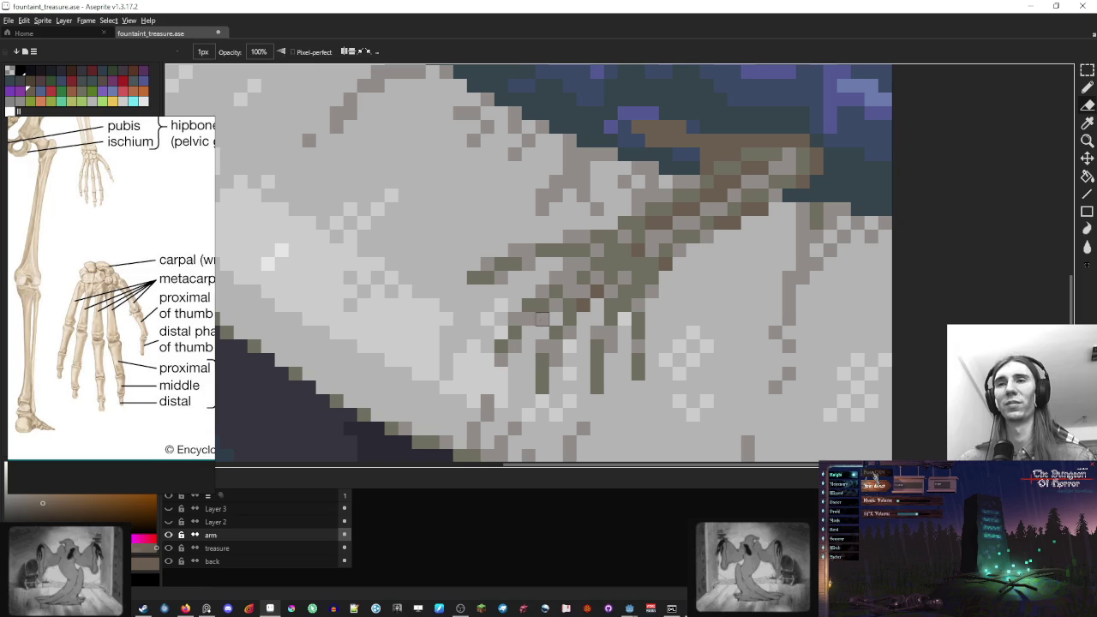
key(i)
click(528, 316)
key(b)
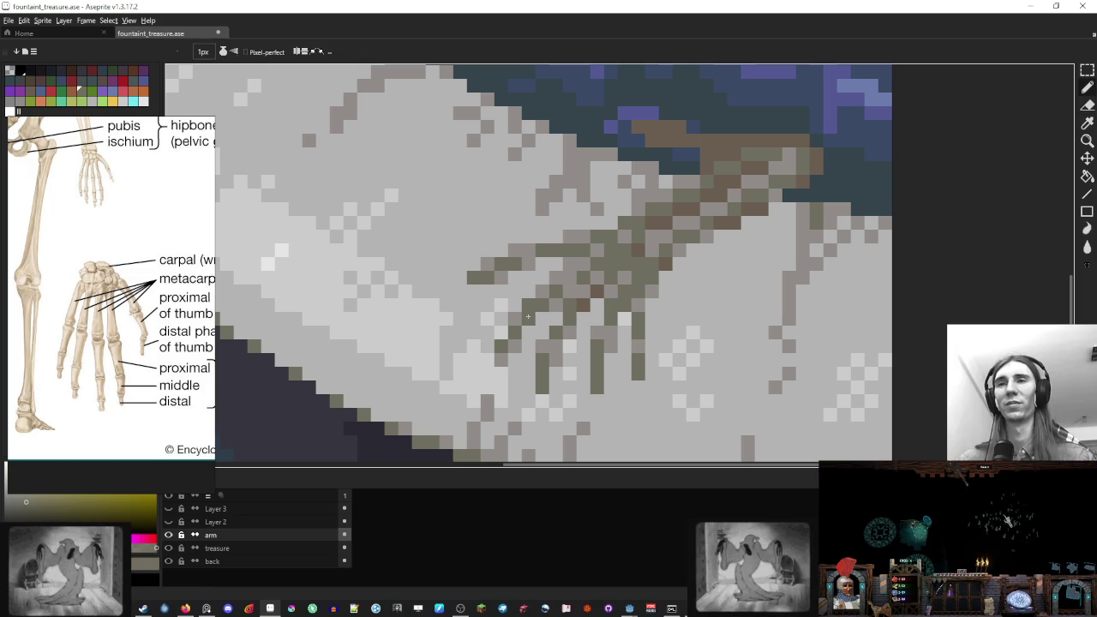
click(597, 319)
key(i)
click(606, 334)
key(b)
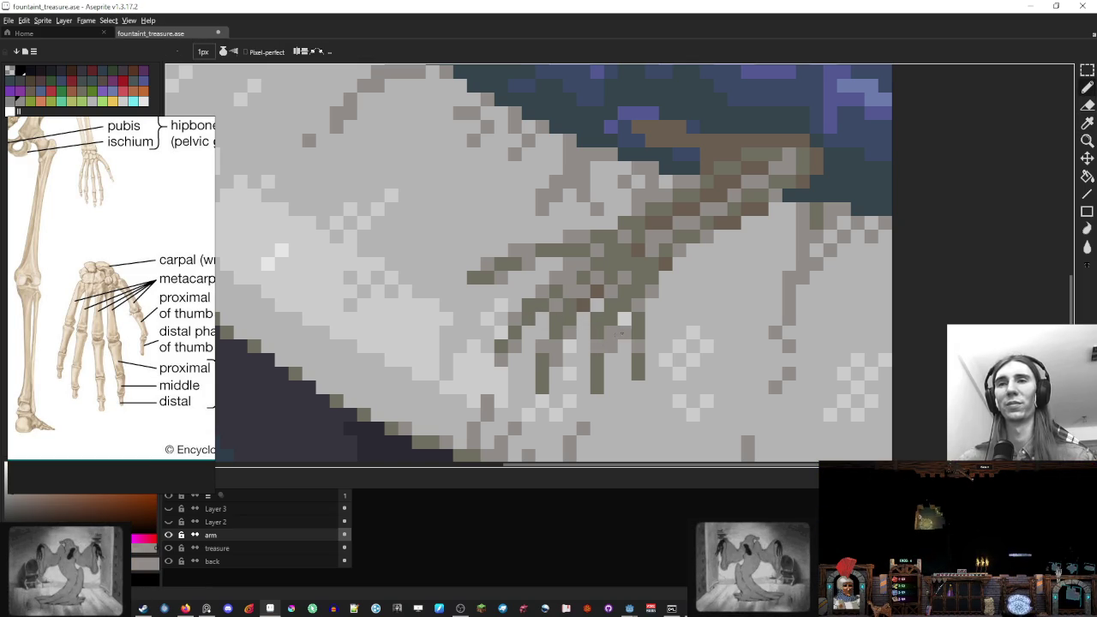
scroll(638, 305, down, 5)
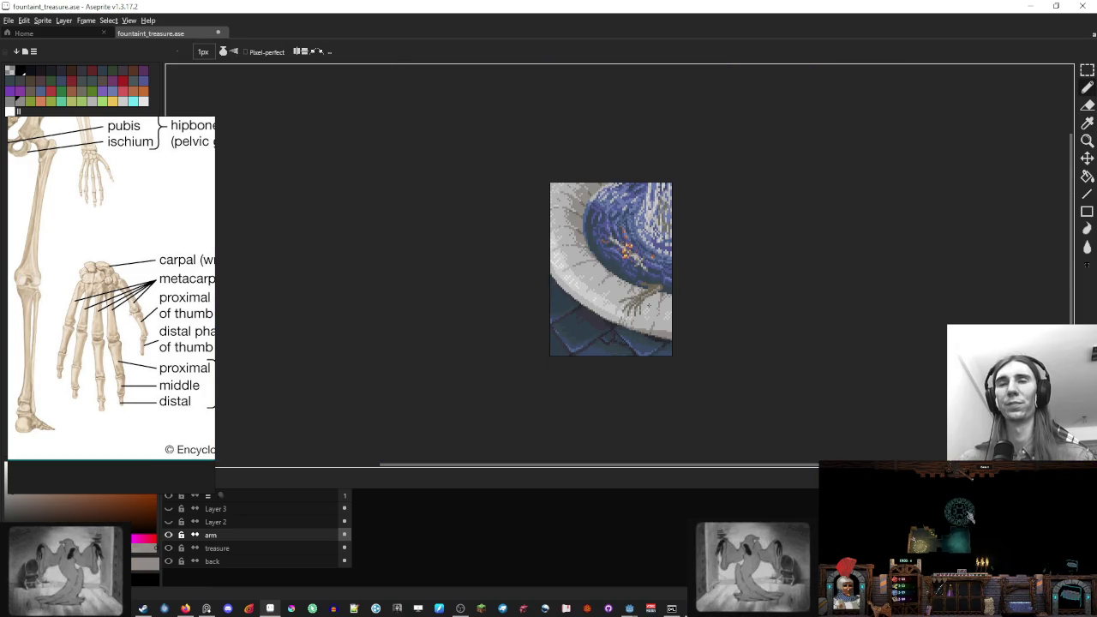
scroll(605, 321, up, 5)
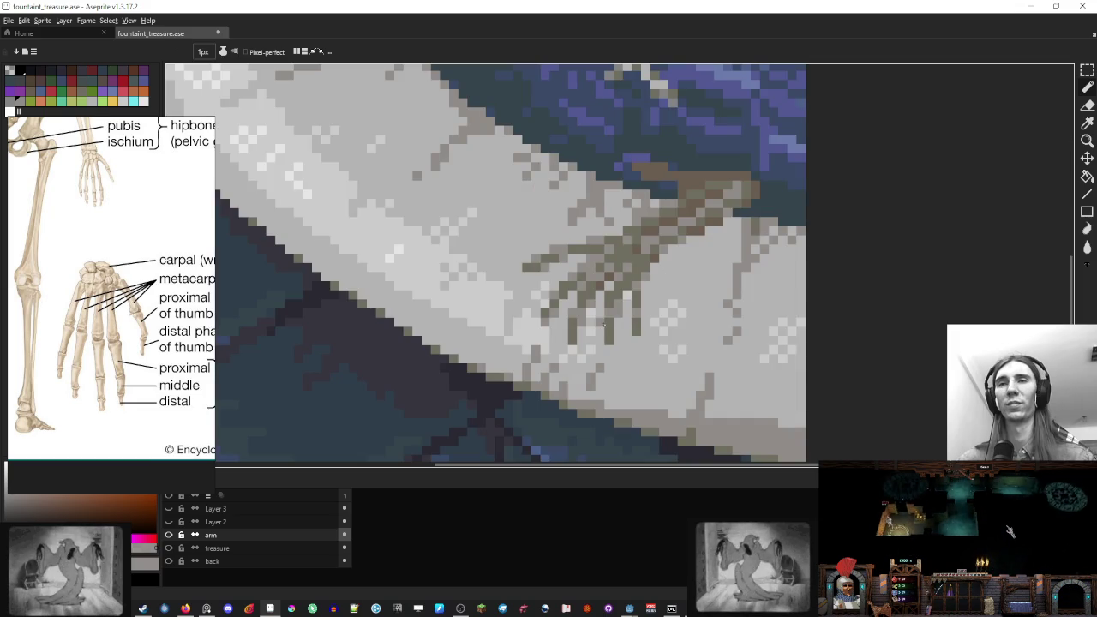
alt+click(573, 314)
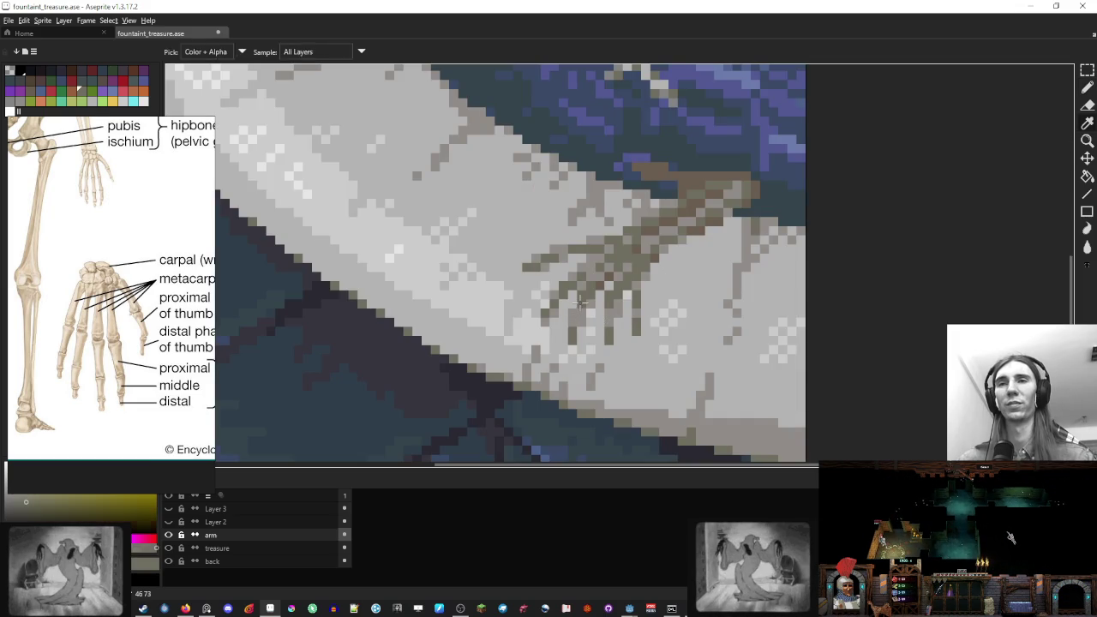
alt+click(571, 303)
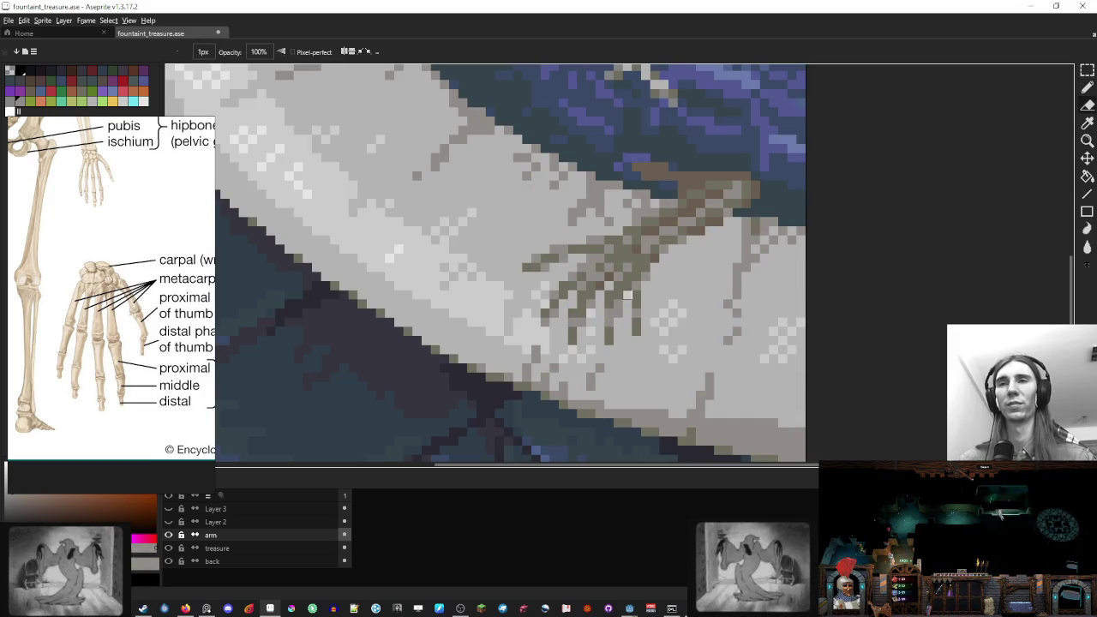
key(alt)
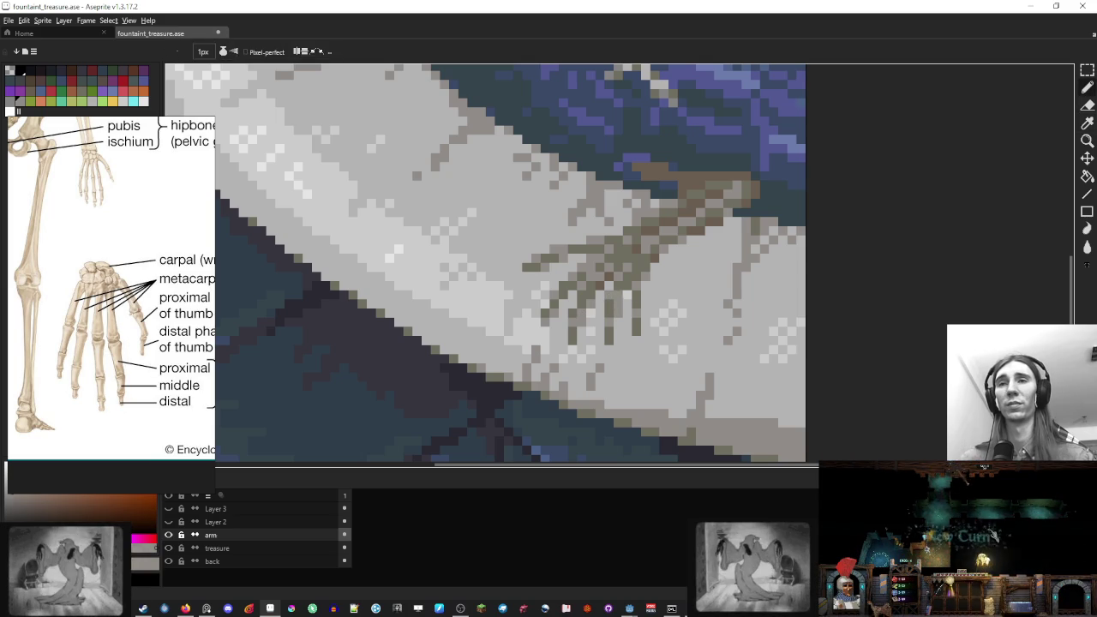
scroll(644, 286, down, 8)
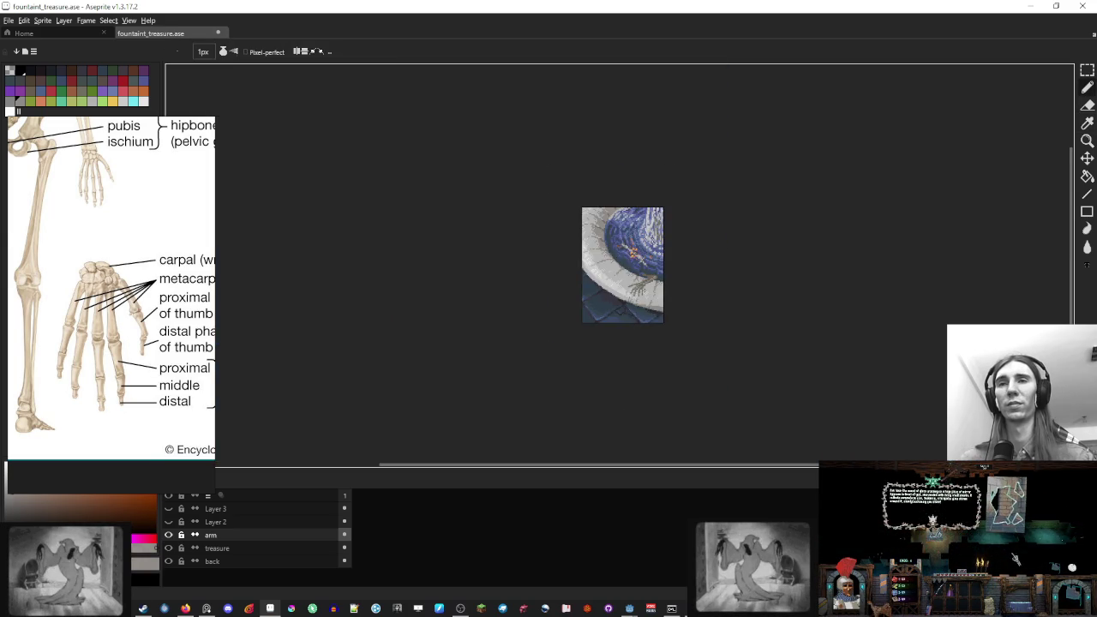
scroll(644, 287, up, 1)
scroll(644, 286, up, 8)
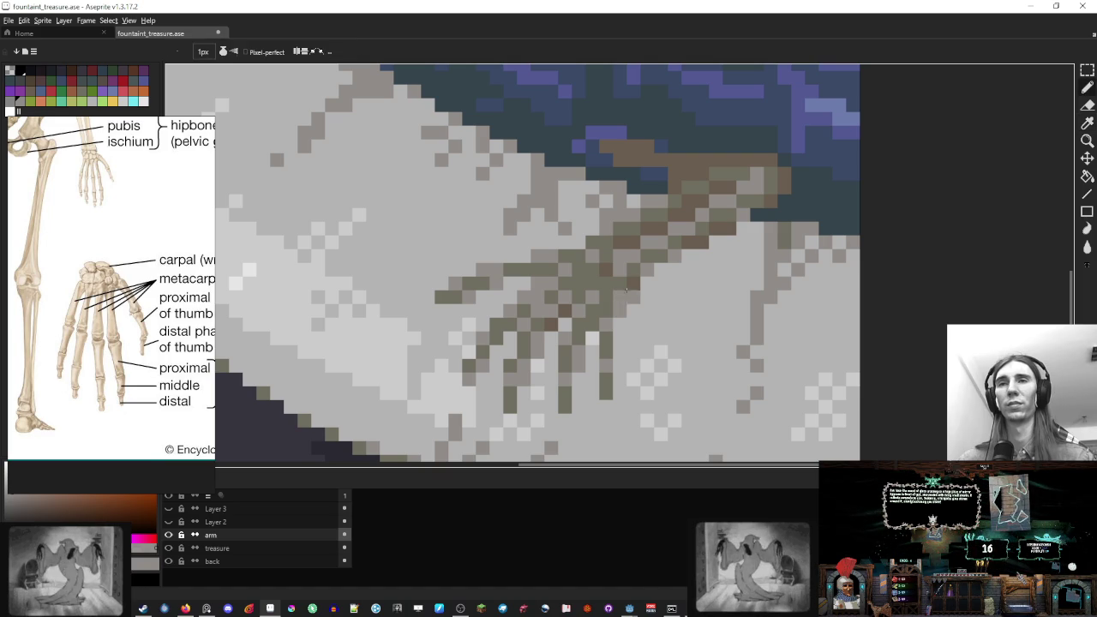
key(i)
key(b)
scroll(649, 310, down, 7)
scroll(664, 318, down, 2)
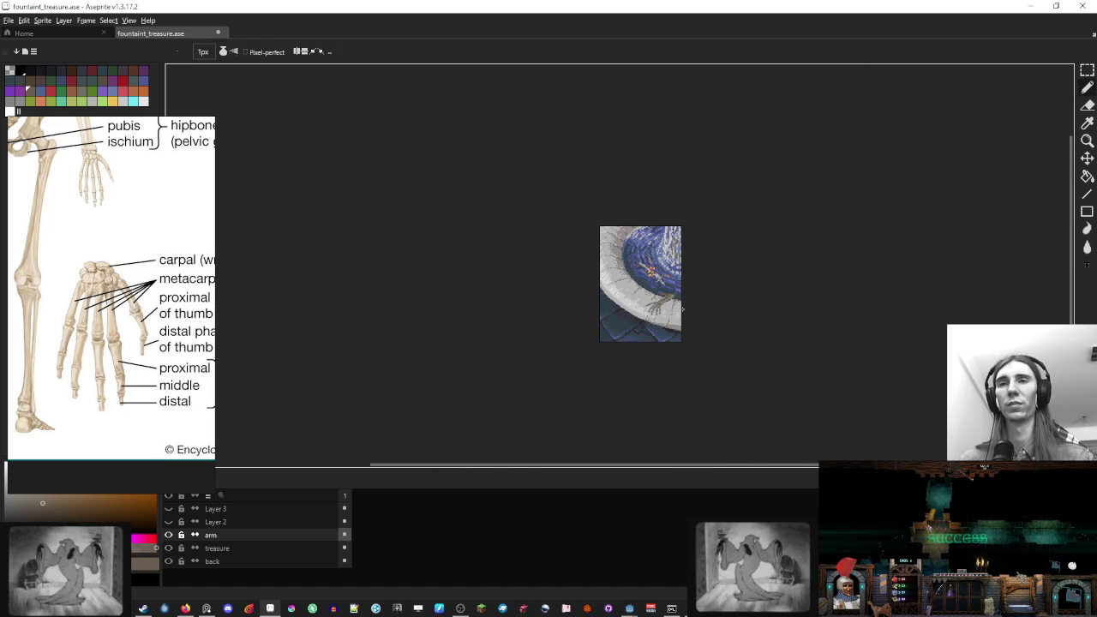
scroll(682, 309, up, 1)
scroll(641, 305, up, 6)
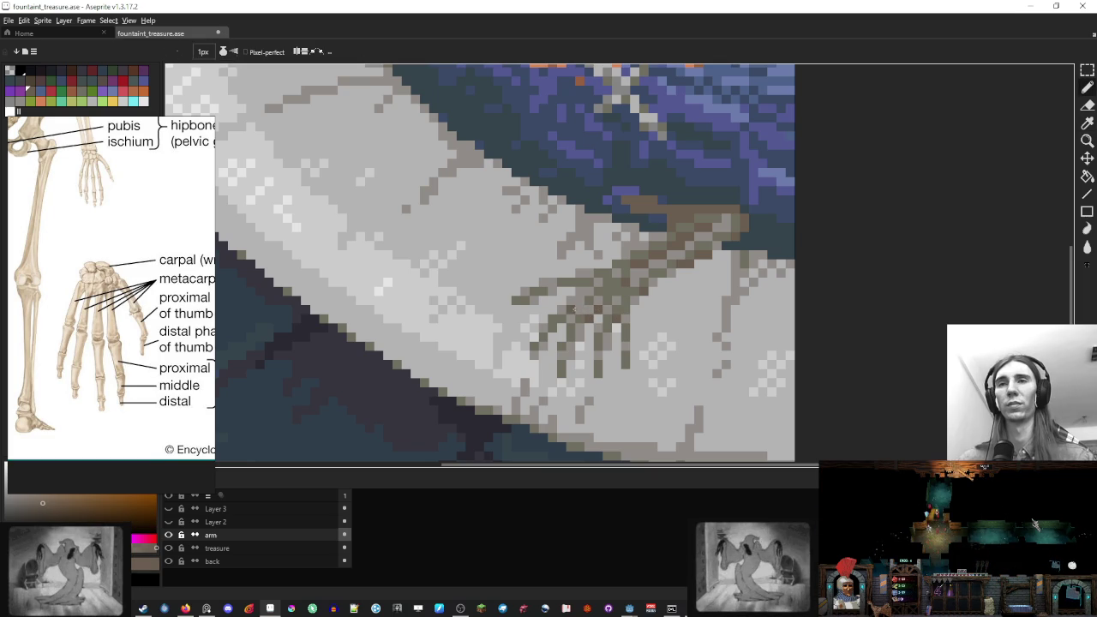
scroll(591, 316, down, 5)
scroll(609, 308, up, 2)
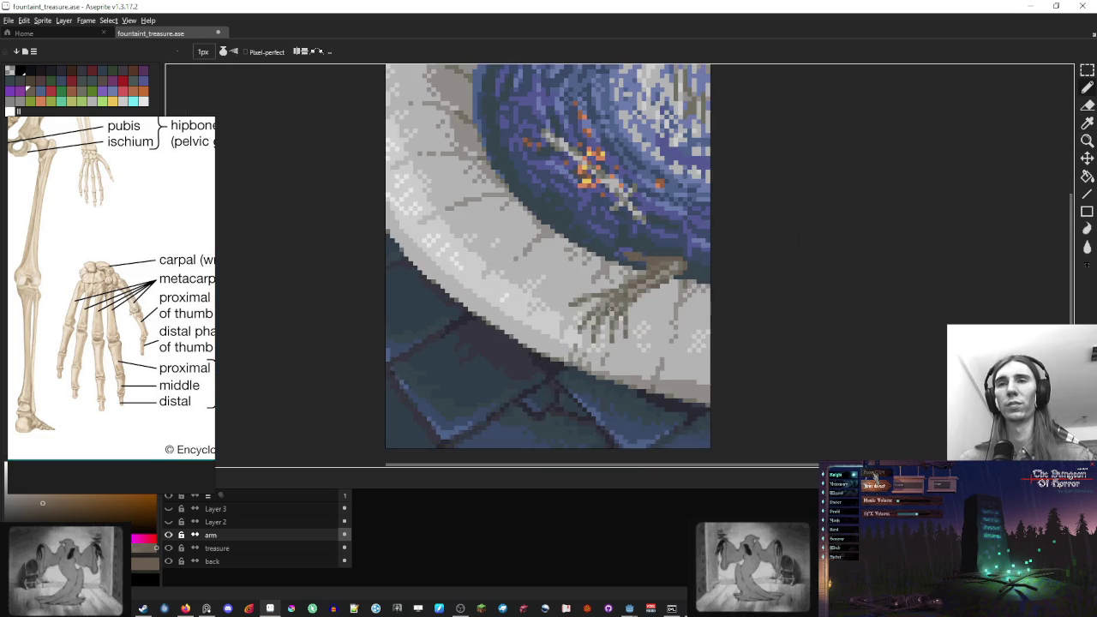
scroll(640, 308, down, 2)
scroll(634, 306, down, 1)
scroll(630, 304, up, 4)
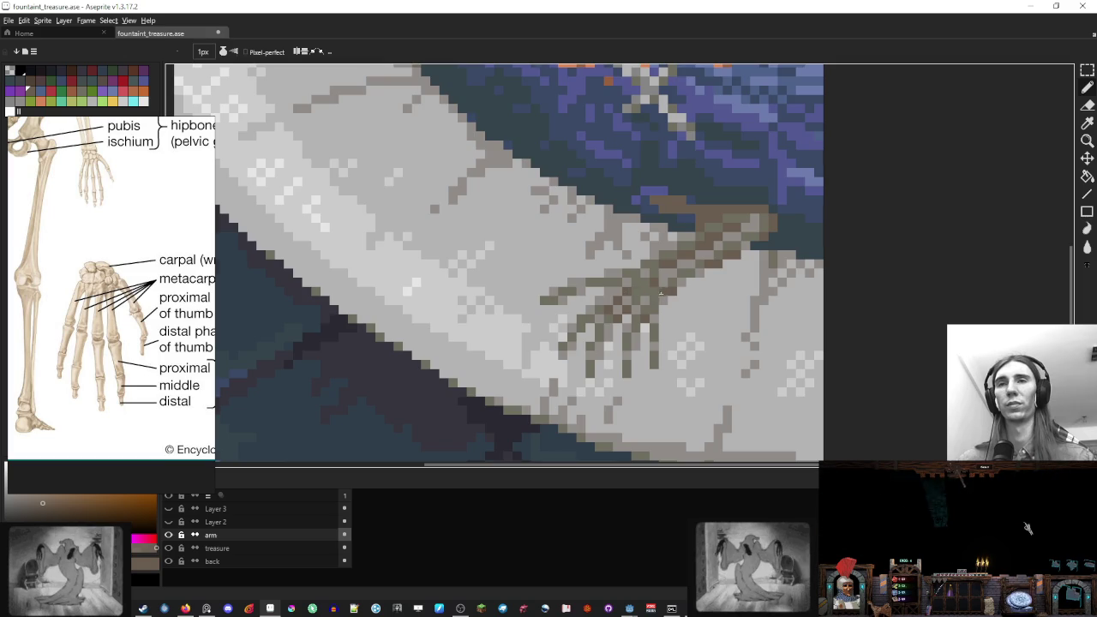
scroll(622, 299, down, 5)
scroll(664, 297, up, 4)
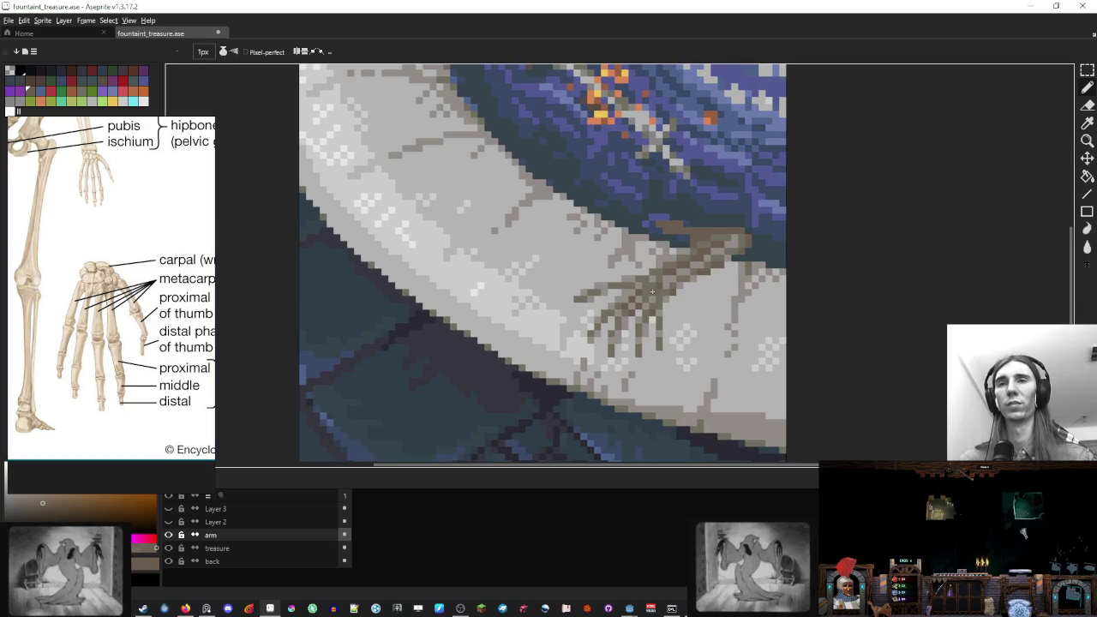
scroll(687, 292, down, 4)
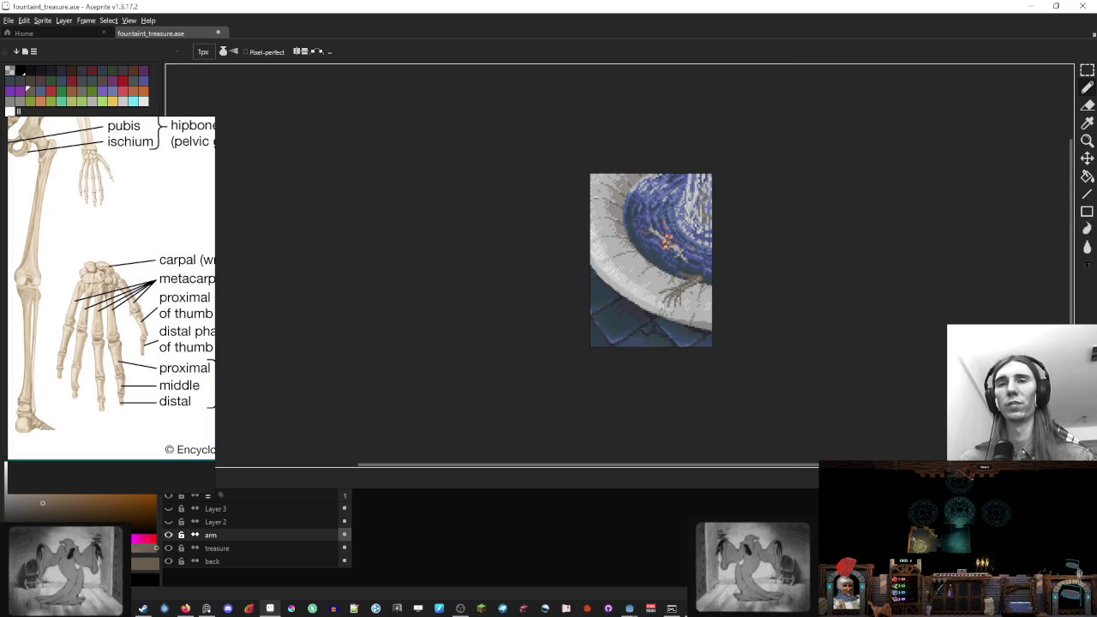
scroll(668, 283, up, 4)
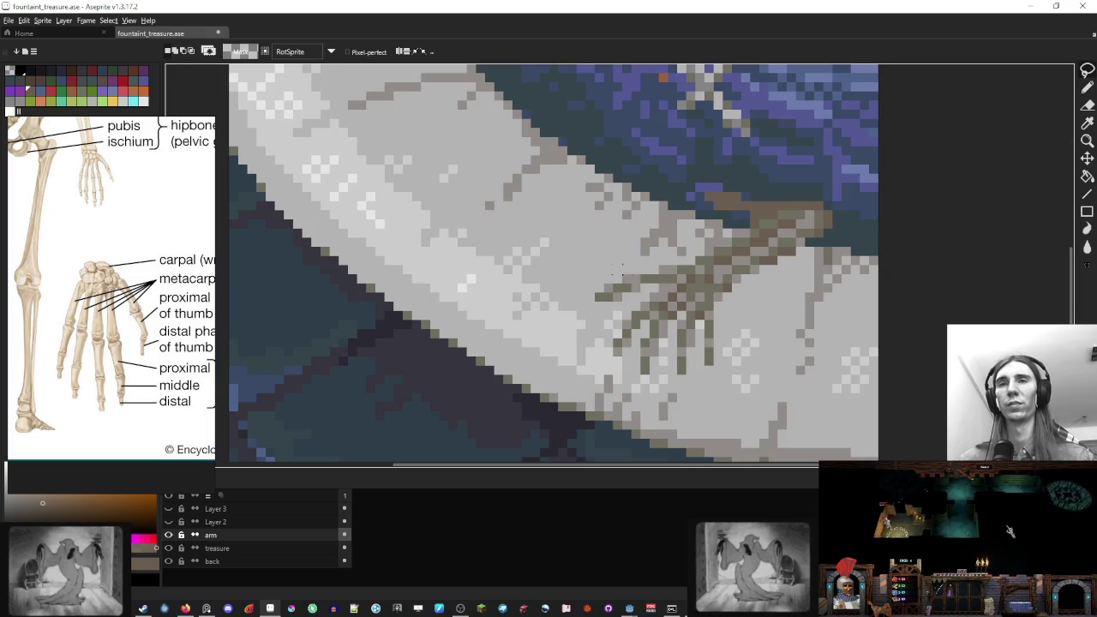
Lasso a small patch of the skeletal hand and confirm the selection
key(q)
drag(632, 281, 598, 273)
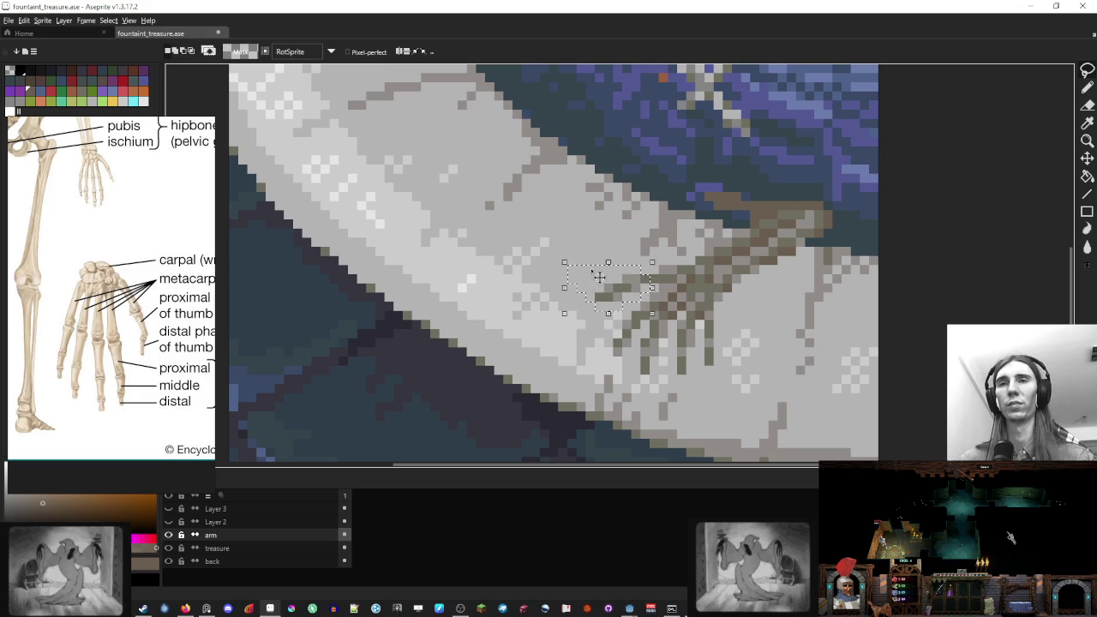
click(630, 294)
key(Return)
scroll(692, 270, down, 6)
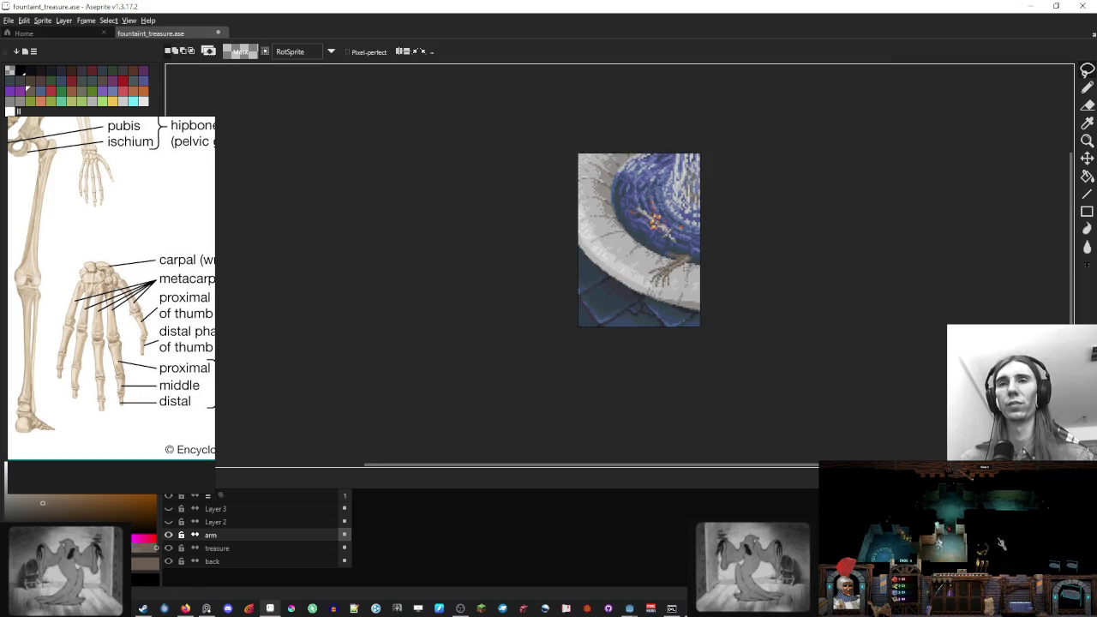
scroll(665, 240, up, 5)
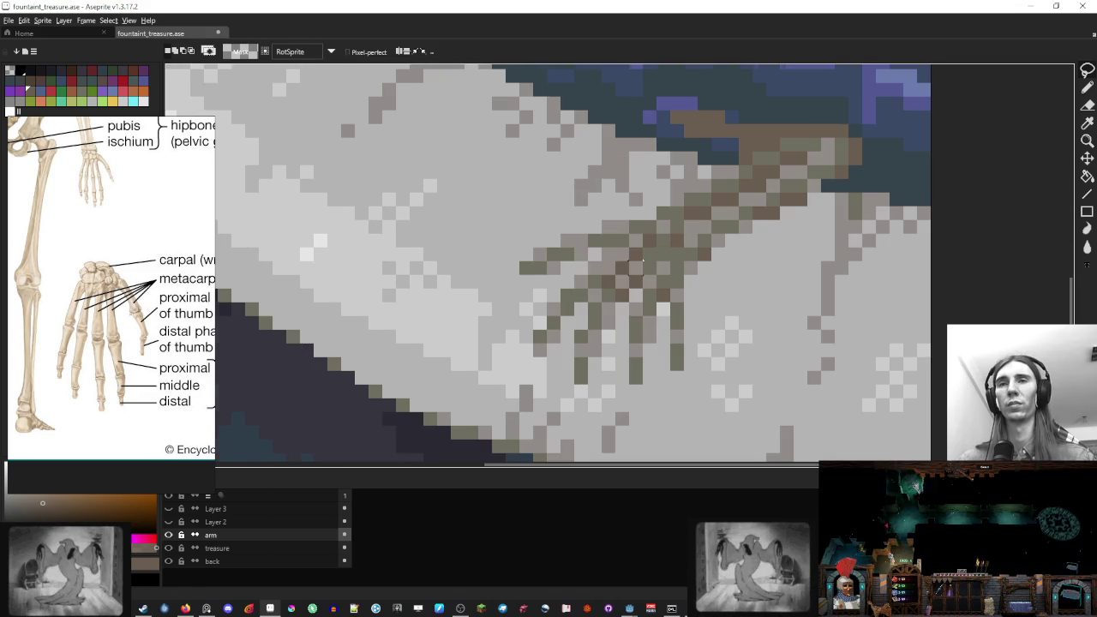
key(i)
key(m)
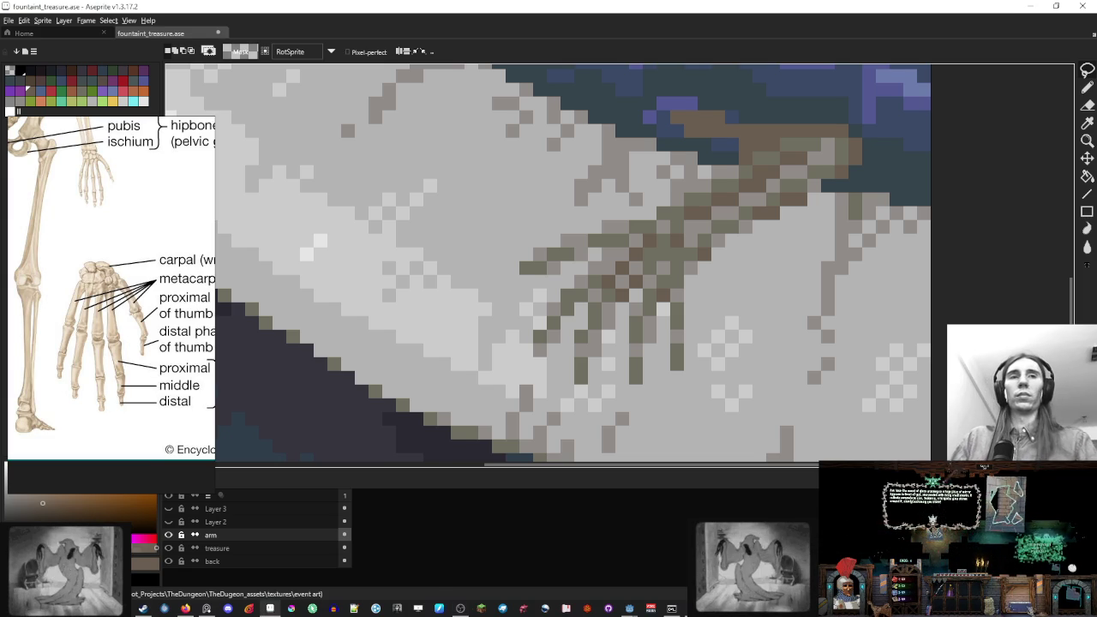
Select the whole sprite and minimise the skeleton anatomy reference in PureRef
scroll(676, 199, down, 3)
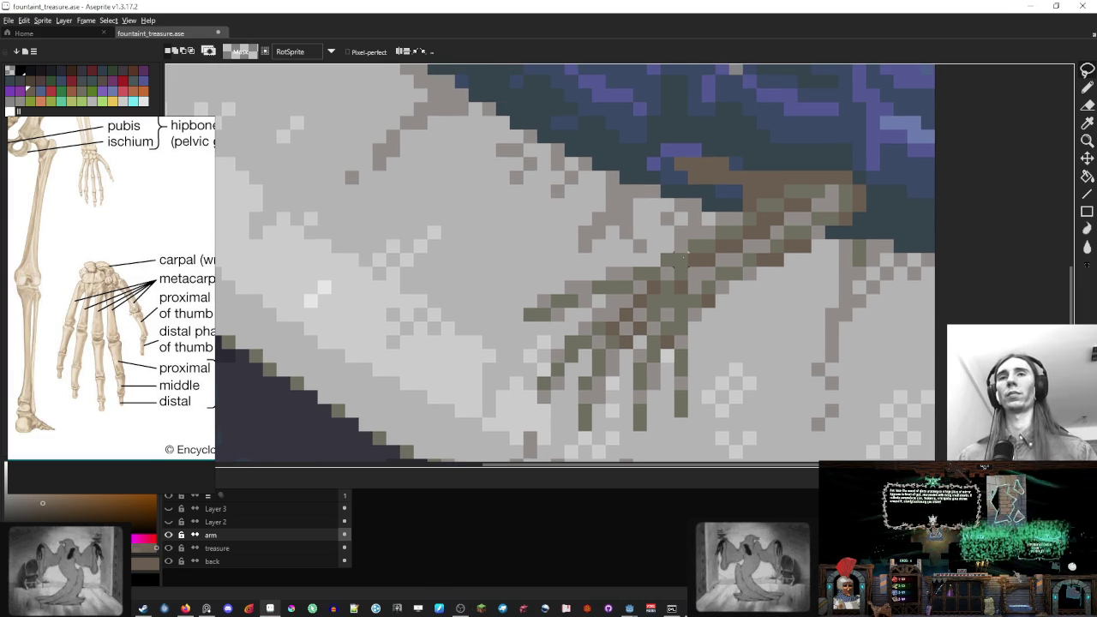
scroll(714, 247, down, 1)
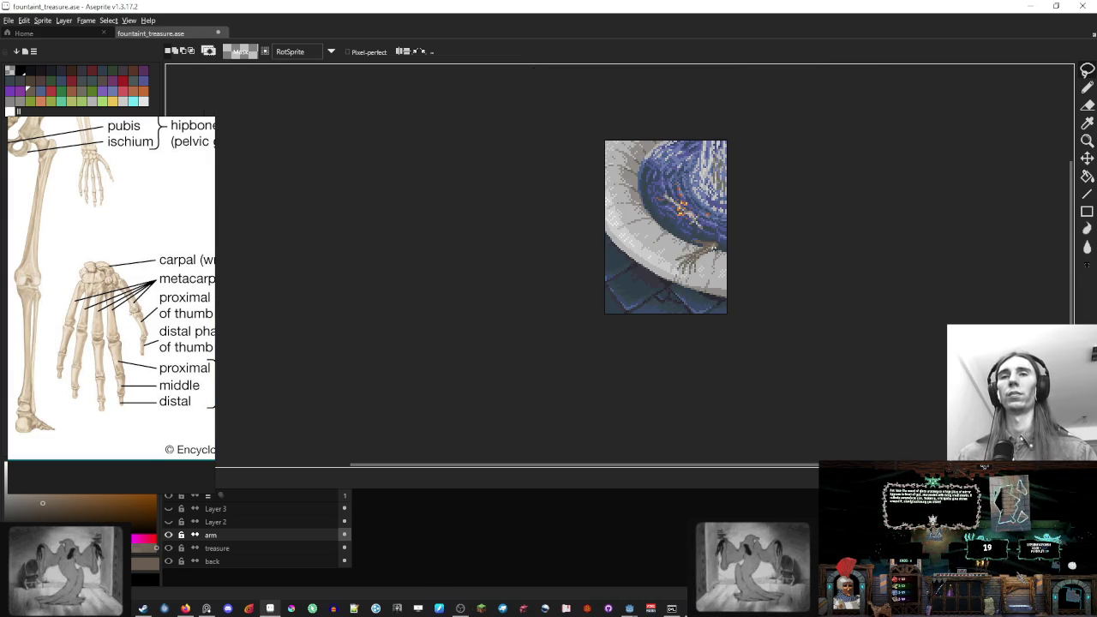
scroll(711, 247, up, 5)
scroll(664, 224, down, 1)
scroll(661, 221, down, 5)
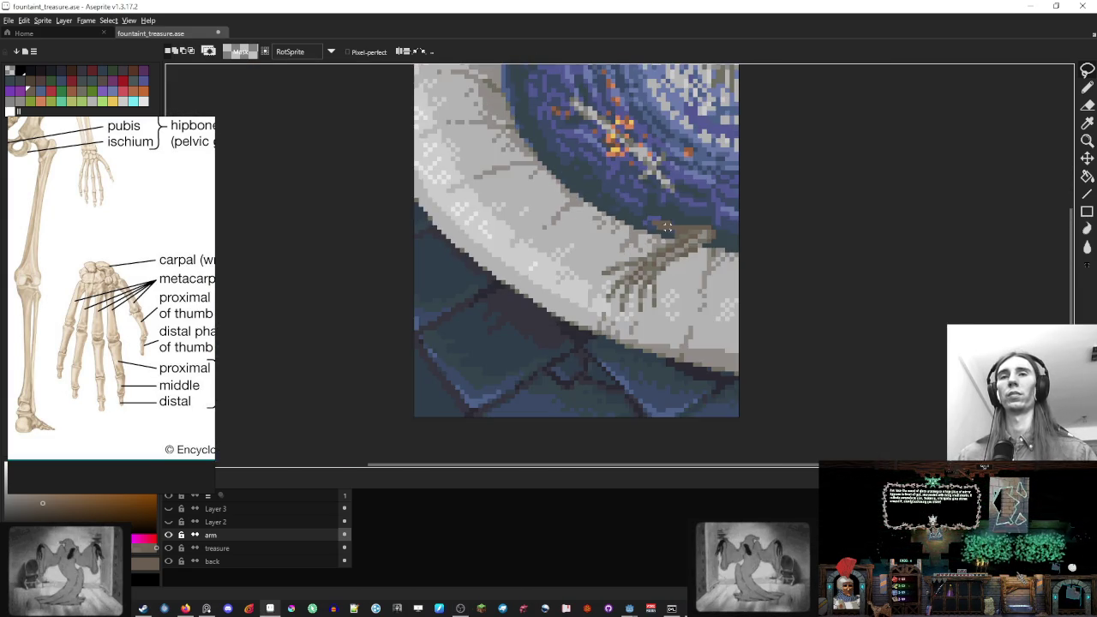
scroll(695, 270, down, 3)
scroll(695, 270, up, 1)
drag(694, 270, 697, 248)
key(m)
key(ctrl+a)
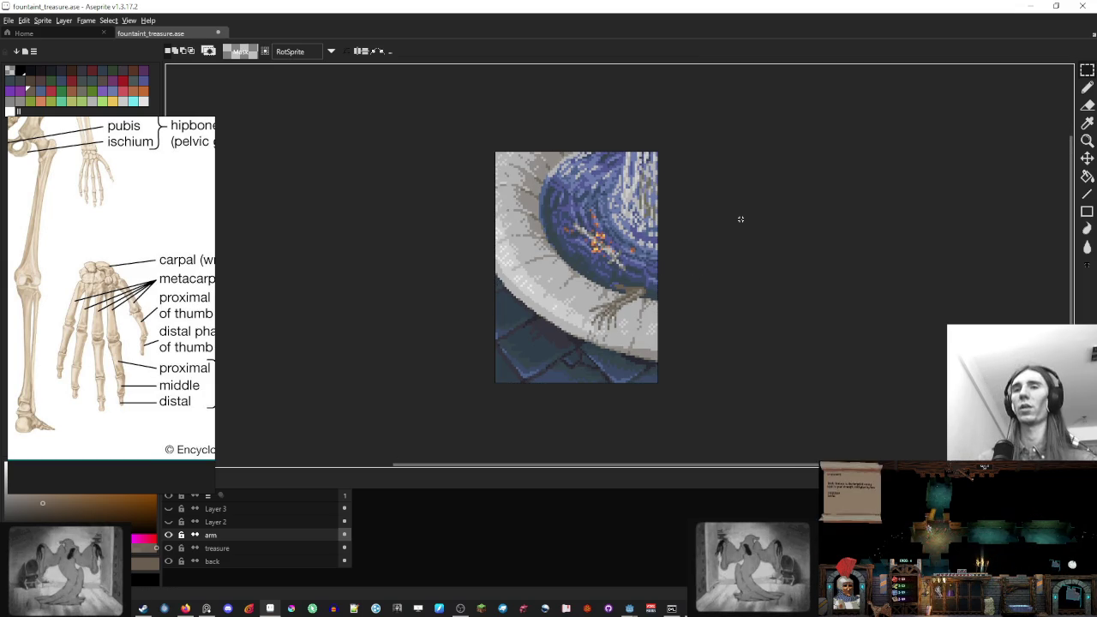
click(206, 608)
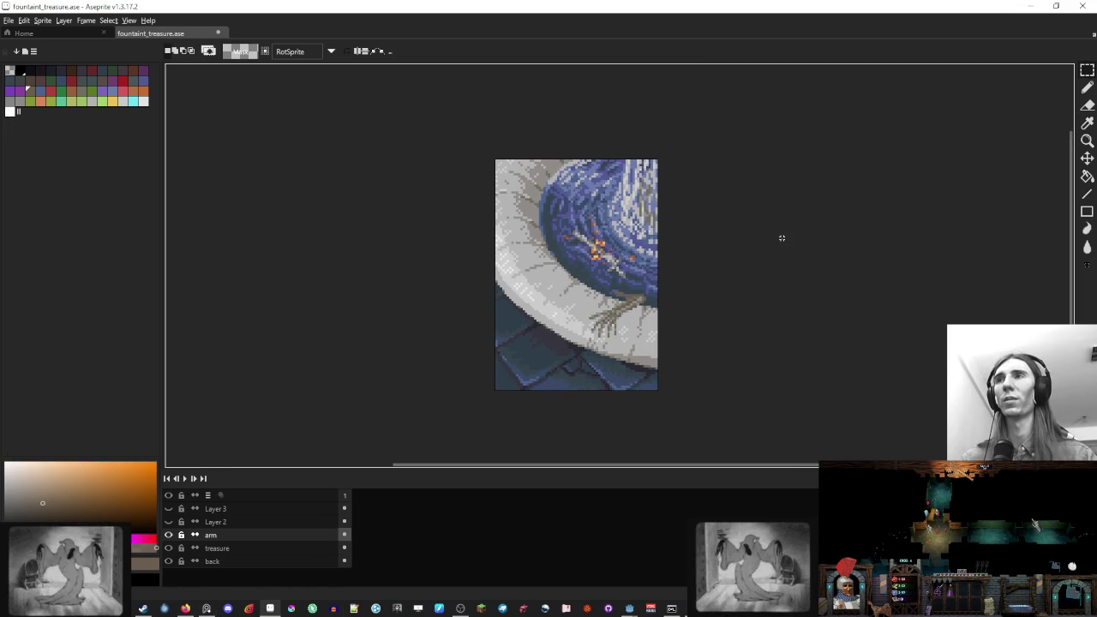
Export the sprite as fountain_treasure.png, accepting the flattened-layers warning
click(24, 20)
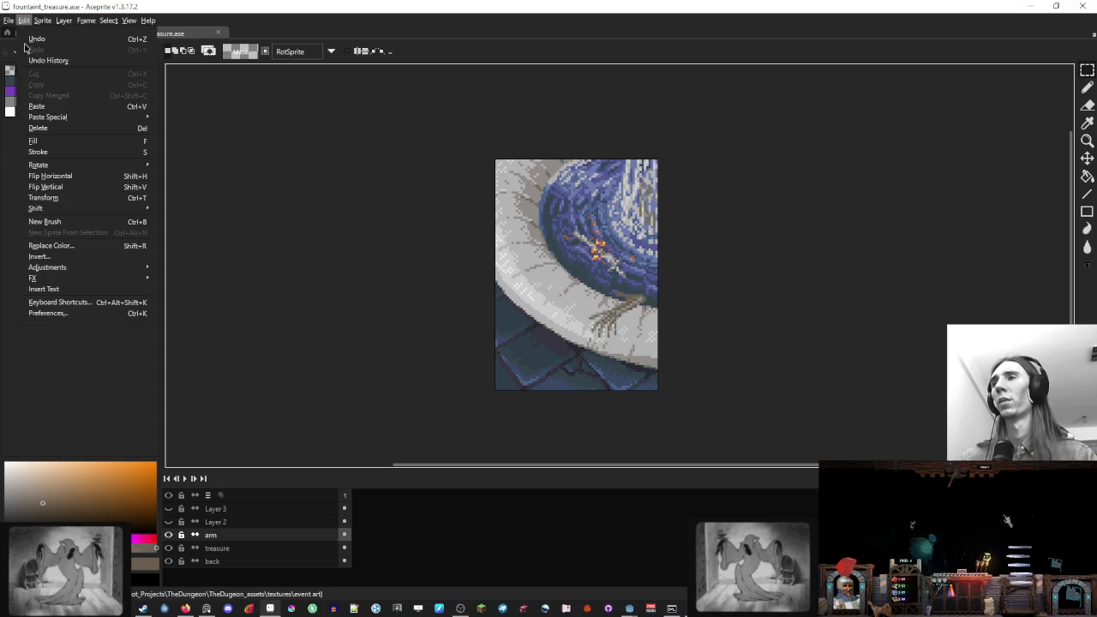
click(4, 23)
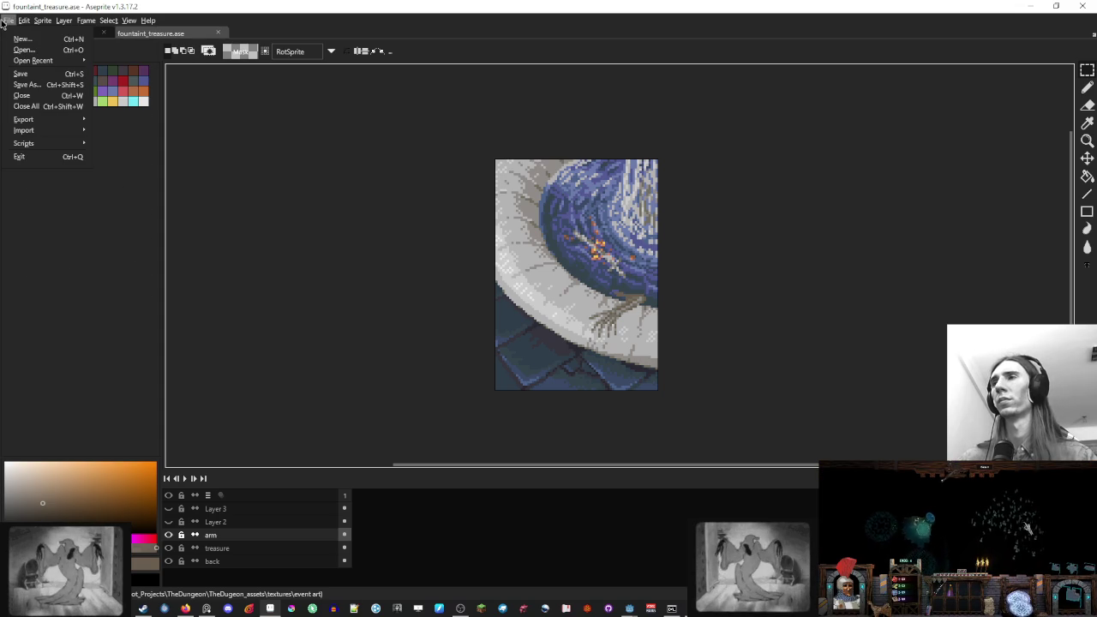
mouse_move(35, 119)
click(120, 120)
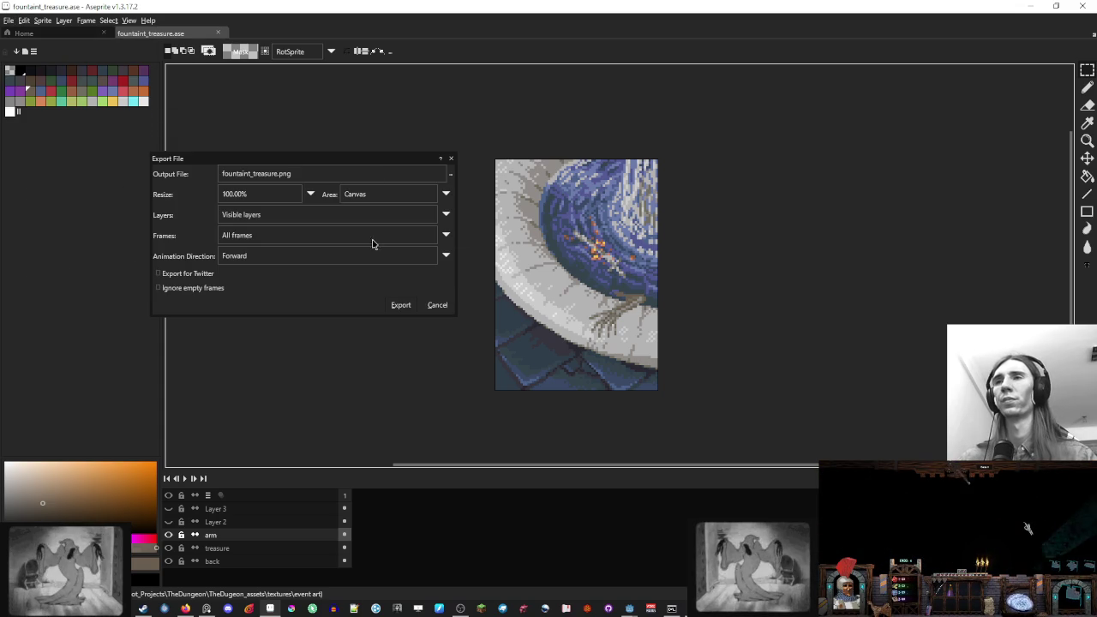
click(403, 305)
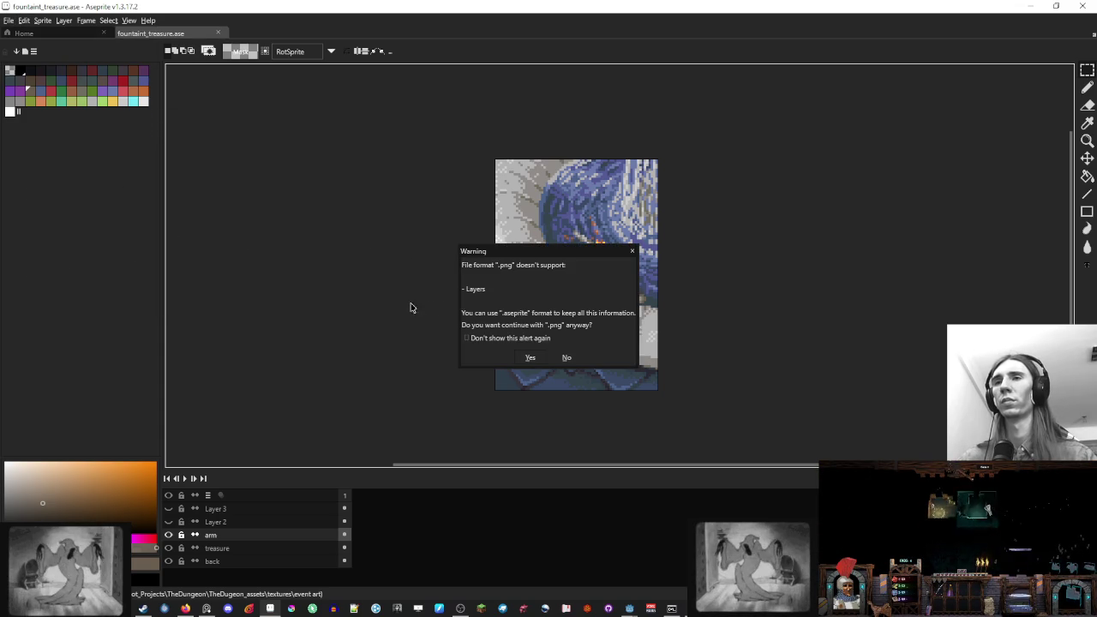
click(530, 357)
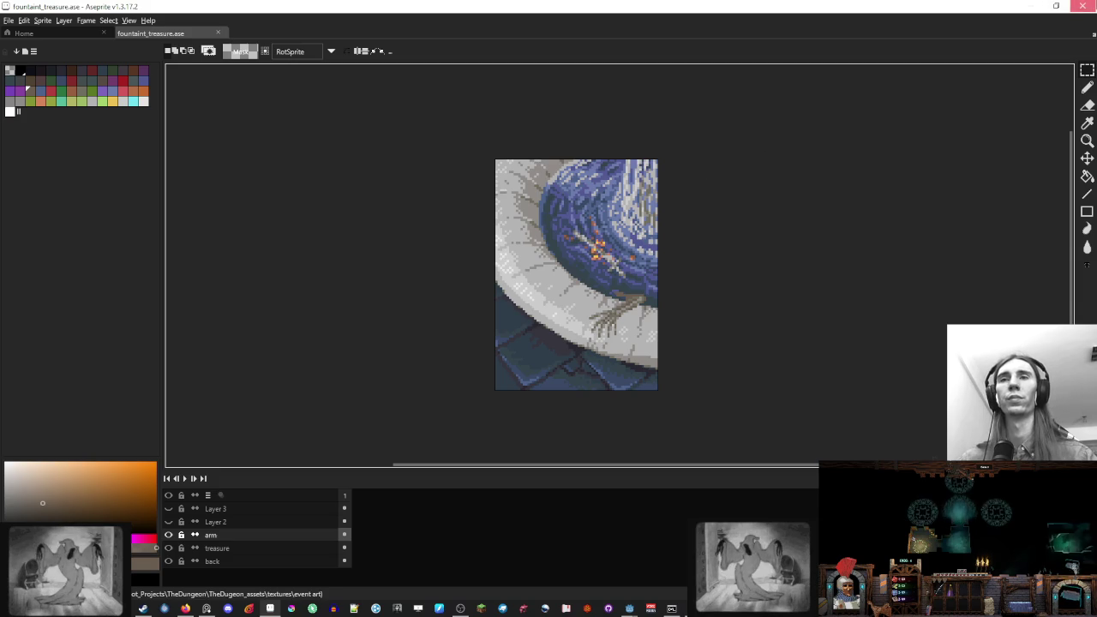
Close Blender without saving all_rooms.blend
key(alt+Tab)
click(1082, 6)
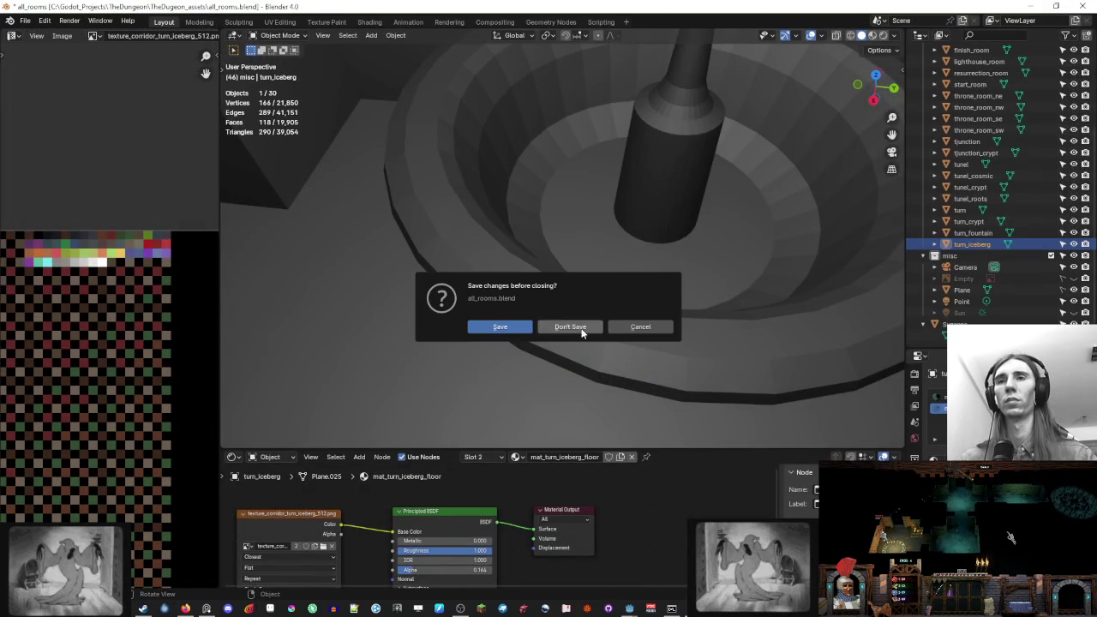
click(570, 326)
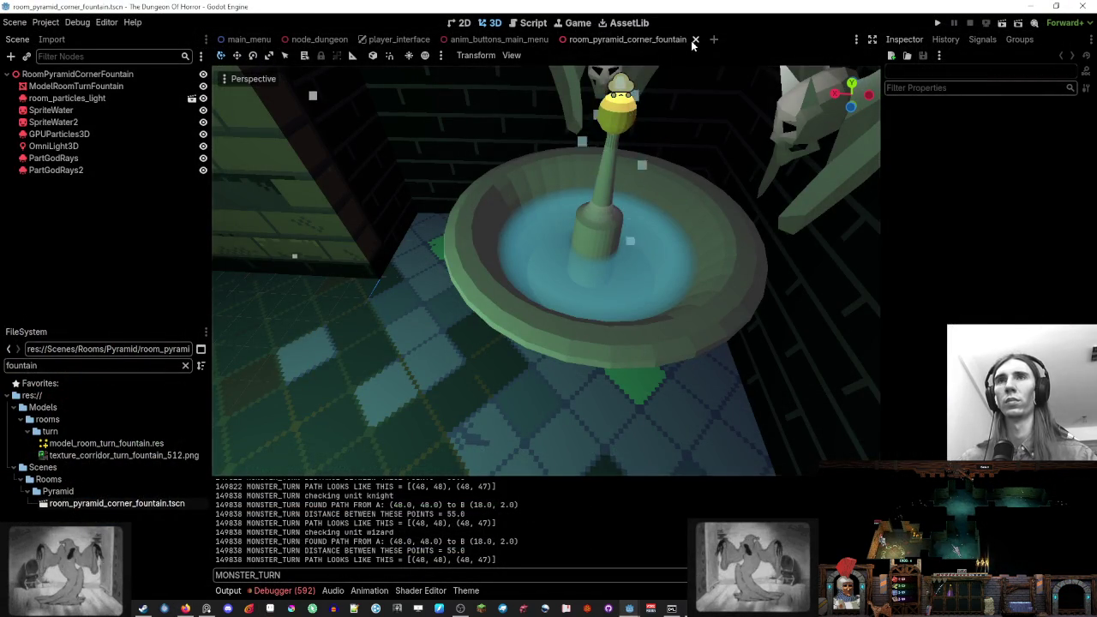
Close the room_pyramid_corner_fountain scene tab and bring up the running game window
click(695, 40)
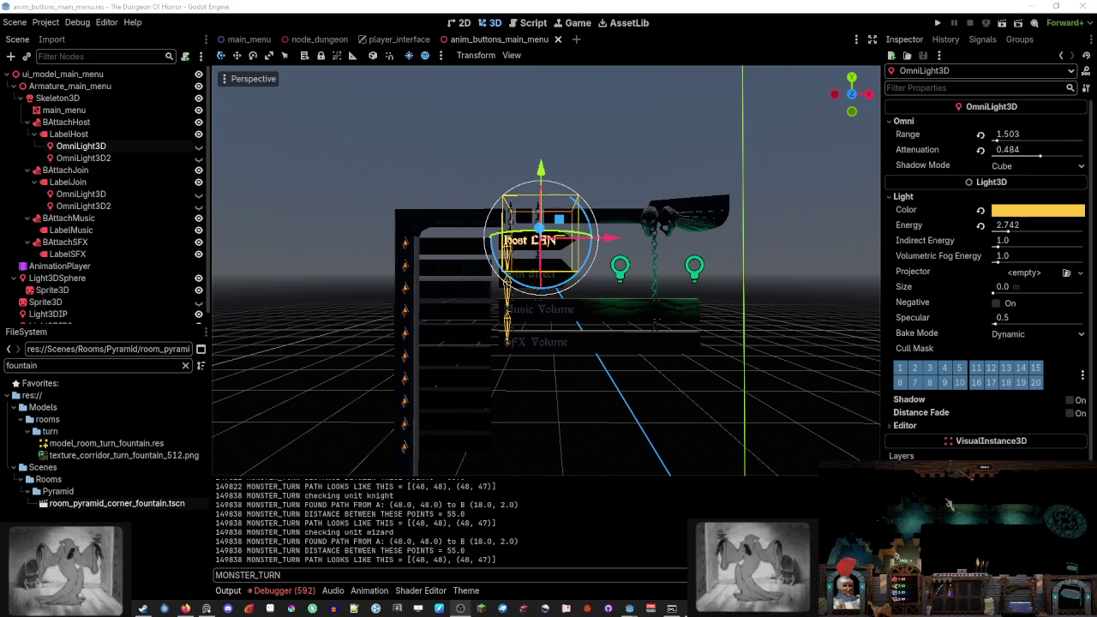
click(1058, 564)
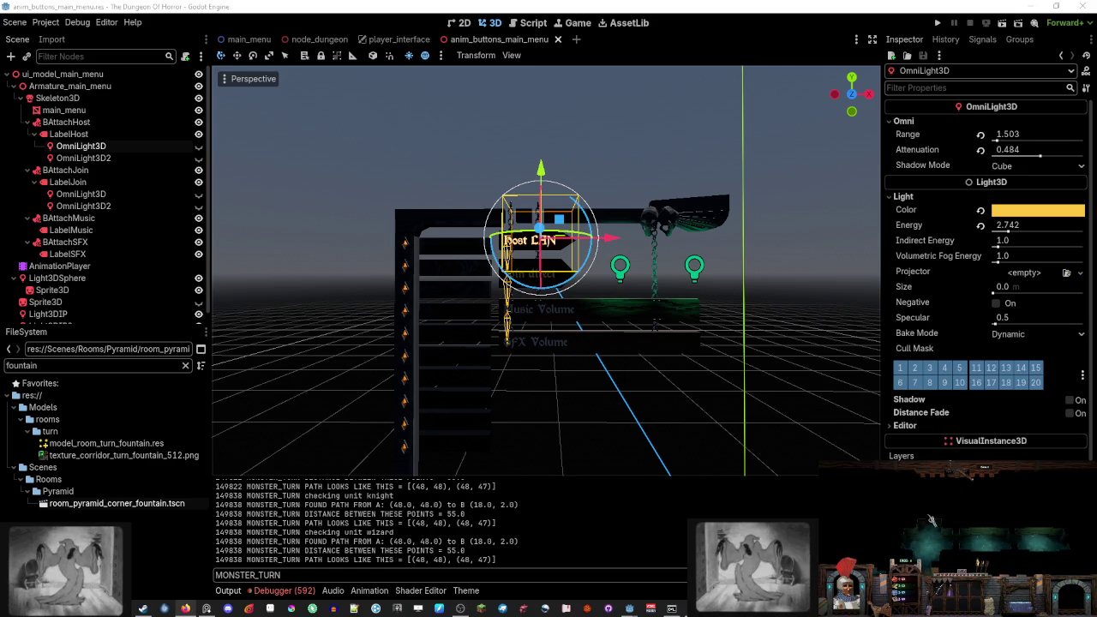
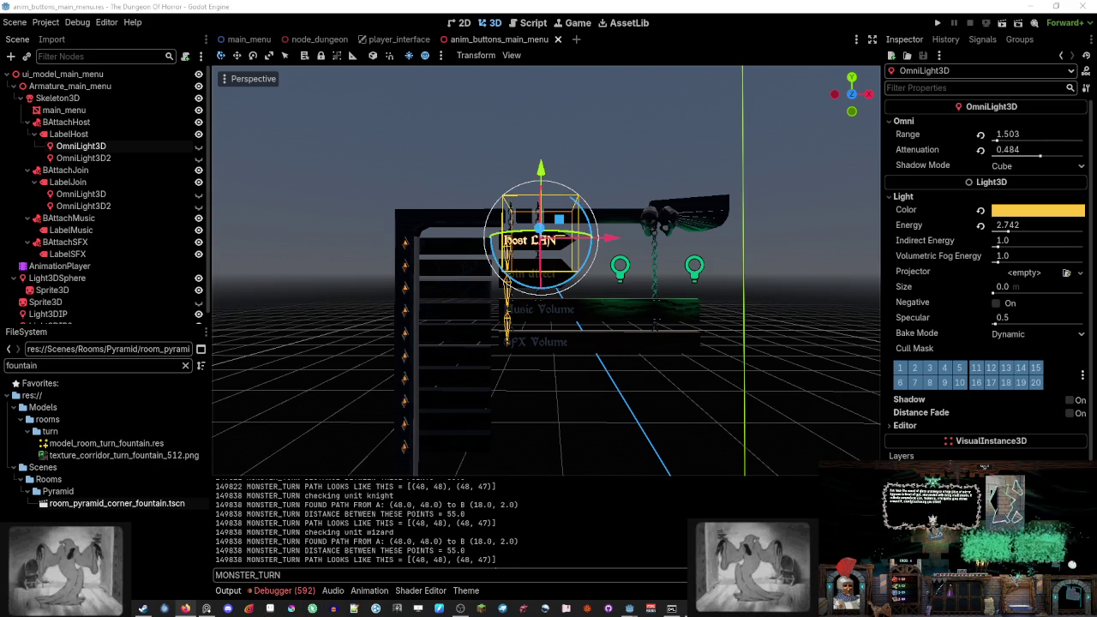
Start a new blank Lorien canvas and draw the letters 'b r b'
click(312, 609)
click(391, 97)
mouse_move(314, 217)
mouse_down()
mouse_move(341, 271)
mouse_move(457, 251)
mouse_up()
mouse_move(489, 182)
mouse_down()
mouse_move(537, 255)
mouse_move(513, 271)
mouse_up()
Shrink the Lorien window and position it over the Godot editor
mouse_move(659, 66)
mouse_down()
mouse_move(686, 284)
mouse_move(716, 273)
mouse_up()
drag(889, 322, 582, 328)
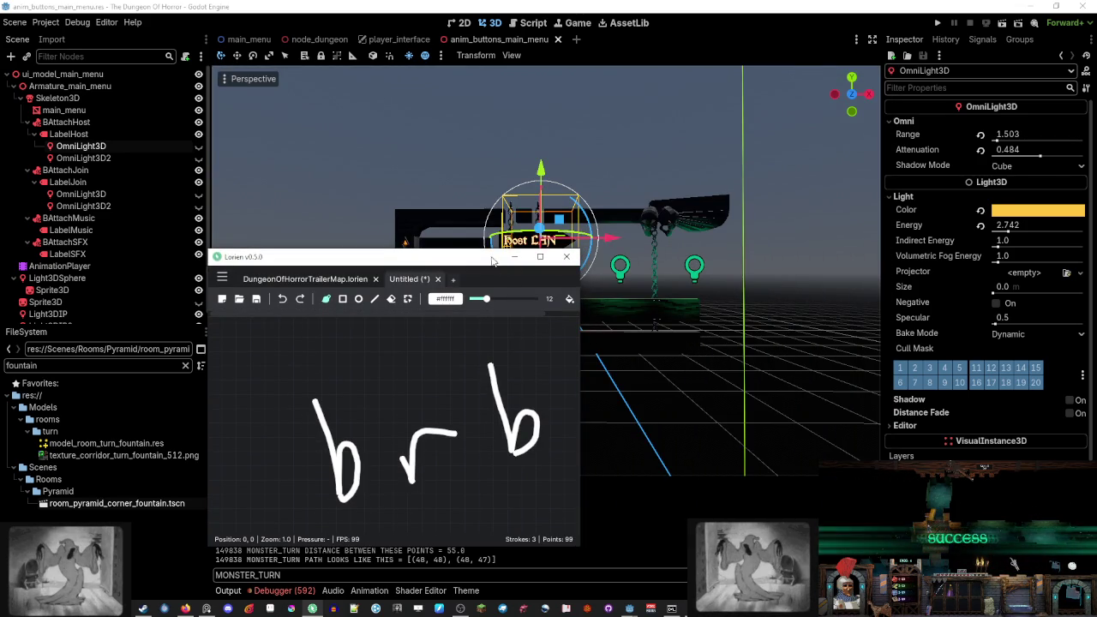
mouse_move(492, 260)
mouse_down()
mouse_move(637, 322)
mouse_move(636, 256)
mouse_move(637, 268)
mouse_up()
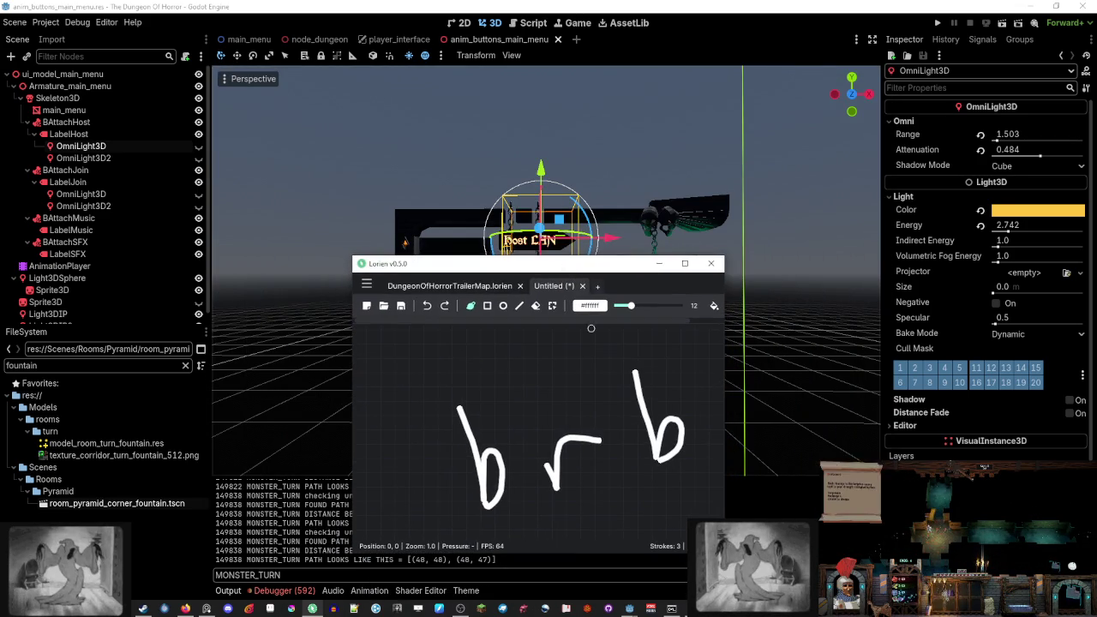
Write 'food' beneath 'brb', then return to the Godot editor
drag(512, 345, 389, 318)
mouse_move(530, 465)
mouse_down()
mouse_move(512, 510)
mouse_move(514, 484)
mouse_move(610, 500)
mouse_move(675, 465)
mouse_up()
click(656, 485)
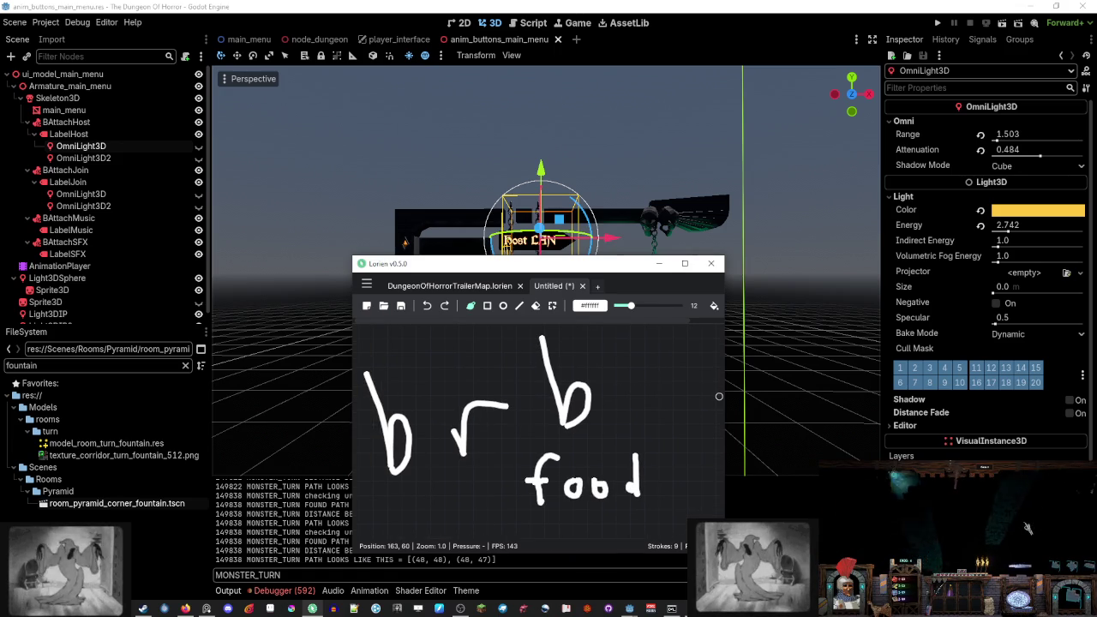
click(1027, 528)
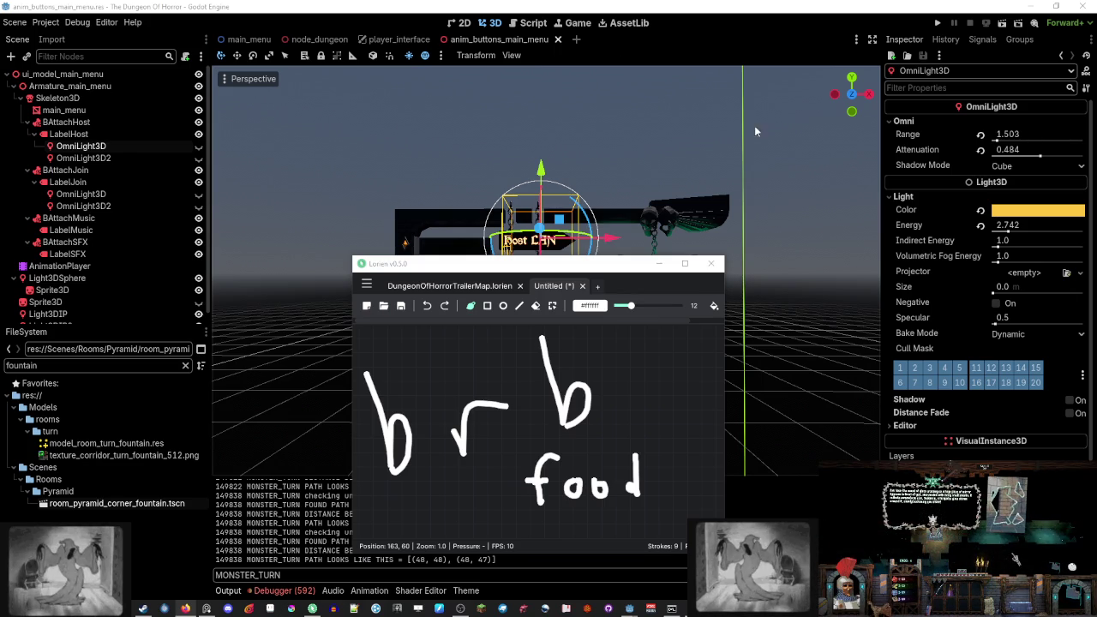
click(659, 7)
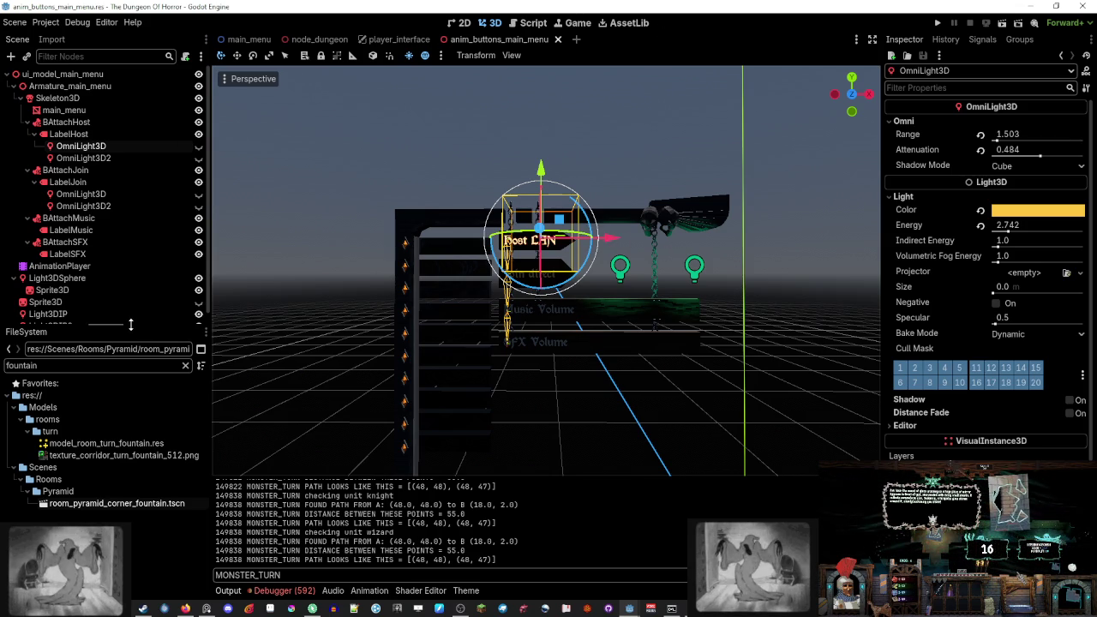
Enlarge Godot's FileSystem panel and clear the fountain filter from the file list
drag(130, 323, 131, 236)
click(185, 279)
scroll(51, 352, up, 5)
scroll(111, 362, down, 5)
scroll(111, 362, down, 5)
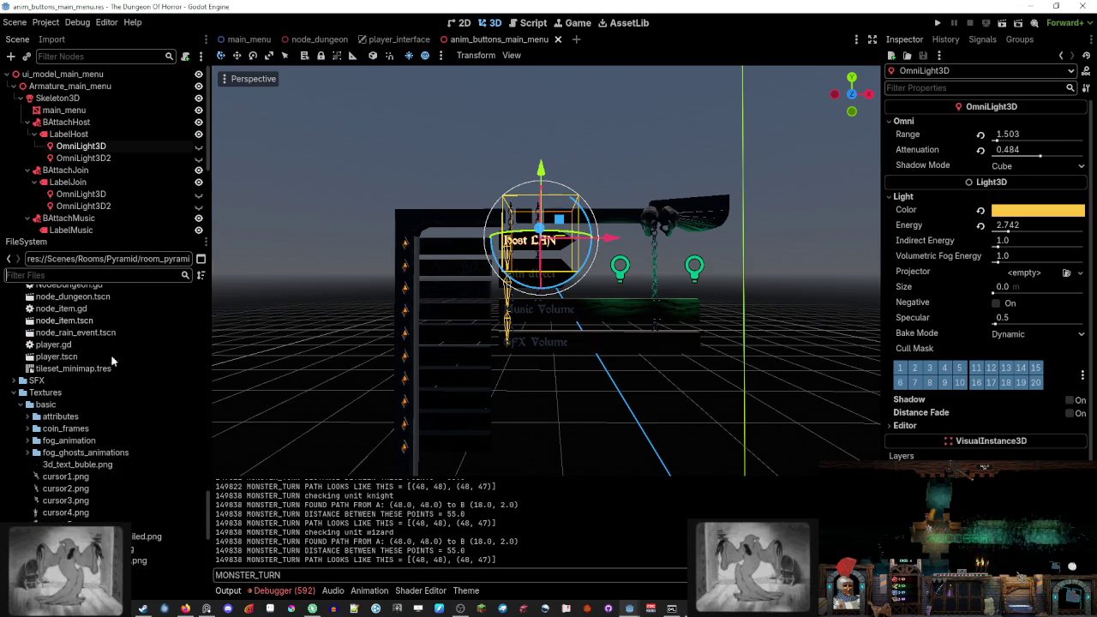
Browse File Explorer to TheDungeon > TheDugeon_assets
click(142, 608)
scroll(347, 317, up, 3)
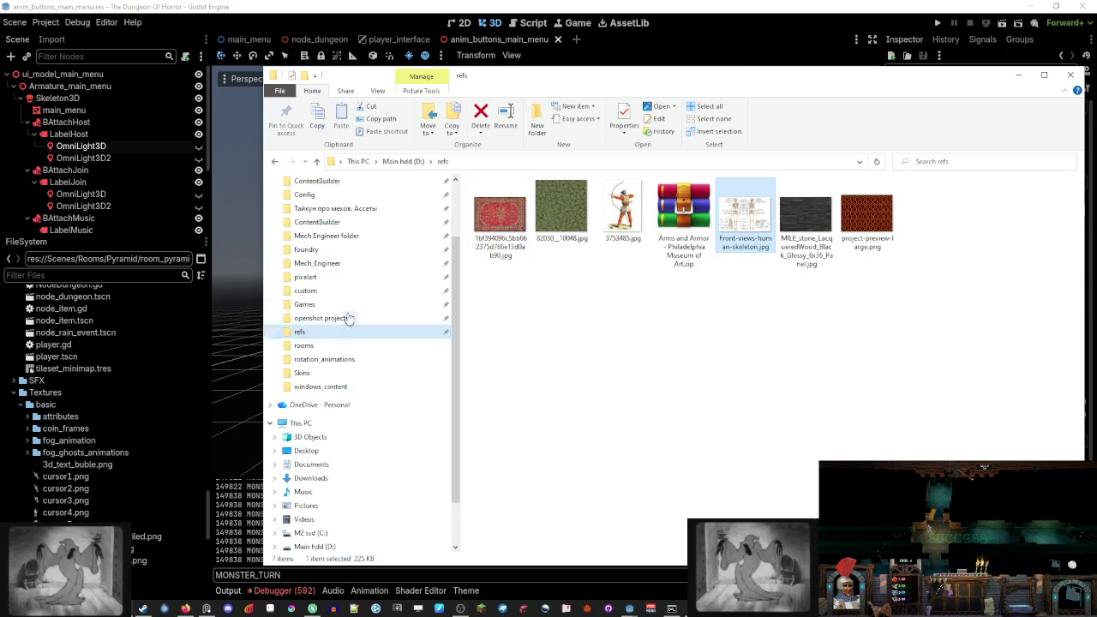
click(354, 245)
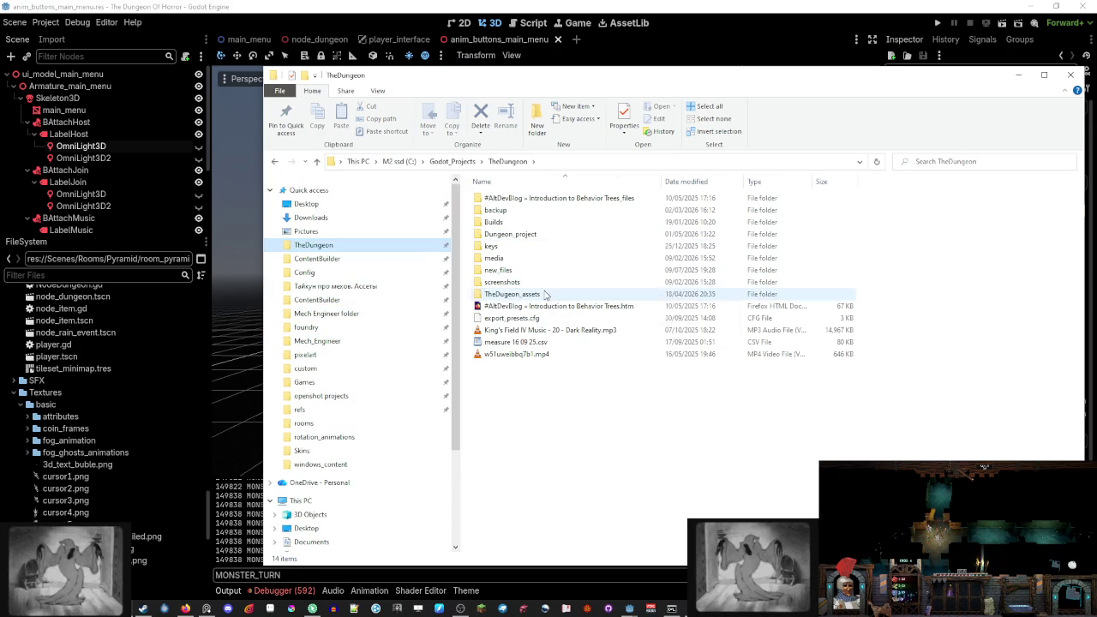
double_click(544, 294)
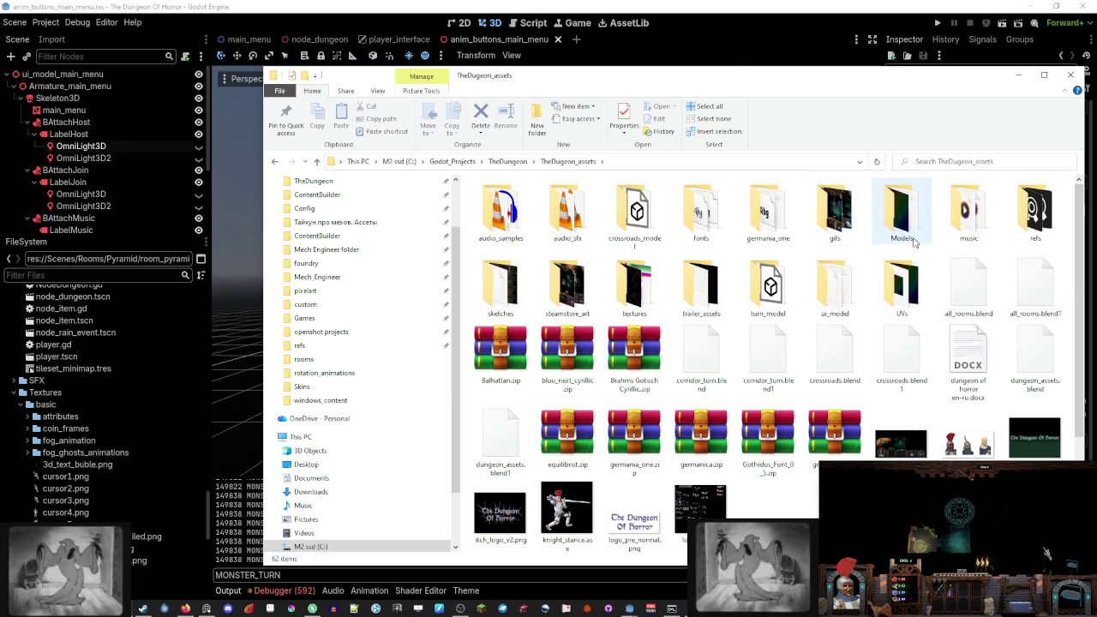
mouse_move(316, 609)
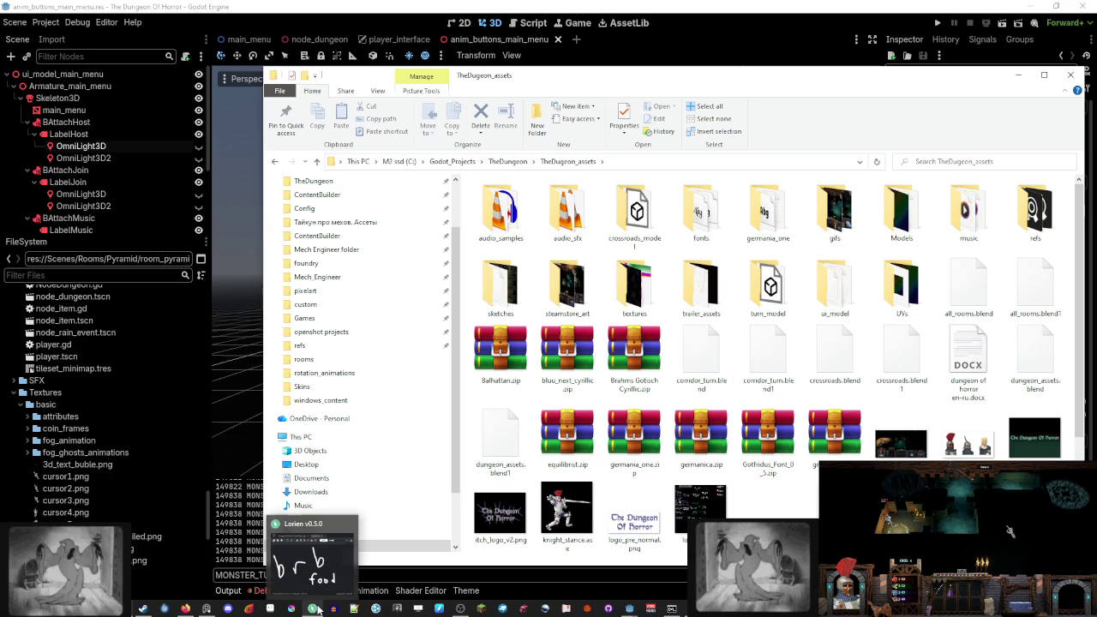
click(458, 610)
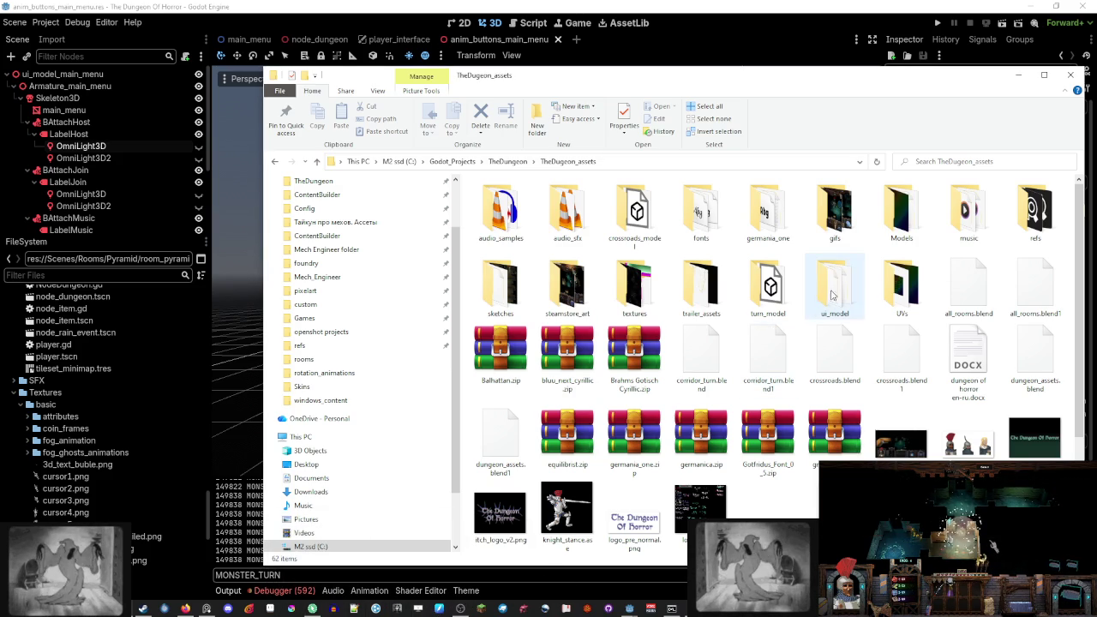
Open textures > event art and pick out the fountain treasure image
click(632, 292)
double_click(631, 292)
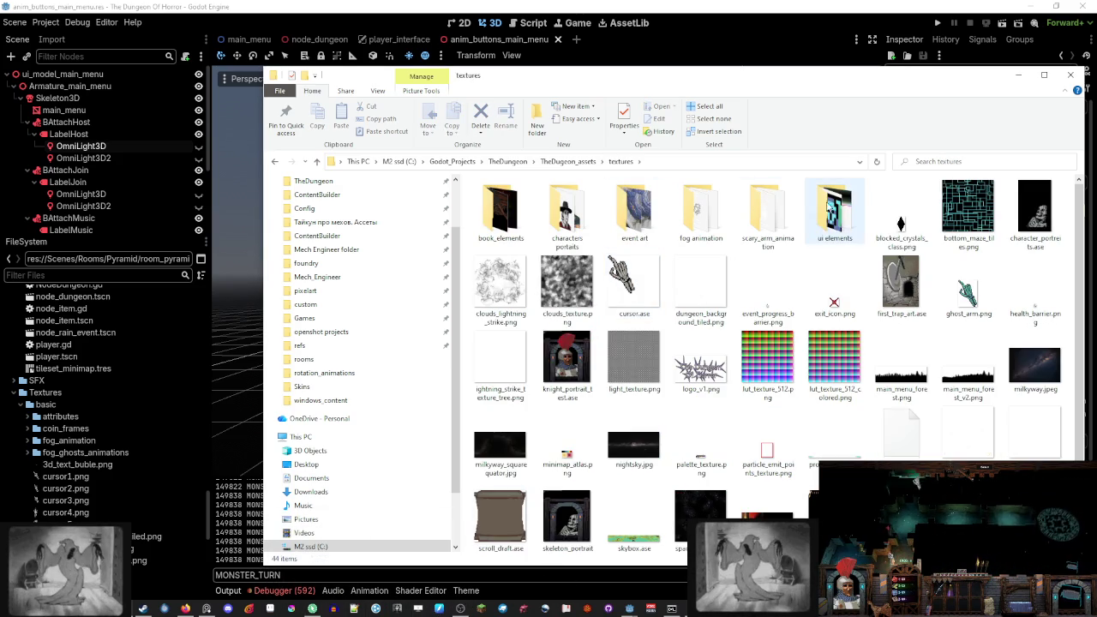
double_click(630, 198)
scroll(682, 426, down, 5)
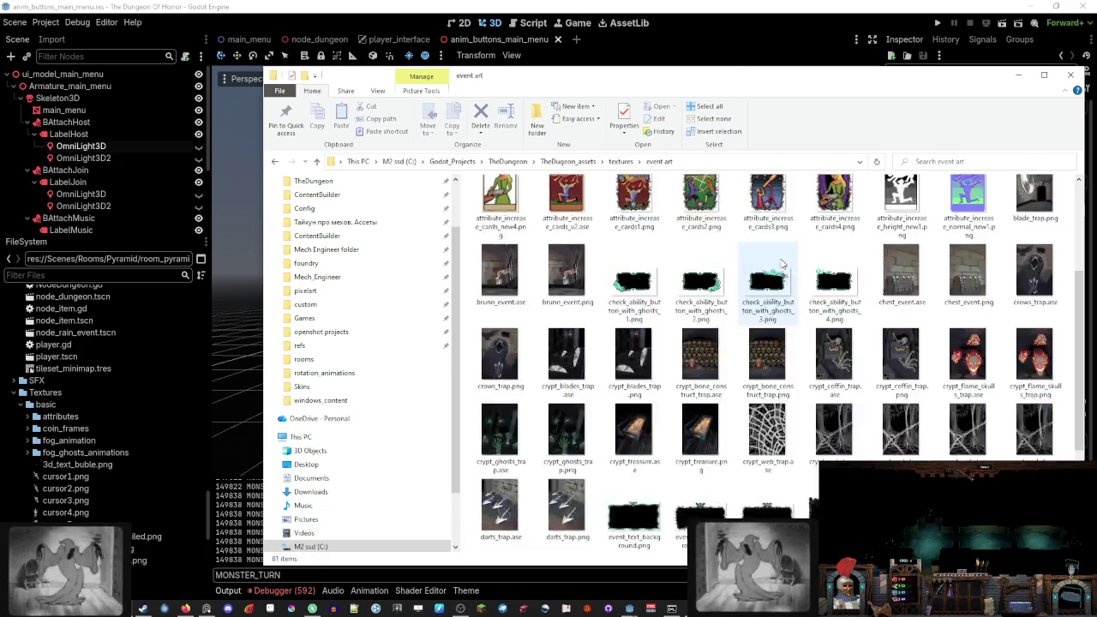
mouse_move(567, 428)
mouse_down()
mouse_move(591, 445)
mouse_move(96, 401)
mouse_up()
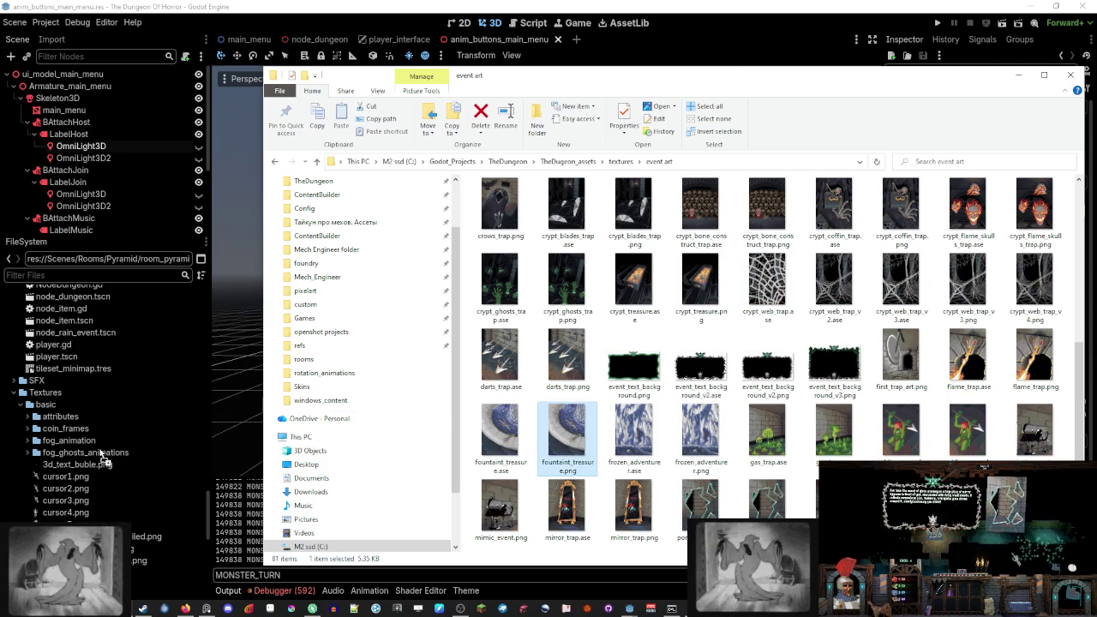
Back in Godot, collapse the basic folder and open the Traps_logo texture folder
scroll(38, 401, down, 2)
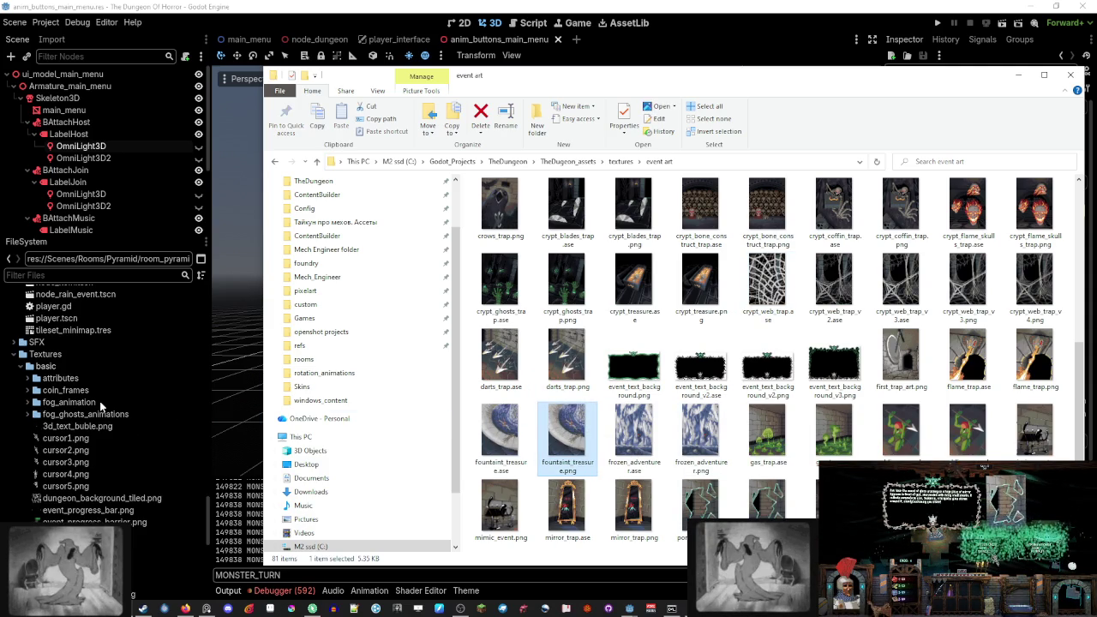
scroll(37, 401, down, 1)
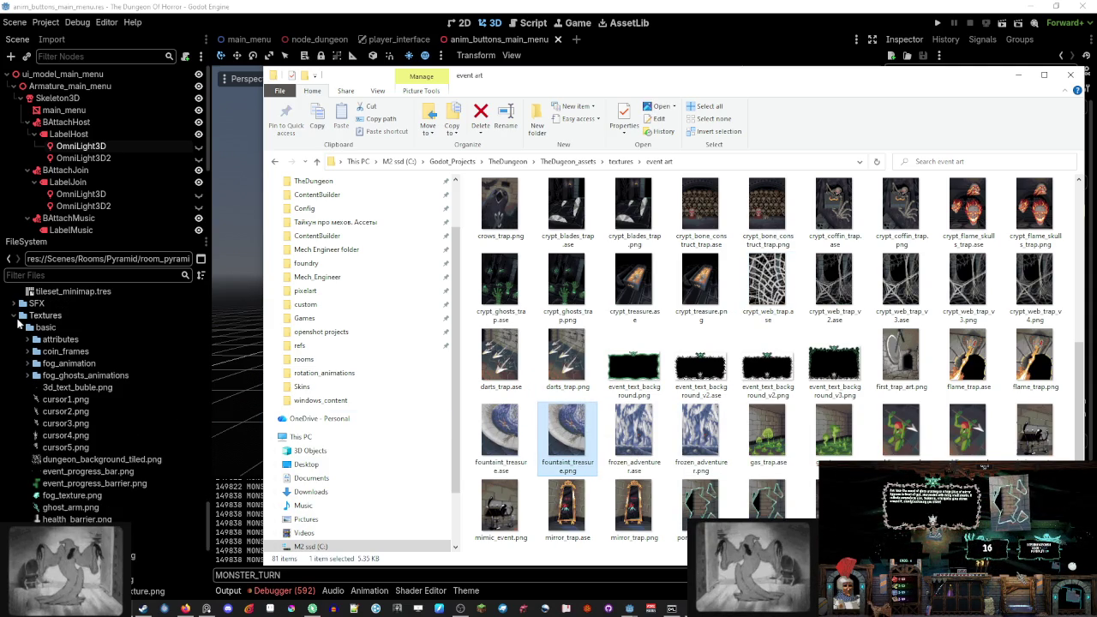
click(473, 606)
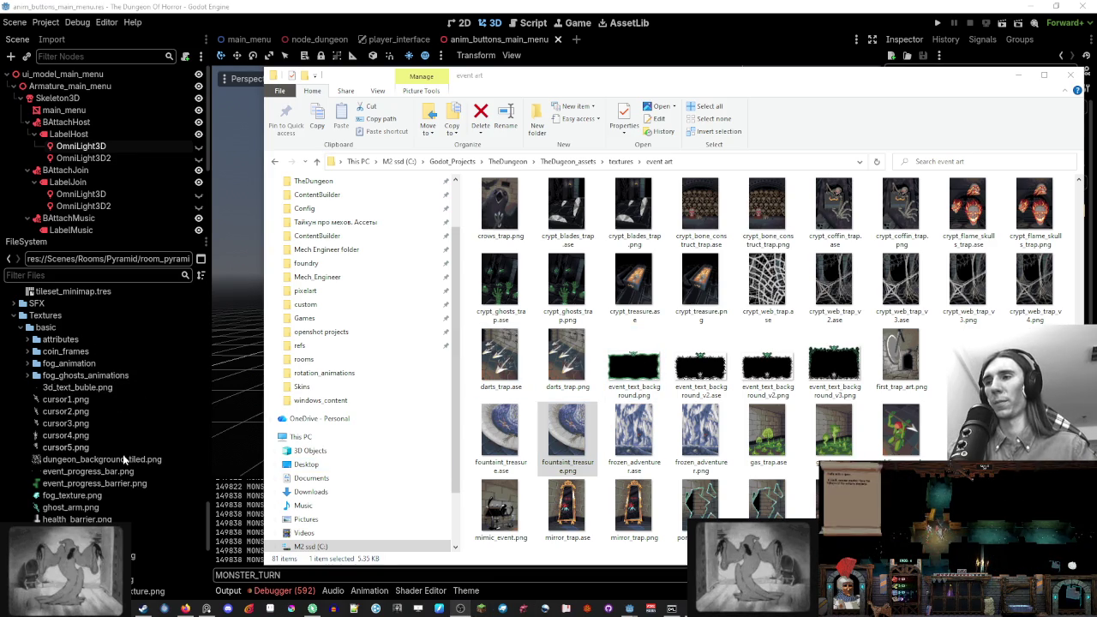
scroll(122, 454, down, 3)
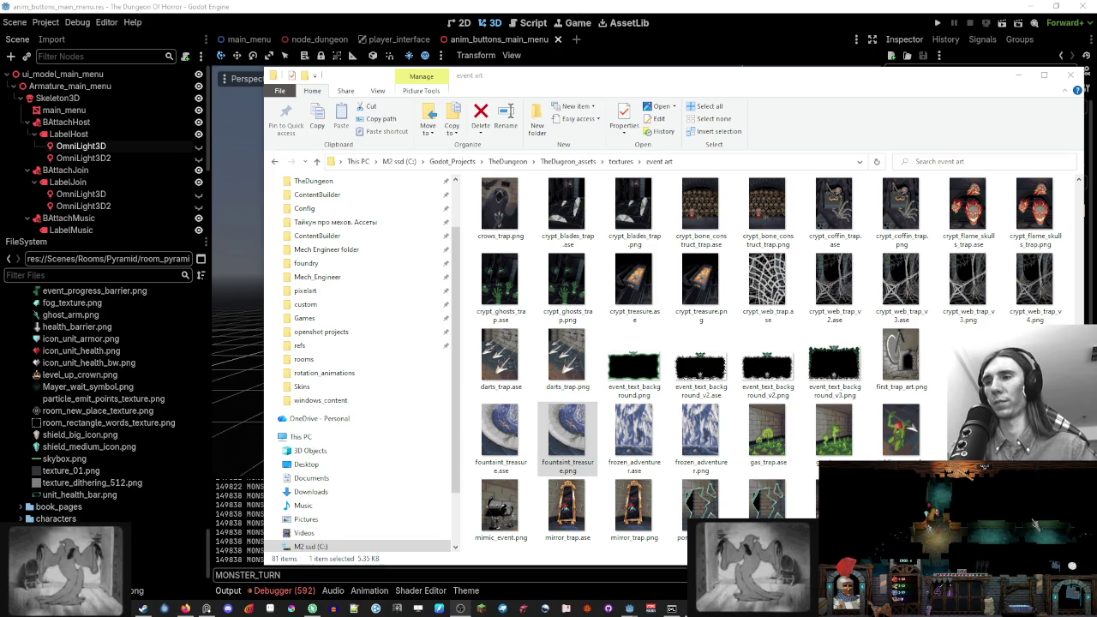
scroll(85, 445, up, 2)
click(21, 290)
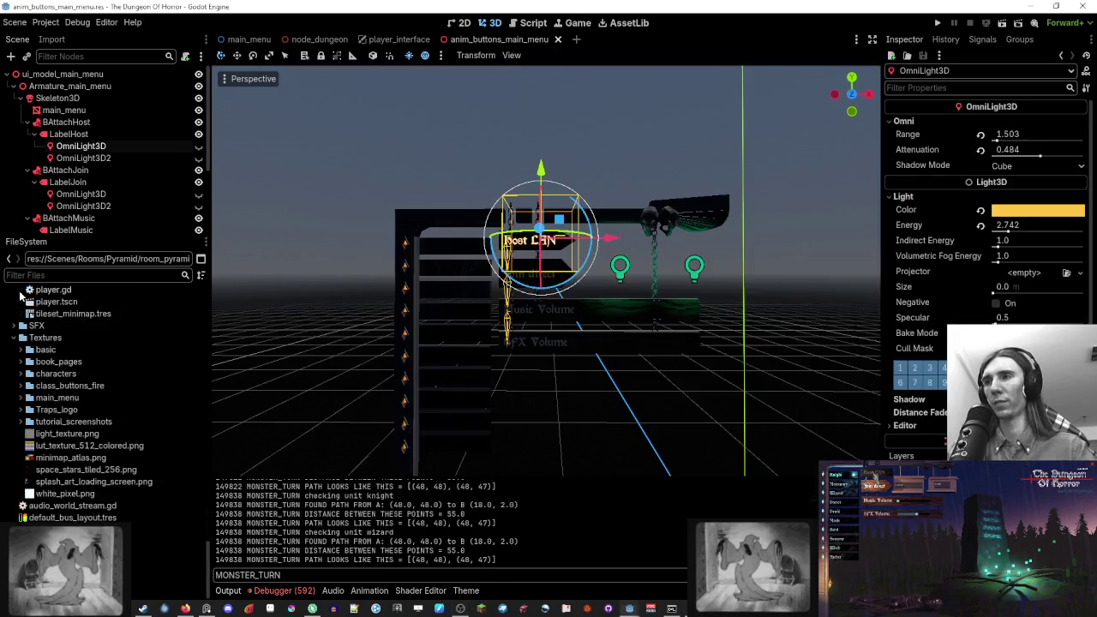
double_click(32, 410)
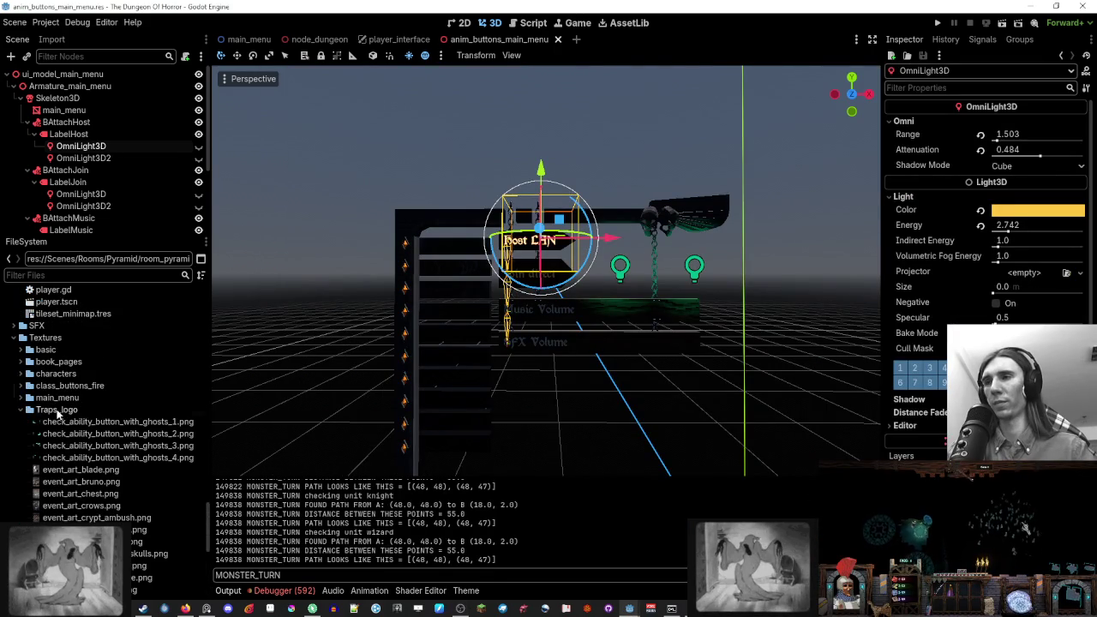
scroll(97, 422, down, 5)
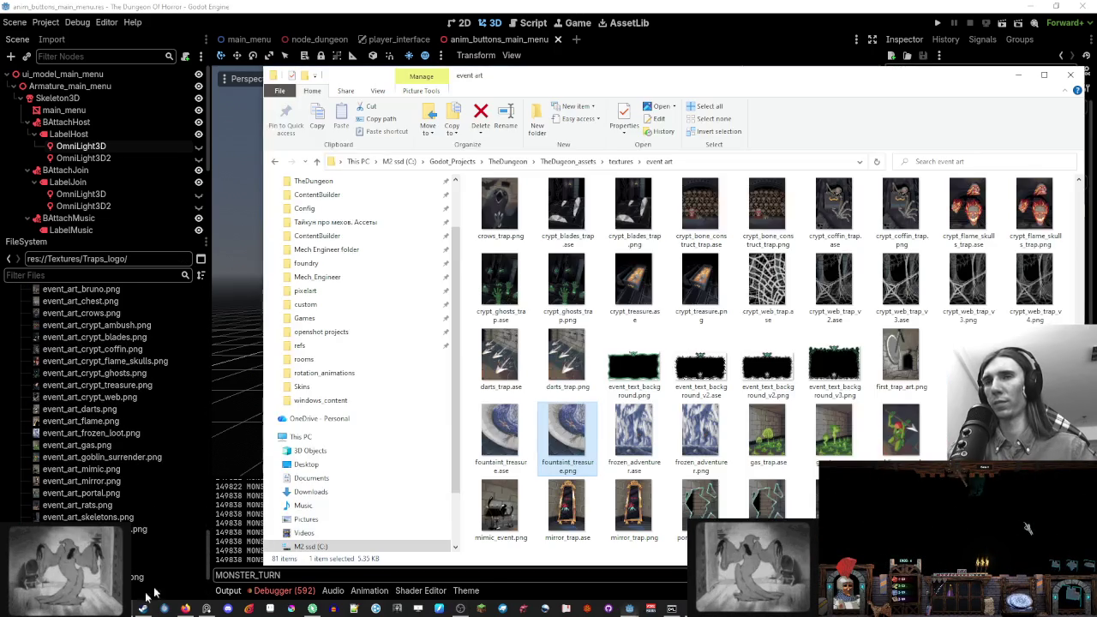
Copy the fountain treasure image into Traps_logo and minimize File Explorer
key(alt+Tab)
drag(566, 429, 411, 443)
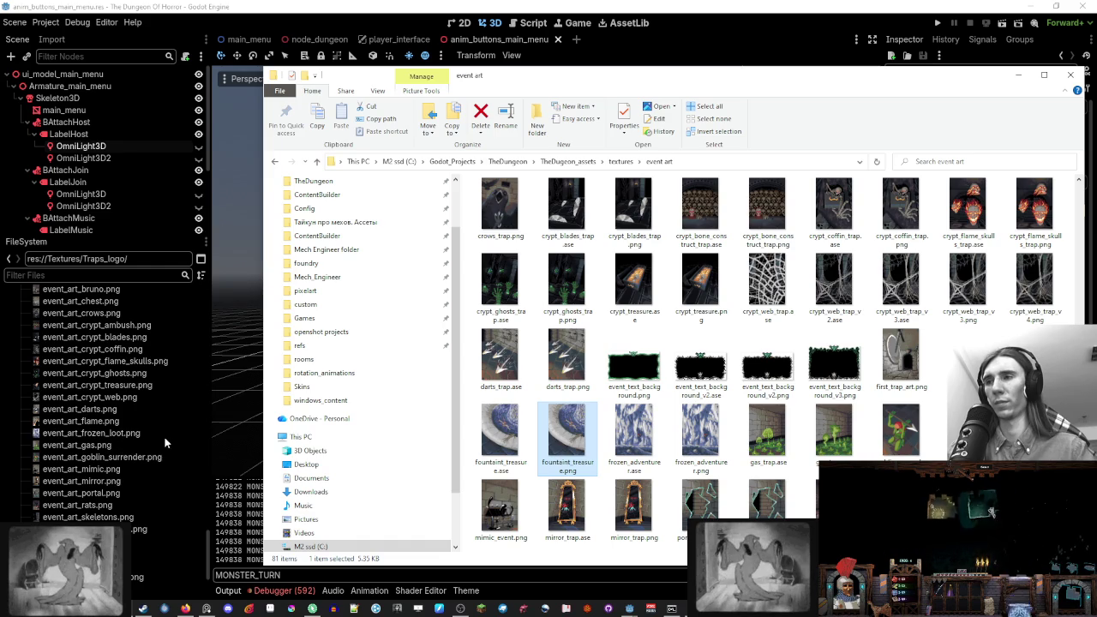
click(1018, 75)
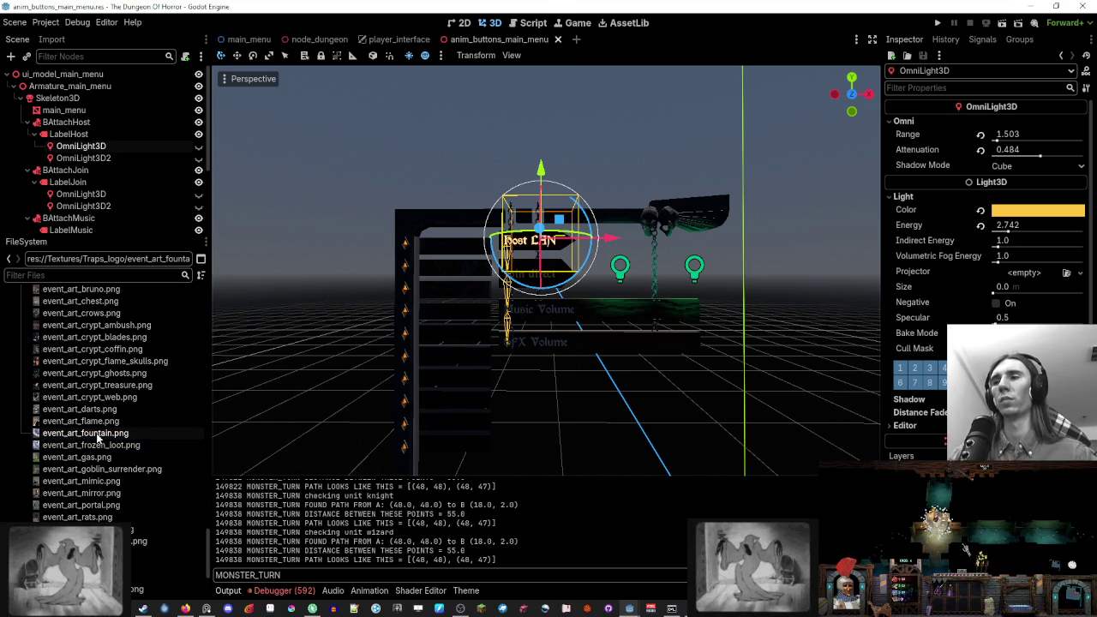
Check event_art_fountain.png in the FileSystem dock, then switch to Aseprite
mouse_move(97, 438)
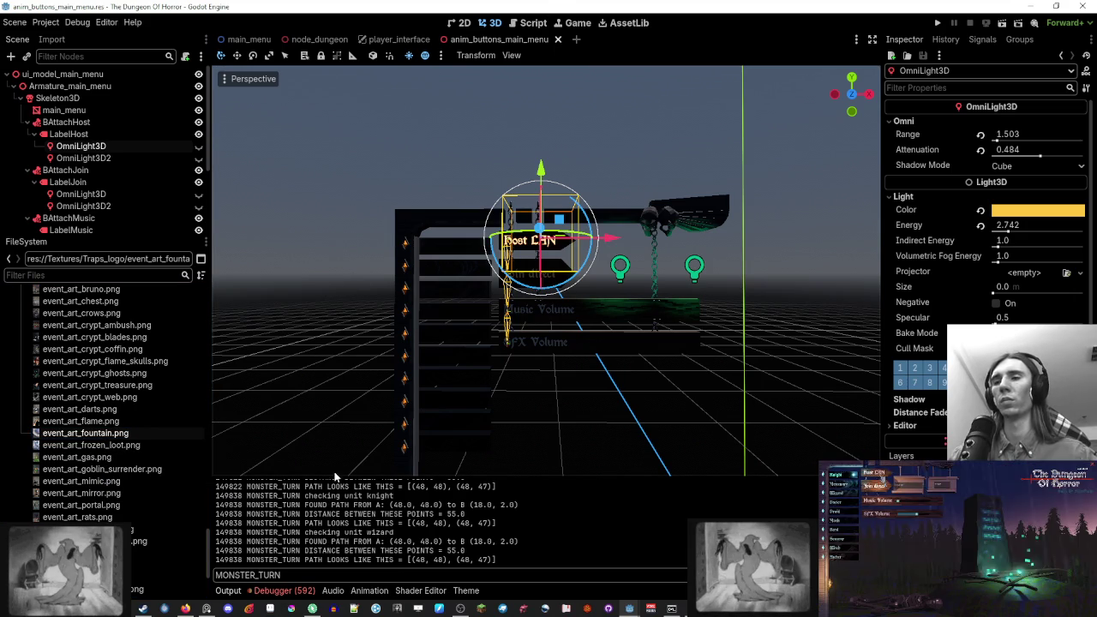
key(alt+Tab)
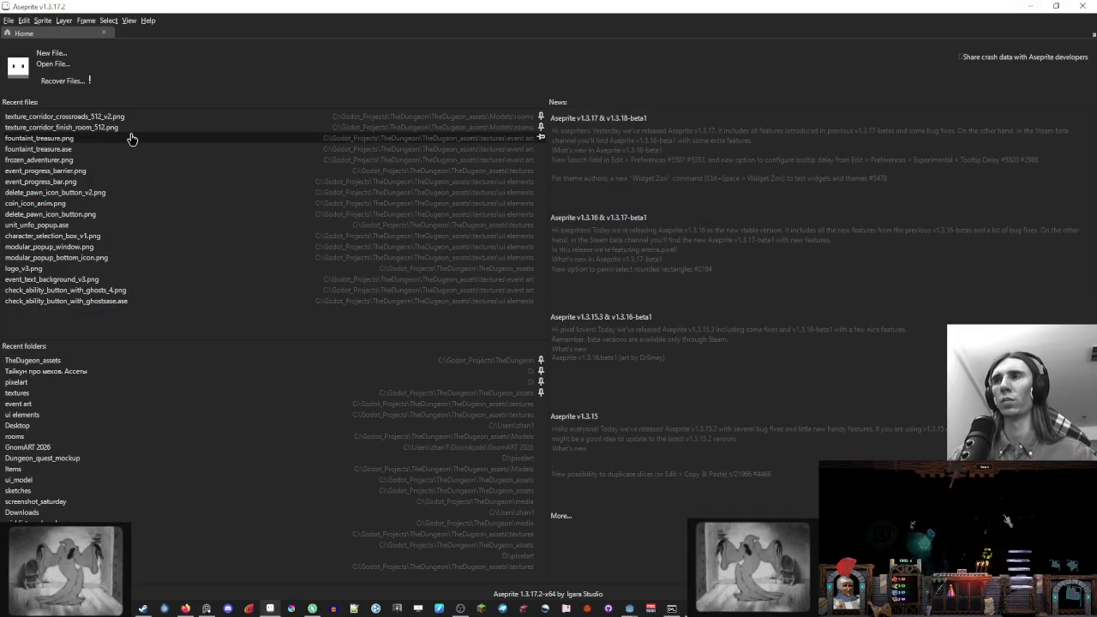
Open fountaint_treasure.png from Aseprite's recent files and move the 'brb food' note aside
click(132, 139)
scroll(677, 224, down, 1)
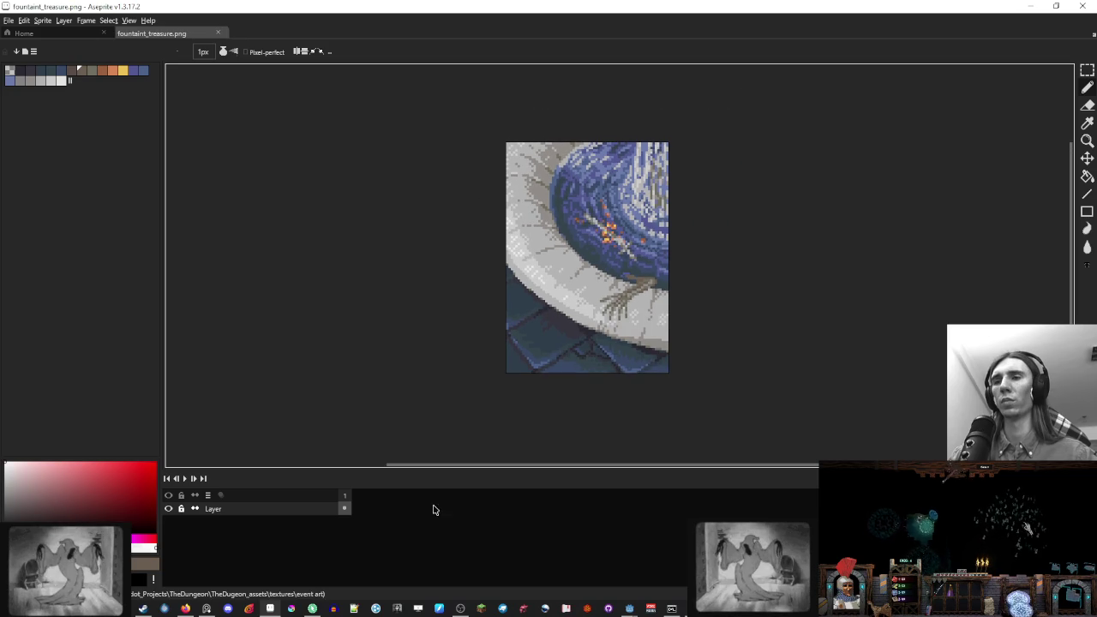
key(alt+Tab)
mouse_move(600, 263)
mouse_down()
mouse_move(375, 181)
mouse_move(336, 144)
mouse_up()
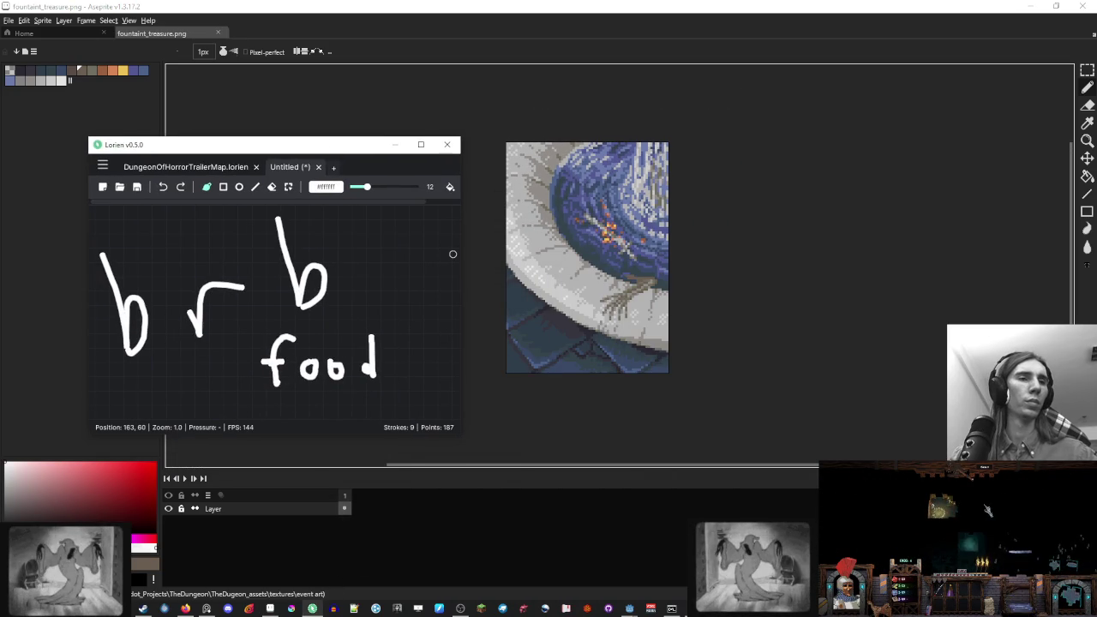
key(alt+Tab)
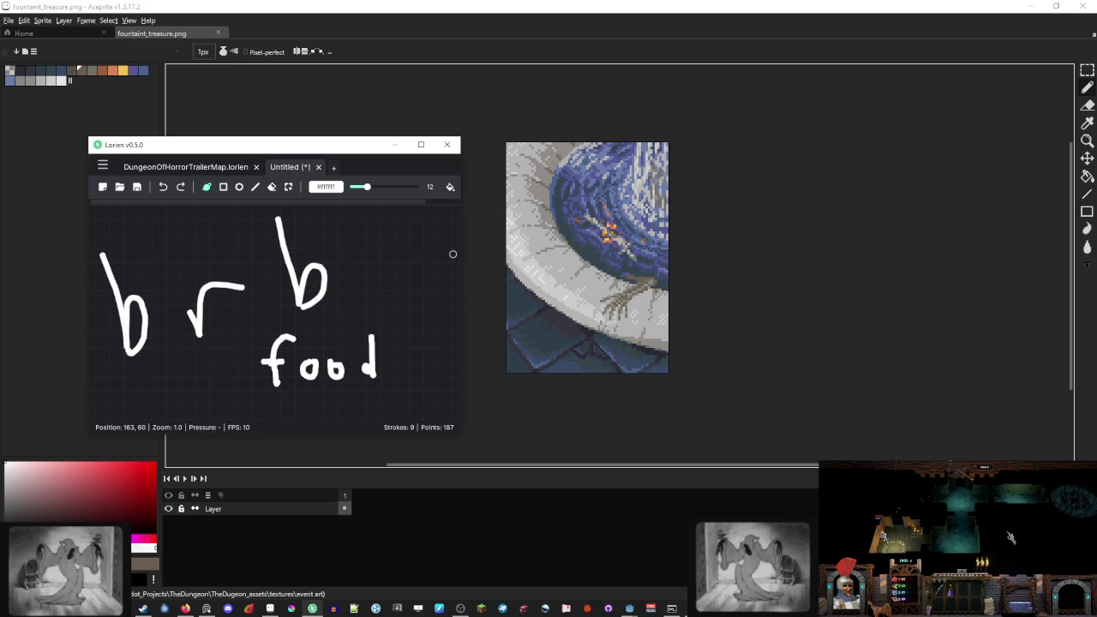
key(alt+Tab)
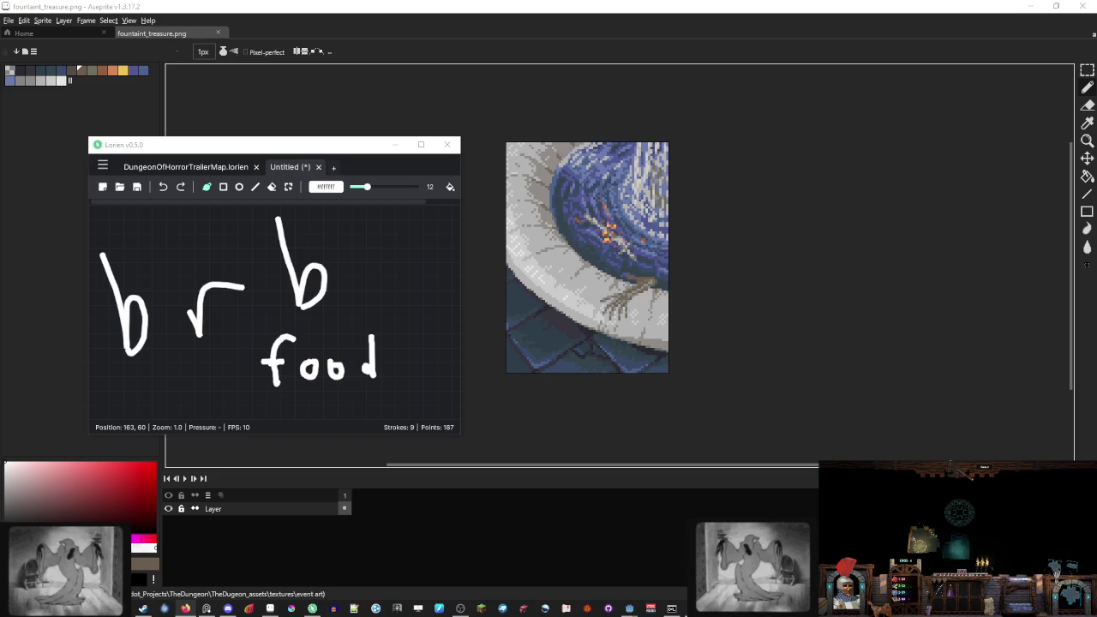
Close the Lorien 'brb food' sketch-note window
click(446, 144)
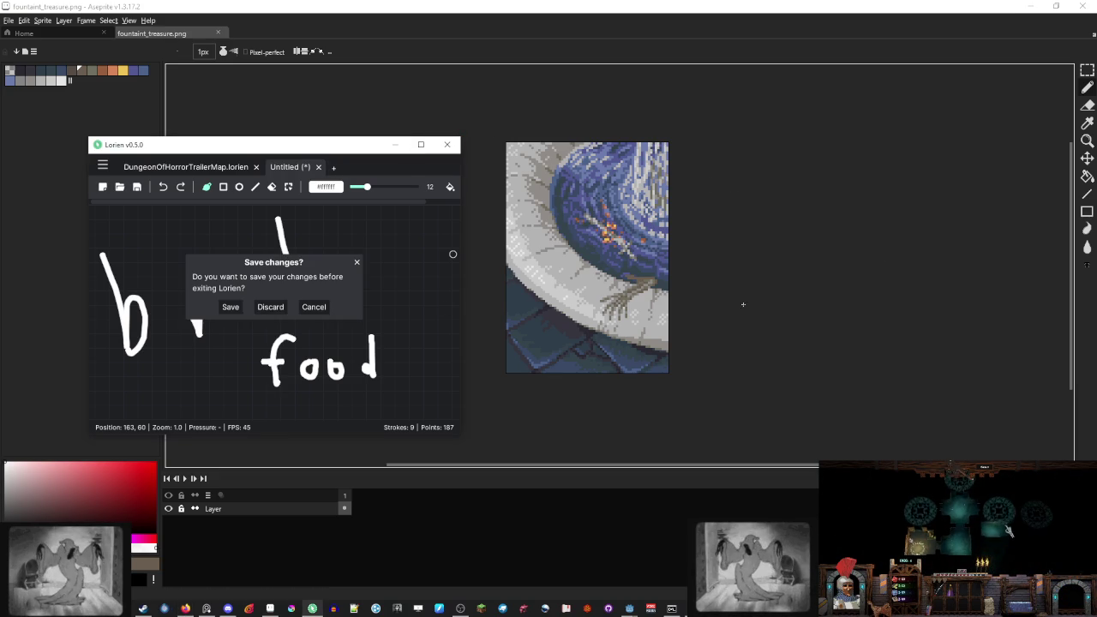
Discard Lorien changes, close Aseprite and anim_buttons_main_menu, inspect event_art_fountain.png, open Script editor
click(281, 307)
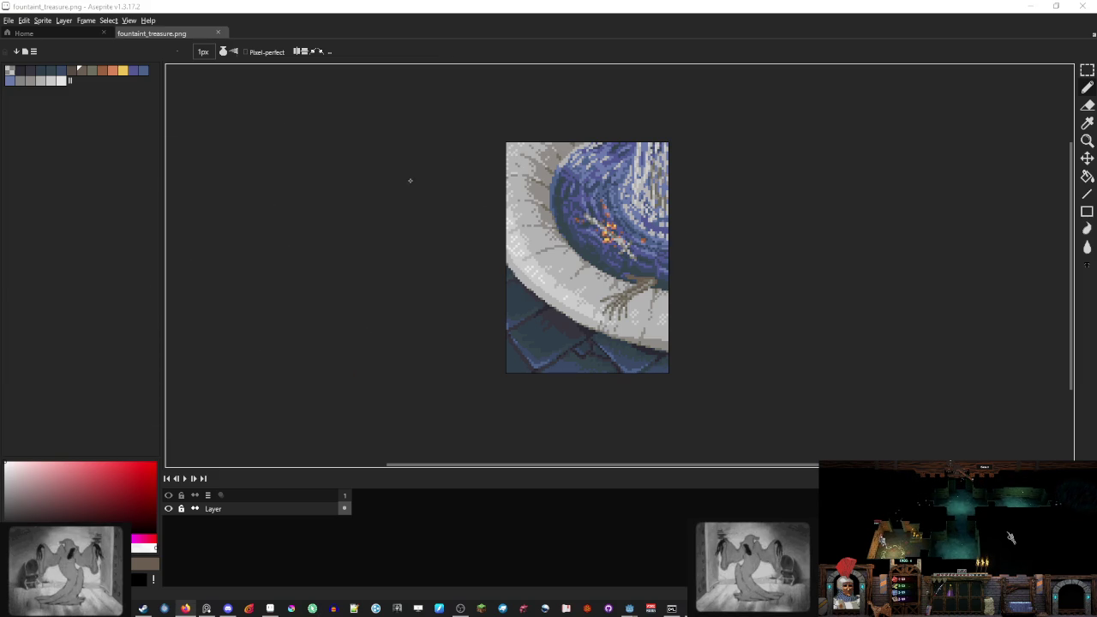
click(1080, 6)
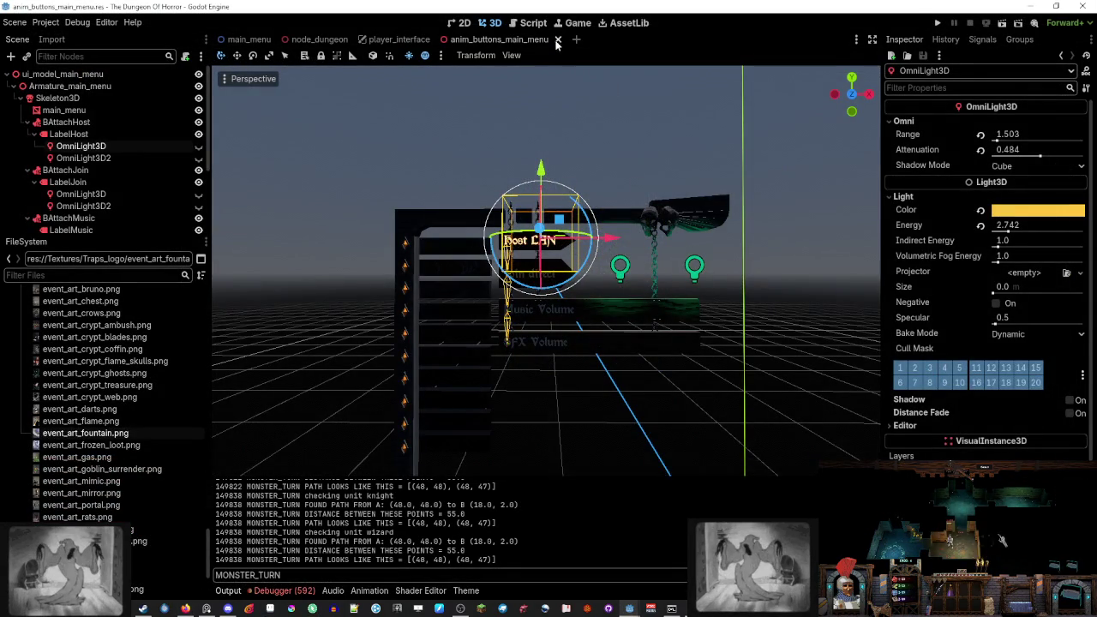
click(557, 40)
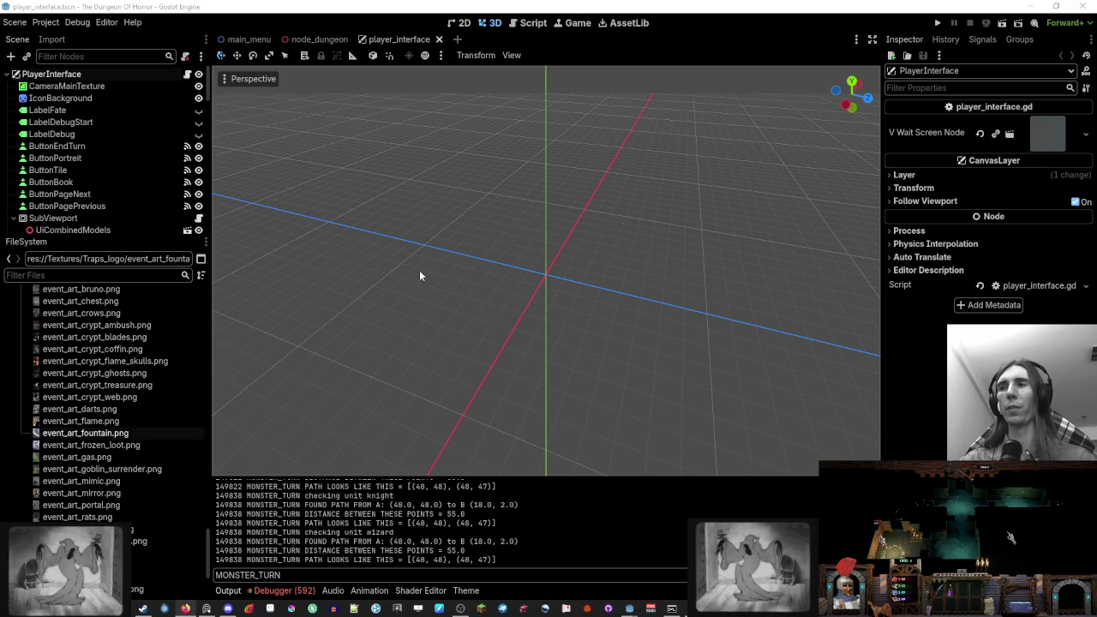
double_click(98, 433)
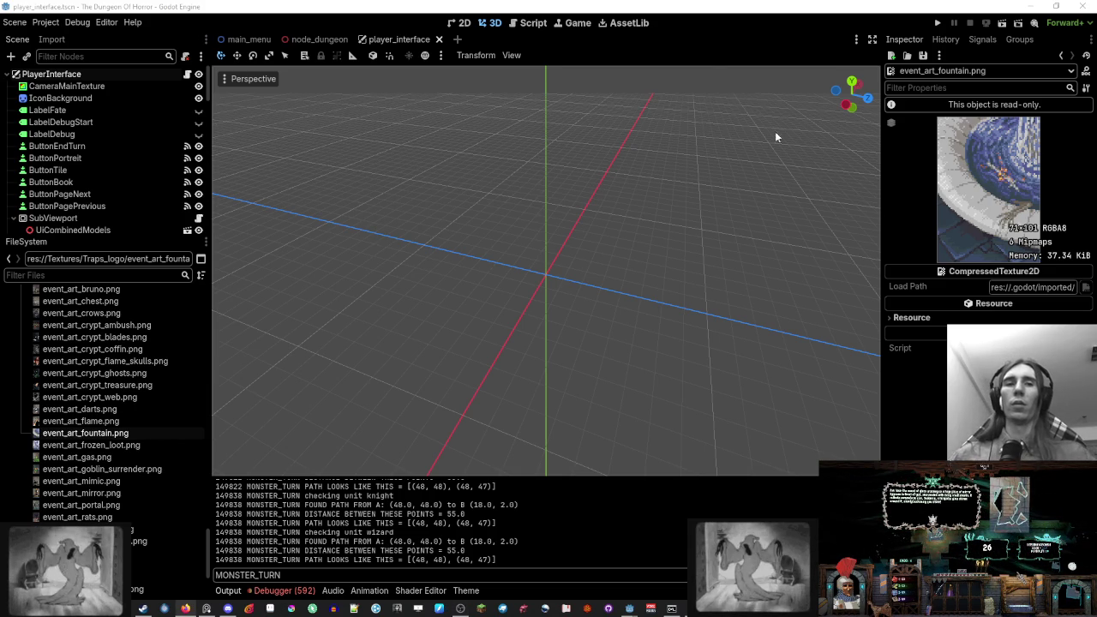
click(533, 24)
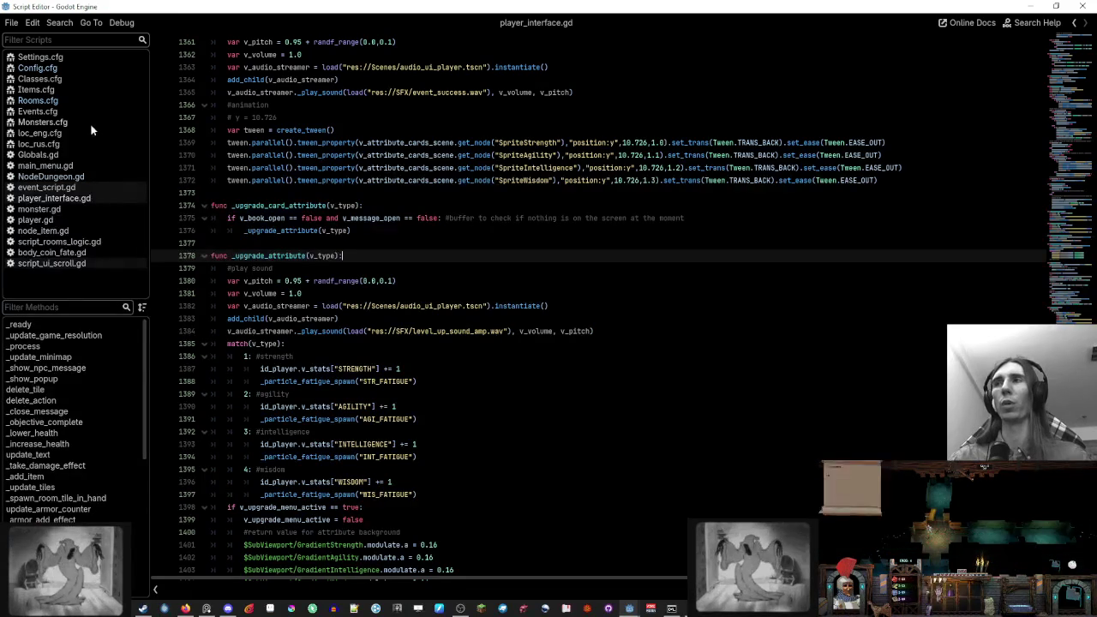
Open loc_eng.cfg, Classes.cfg, then Events.cfg, placing the cursor below the [frozen_loot] block
click(116, 131)
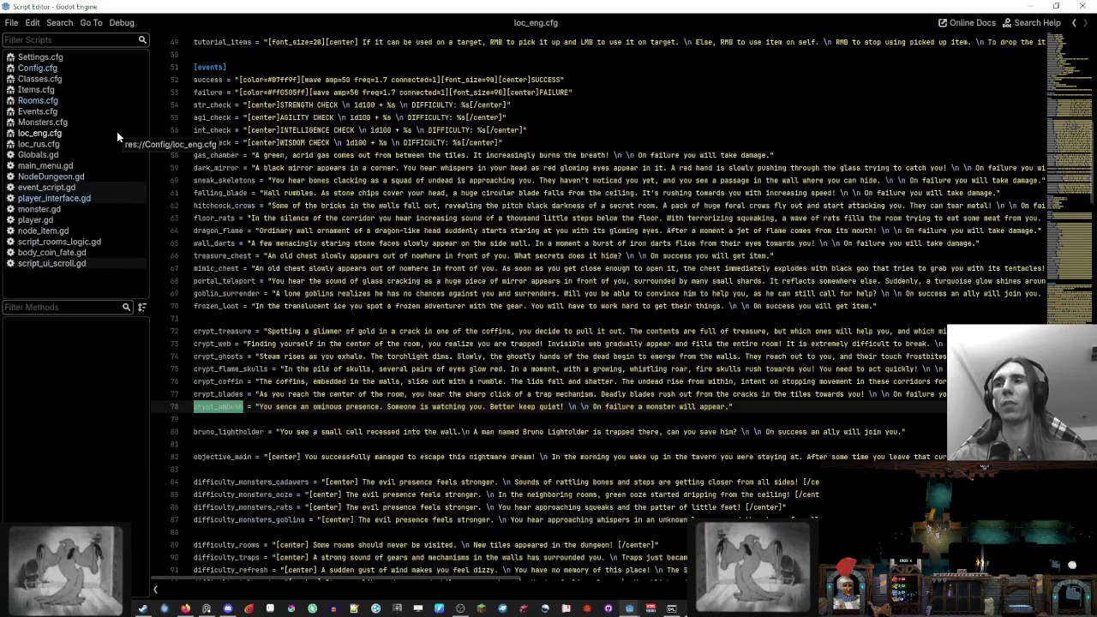
scroll(548, 308, down, 3)
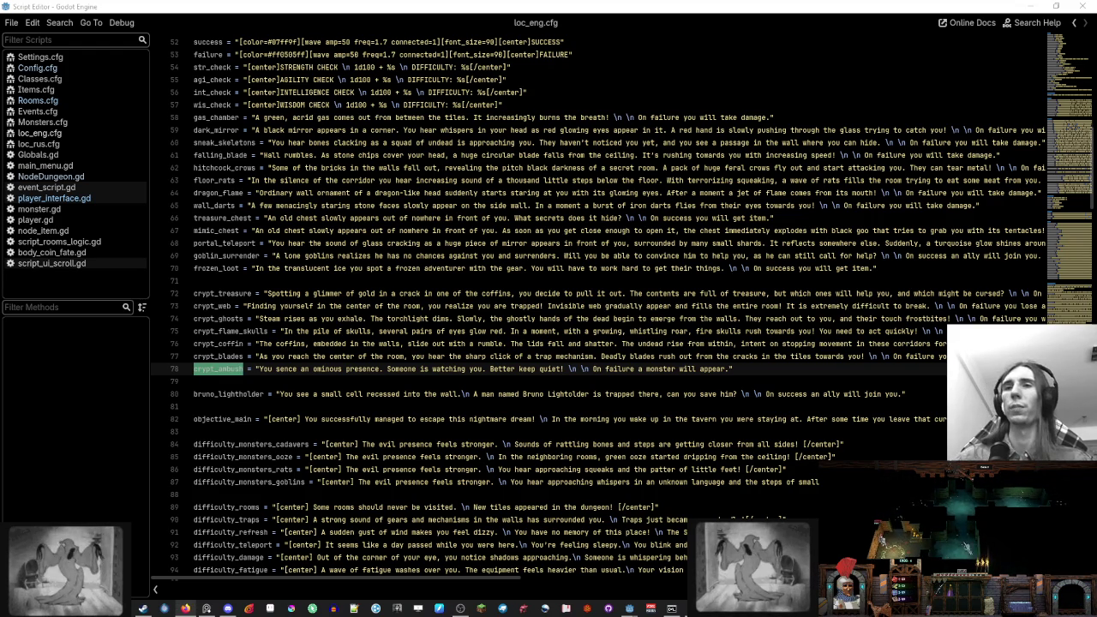
click(723, 282)
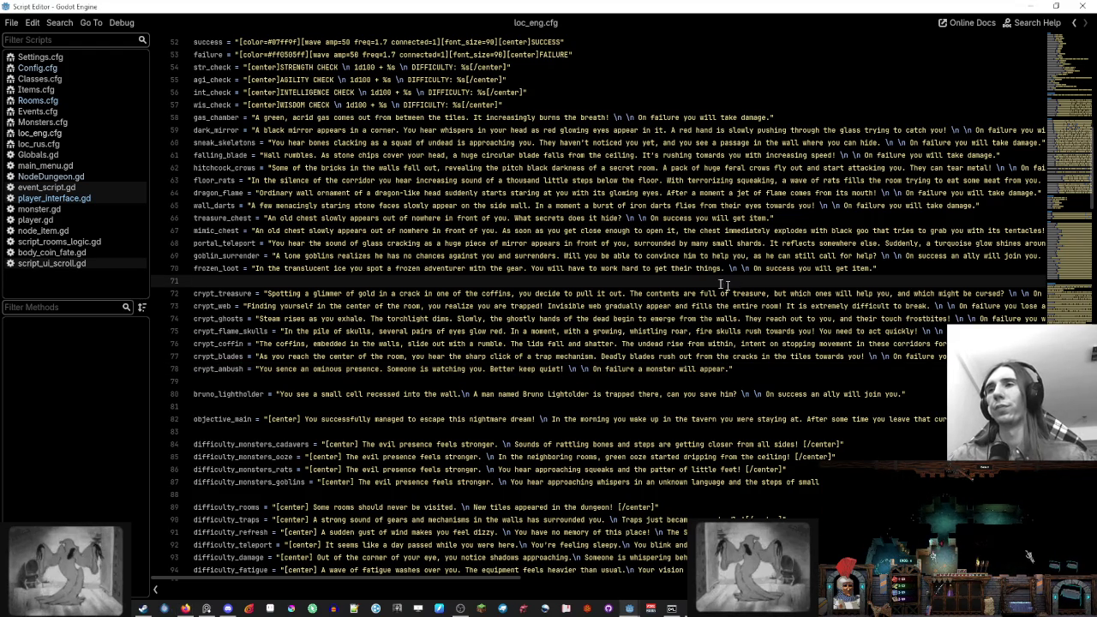
click(88, 81)
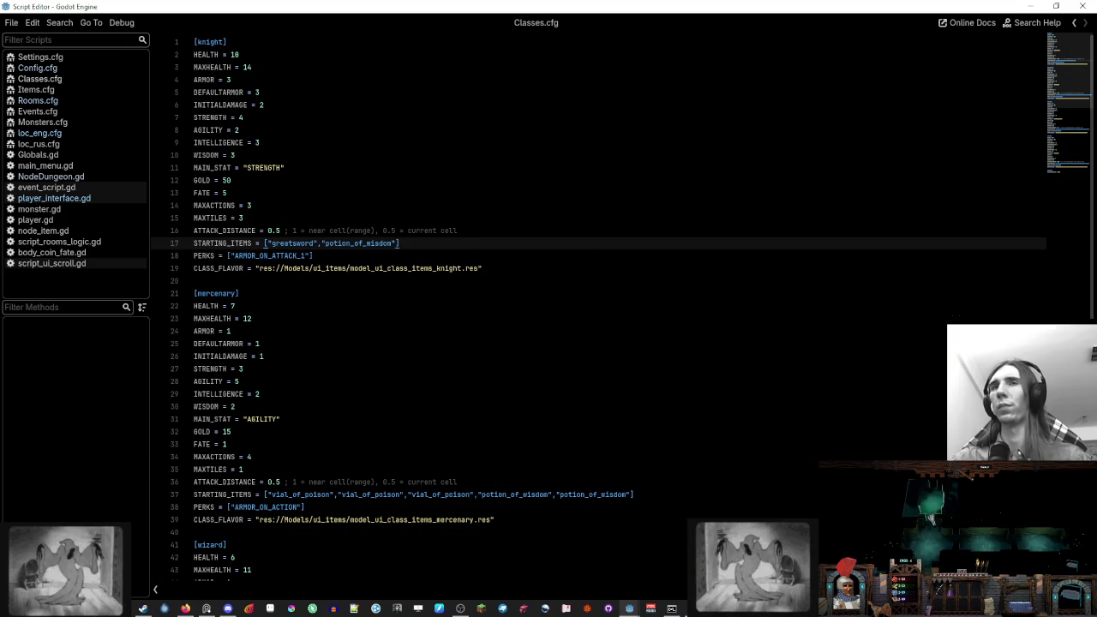
click(38, 111)
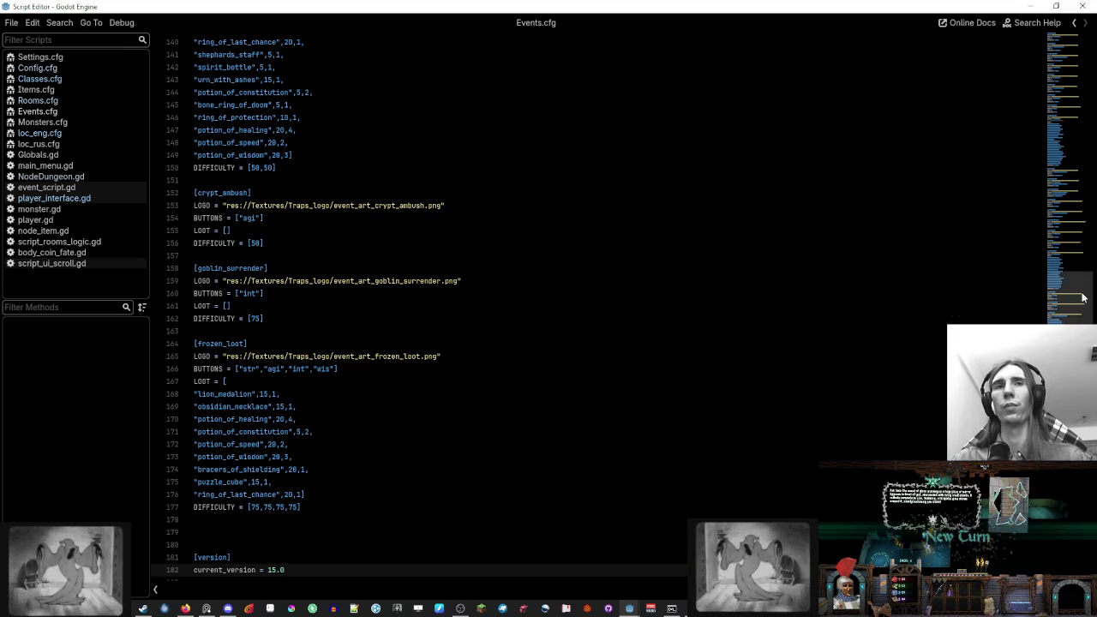
click(372, 509)
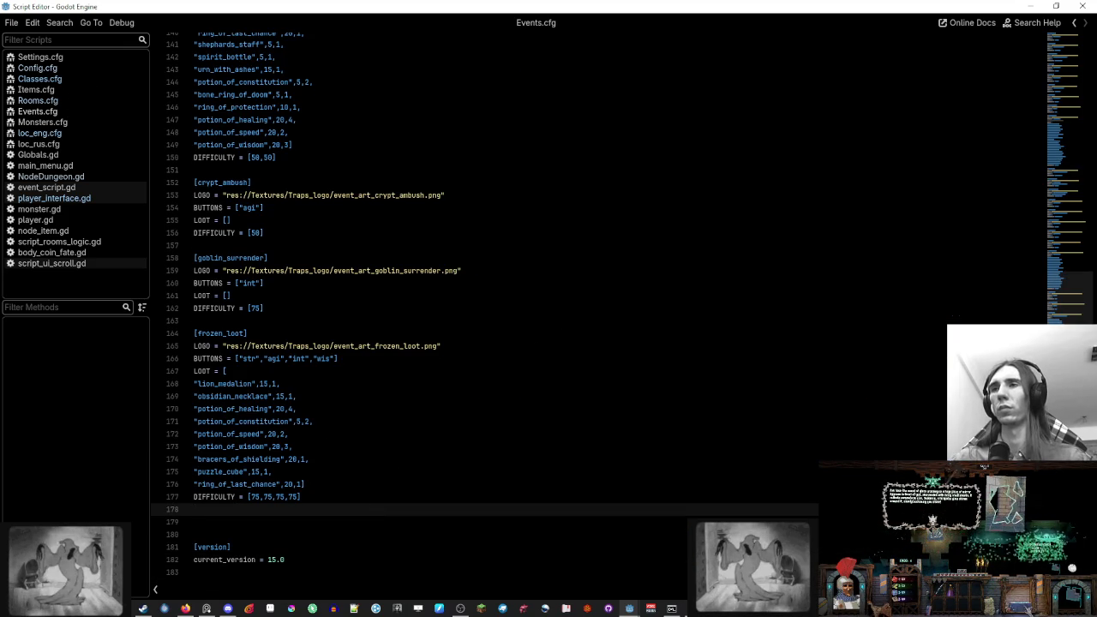
Duplicate the frozen_loot block and delete its healing, constitution, speed and wisdom potion lines
shift+click(285, 315)
click(335, 520)
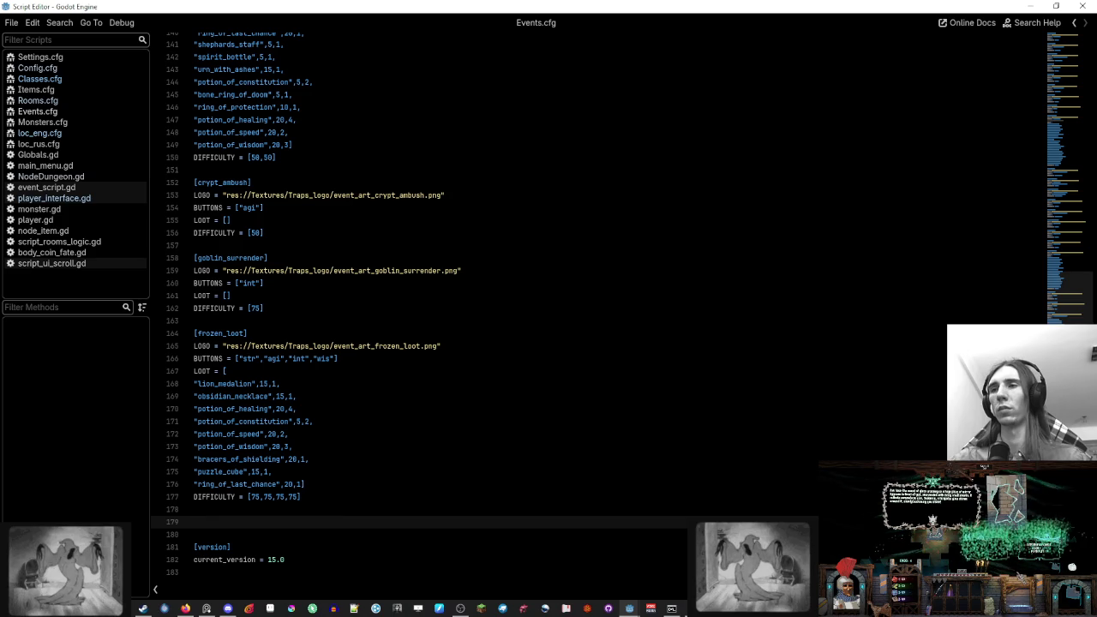
text([frozen_loot] LOGO = "res://Textures/Traps_logo/event_art_frozen_loot.png" BUTTONS = ["str","agi","int","wis"] LOOT = [ "lion_medalion",15,1, "obsidian_necklace",15,1, "potion_of_healing",20,4, "potion_of_constitution",5,2, "potion_of_speed",20,2, "potion_of_wisdom",20,3, "bracers_of_shielding",20,1, "puzzle_cube",15,1, "ring_of_last_chance",20,1] DIFFICULTY = [75,75,75,75])
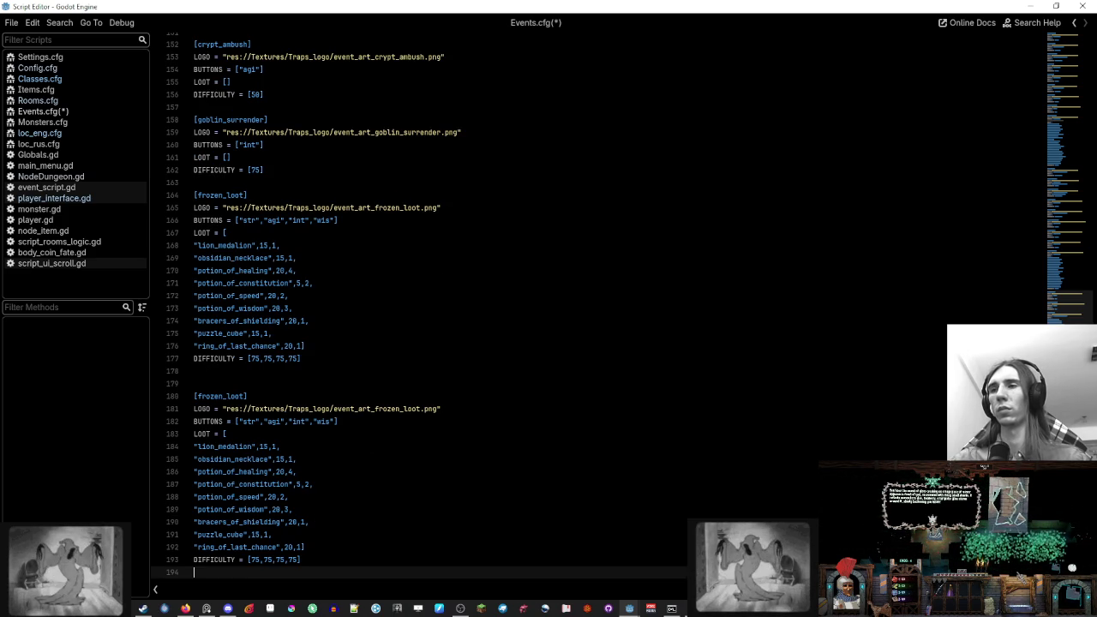
click(318, 508)
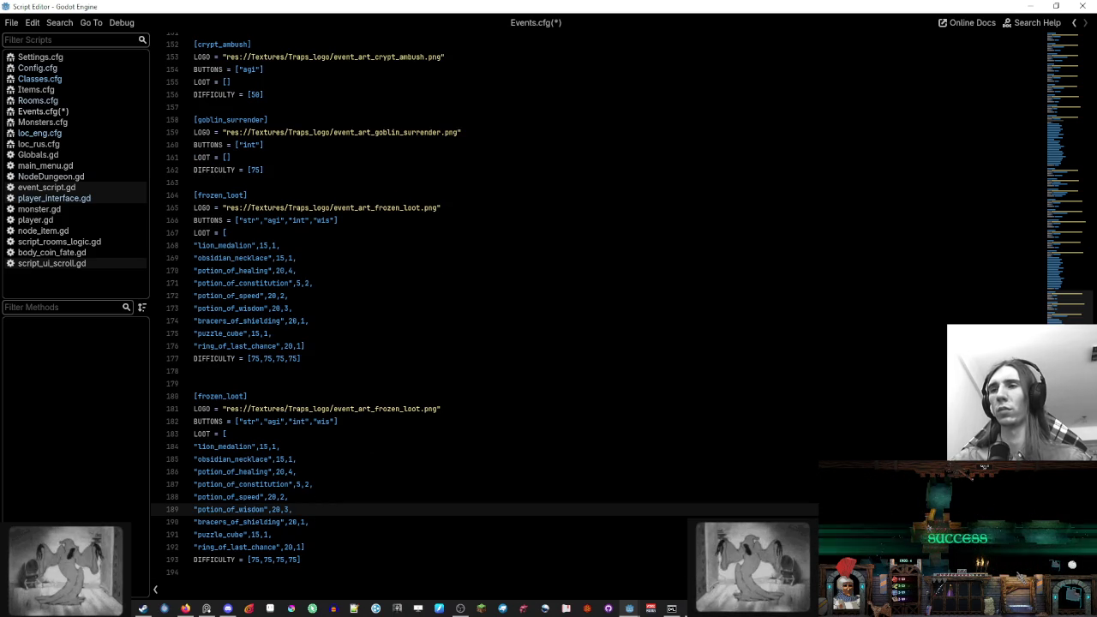
drag(317, 508, 309, 460)
key(BackSpace)
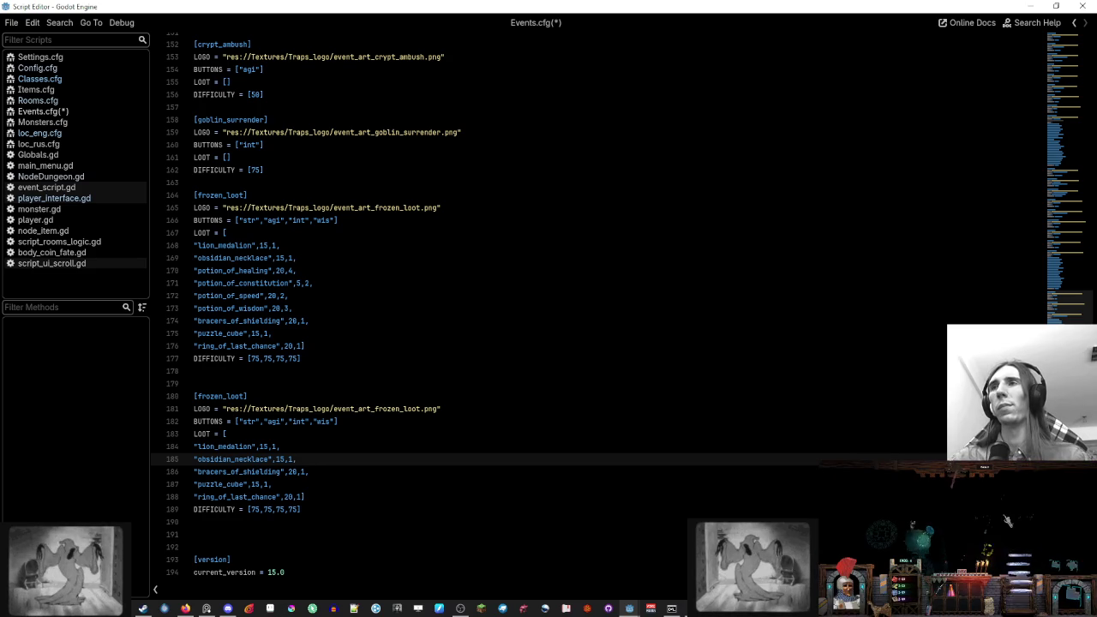
Copy bone_ring_of_doom from crypt_treasure into the new loot list after shielding
scroll(548, 308, up, 10)
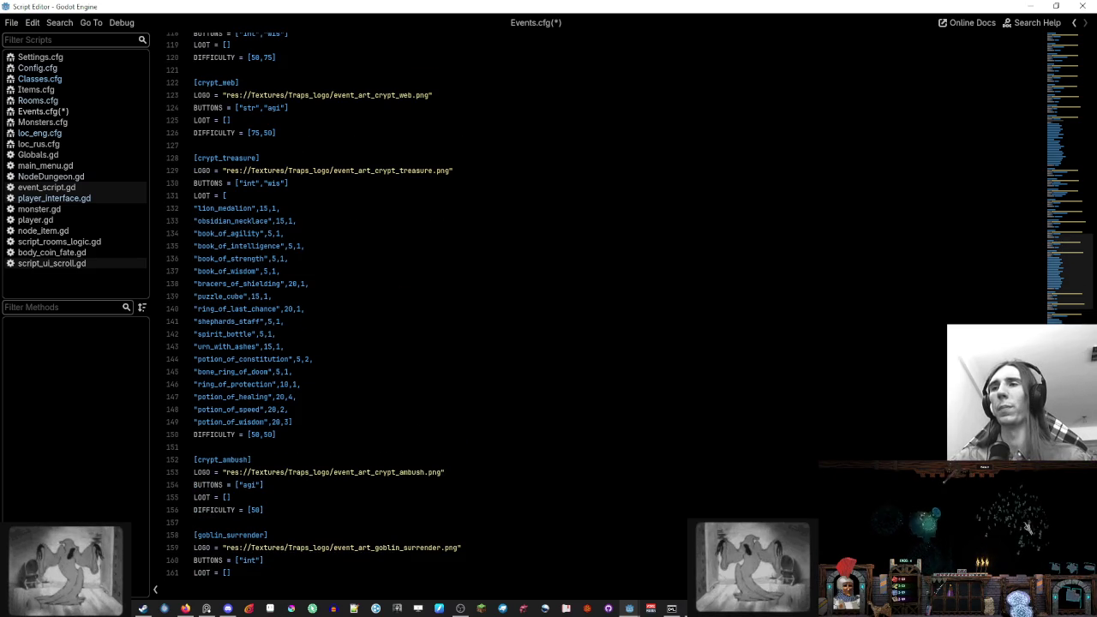
click(334, 334)
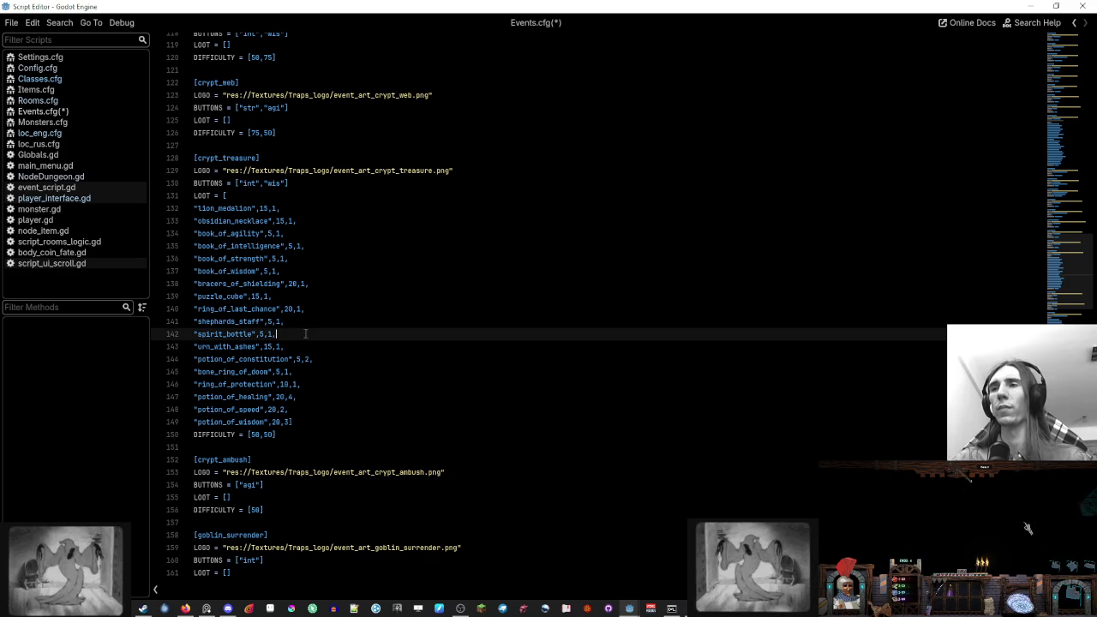
click(339, 370)
drag(342, 370, 343, 362)
key(ctrl+c)
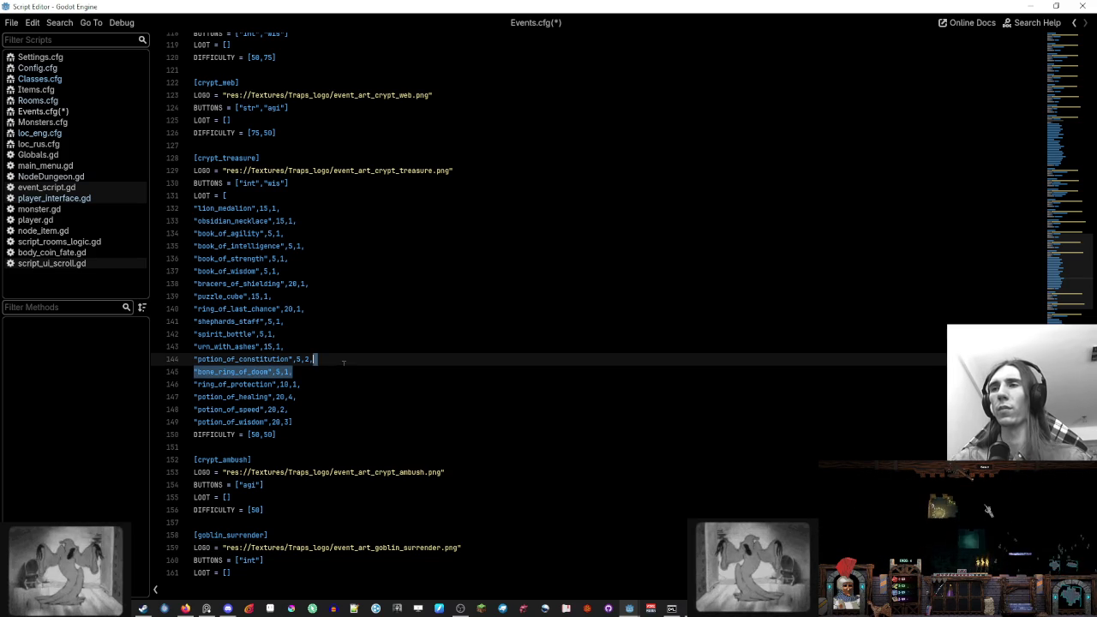
scroll(394, 353, down, 10)
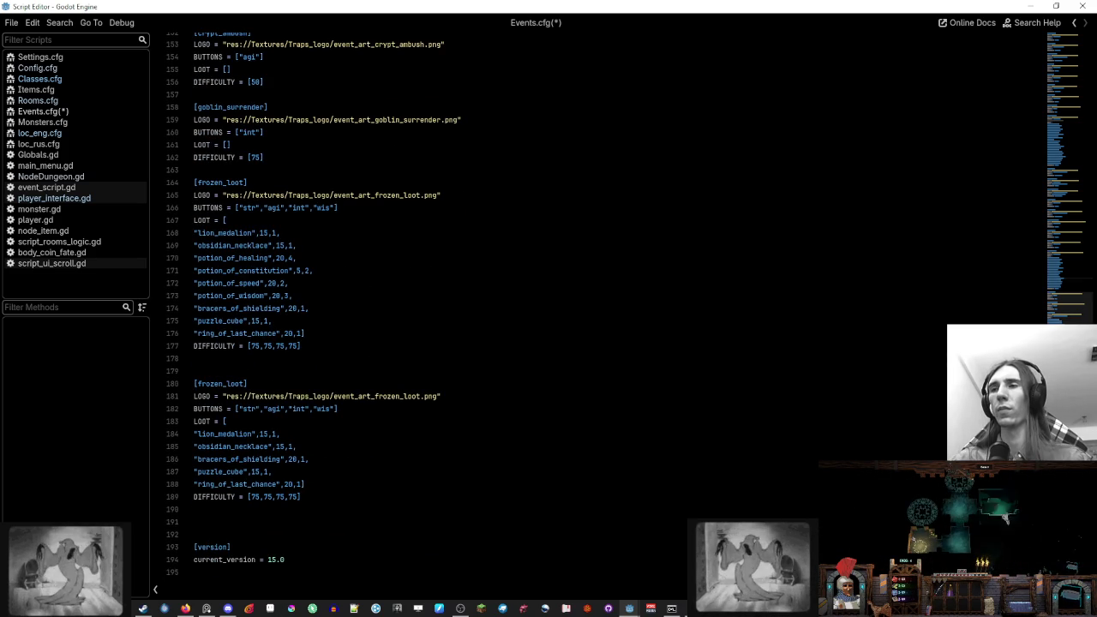
click(308, 460)
key(Return)
key(ctrl+v)
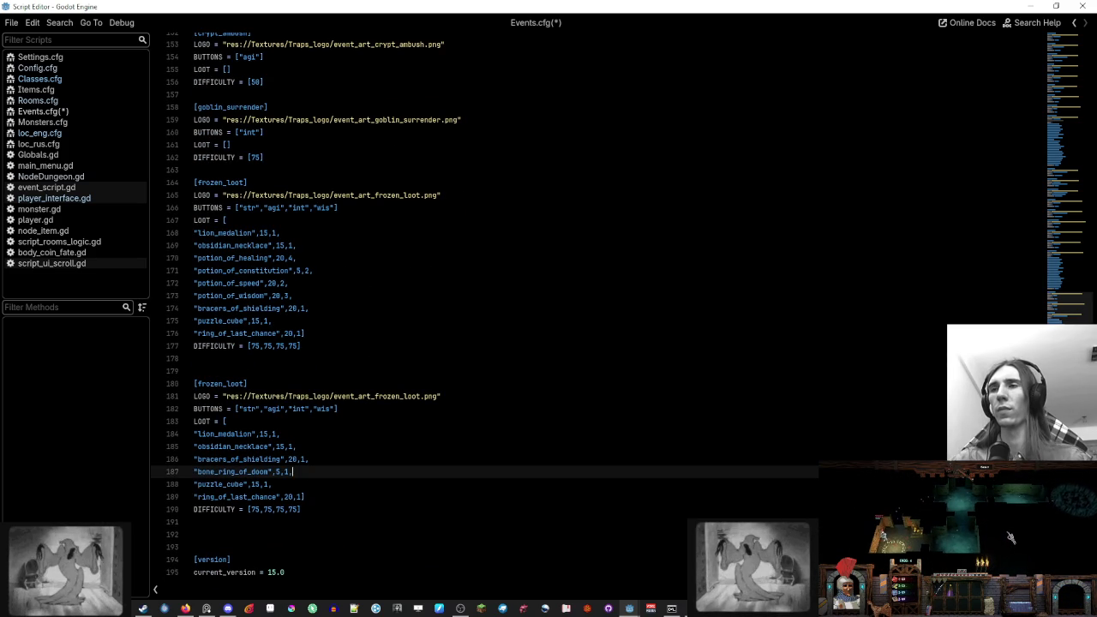
Copy the rock loot line and insert it after lion_medalion
mouse_move(1070, 307)
mouse_down()
mouse_move(1081, 51)
mouse_move(1072, 160)
mouse_up()
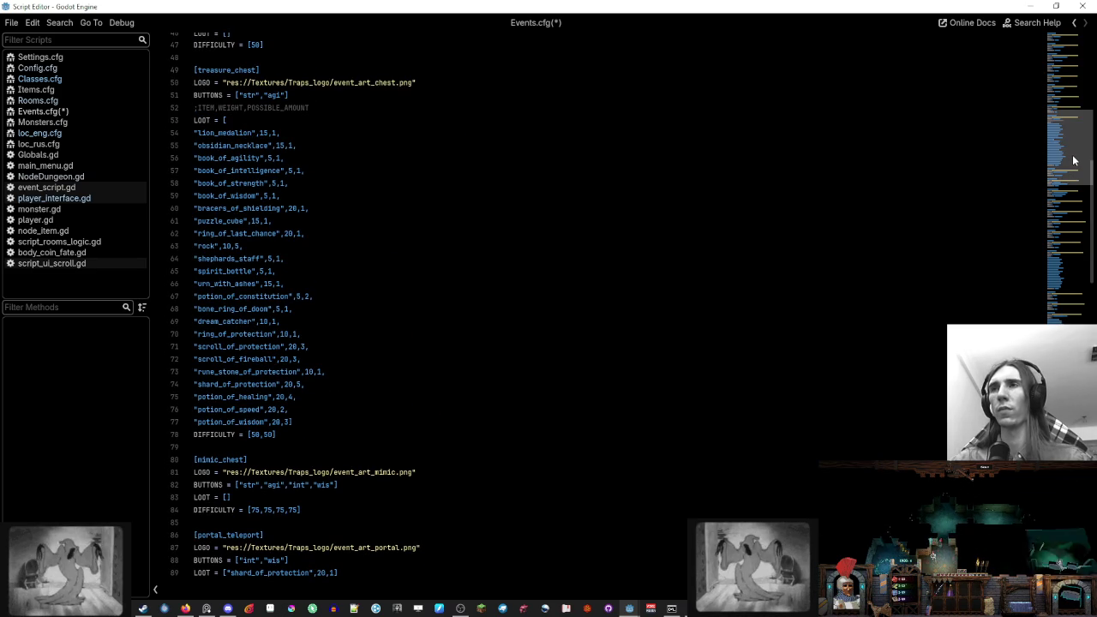
drag(321, 248, 445, 230)
key(ctrl+c)
drag(1069, 196, 1071, 308)
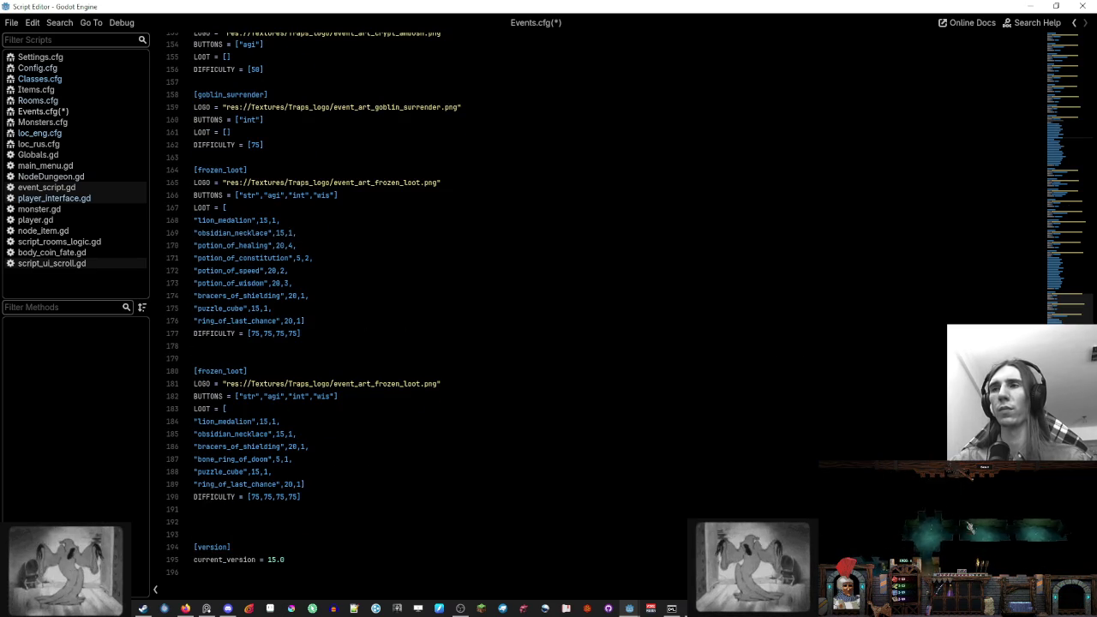
click(228, 409)
click(283, 421)
key(ctrl+v)
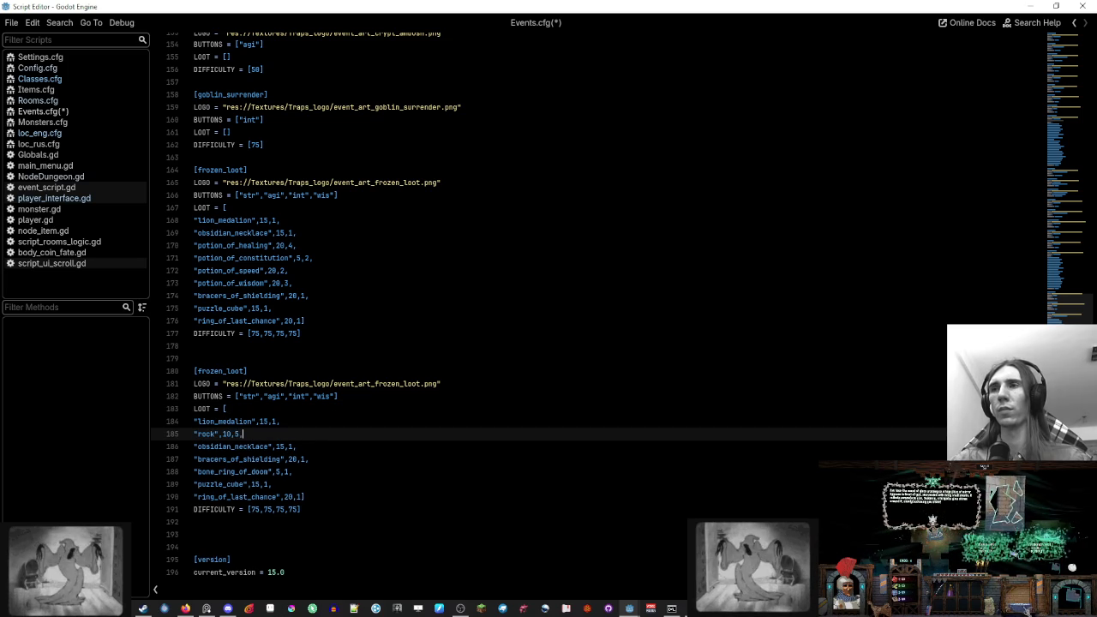
Rename the copied header to fountain_loot and return to the player_interface scene view
double_click(219, 370)
text(fountain_loot)
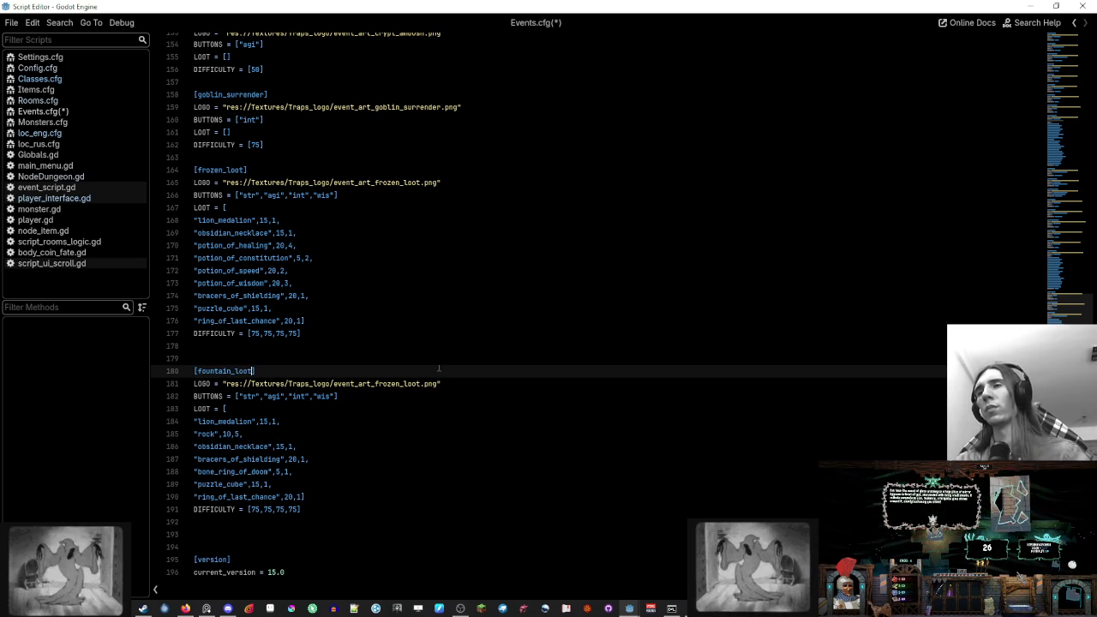
double_click(403, 383)
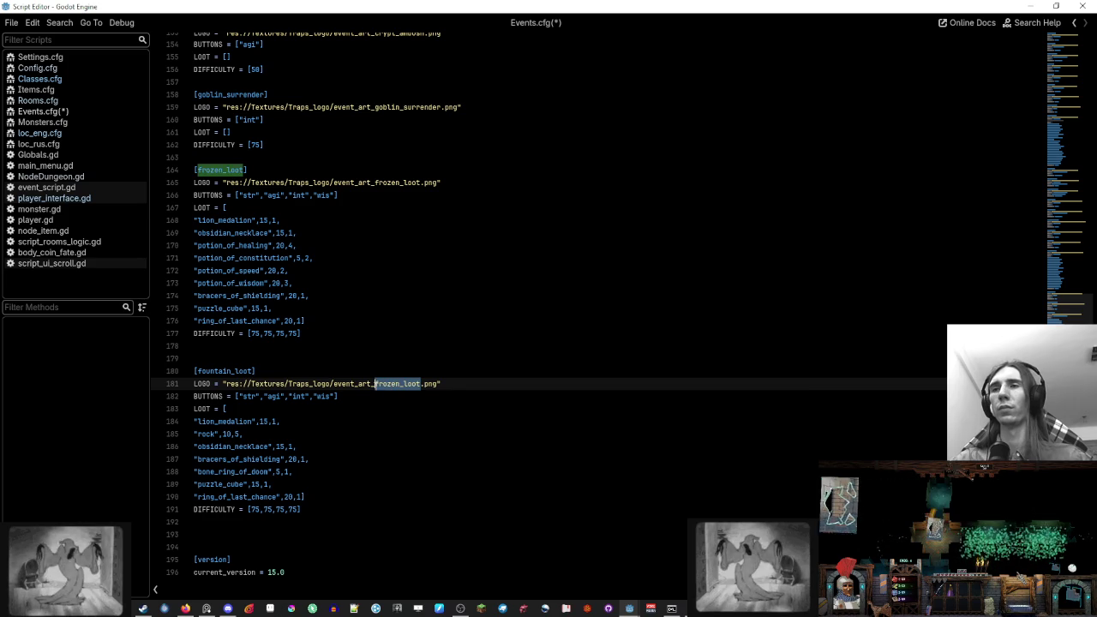
click(544, 386)
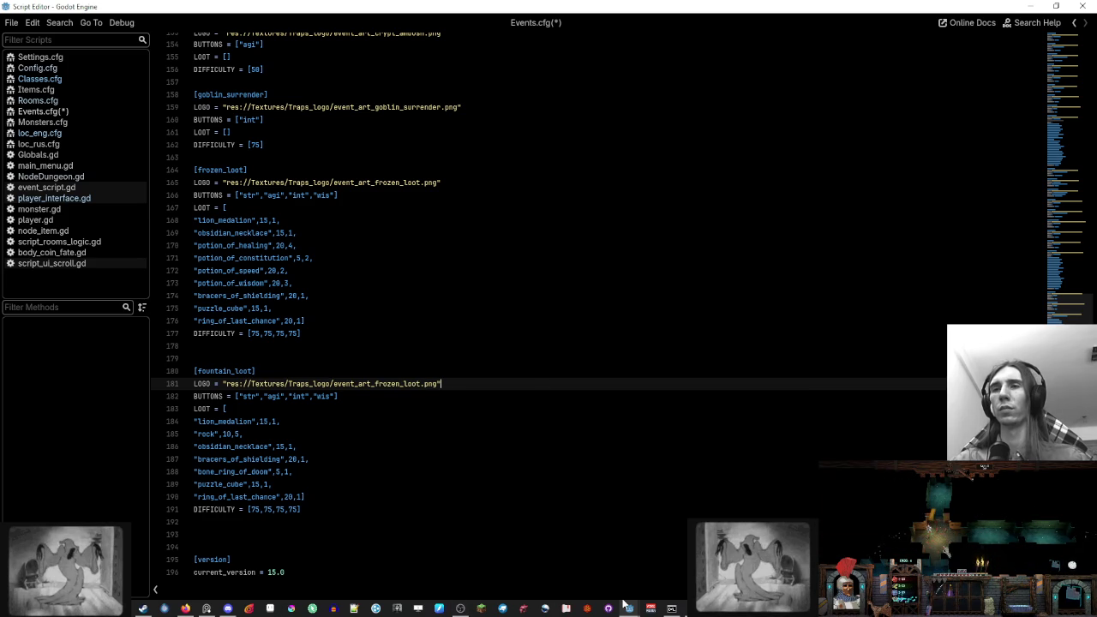
mouse_move(626, 605)
click(589, 569)
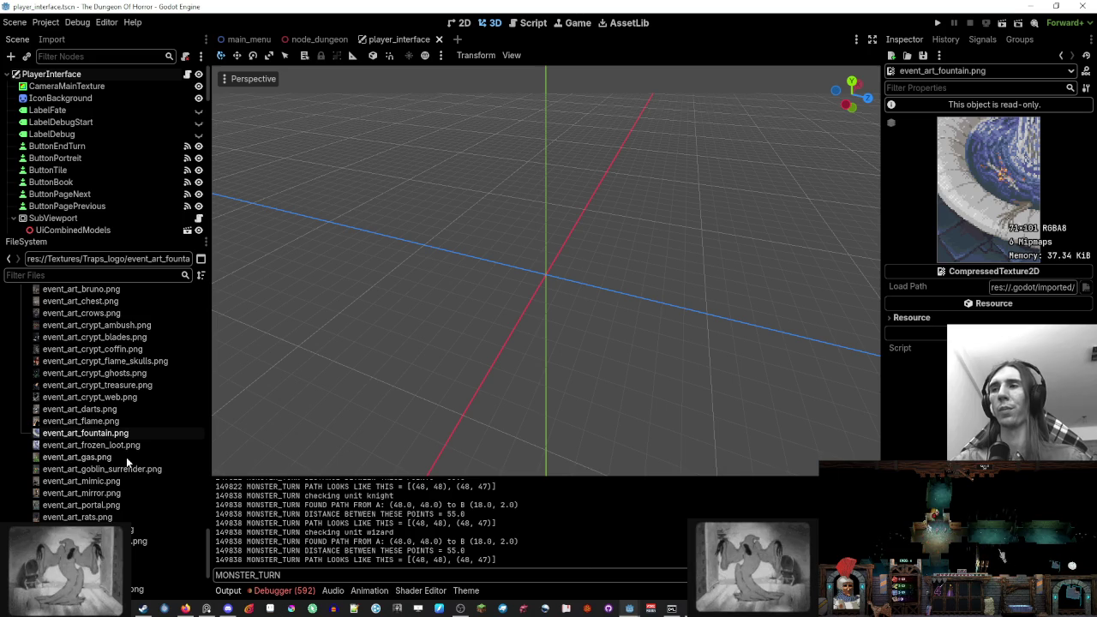
Rename event_art_fountain.png to event_art_fountain_loot.png, copy its path, and return to Events.cfg
key(F2)
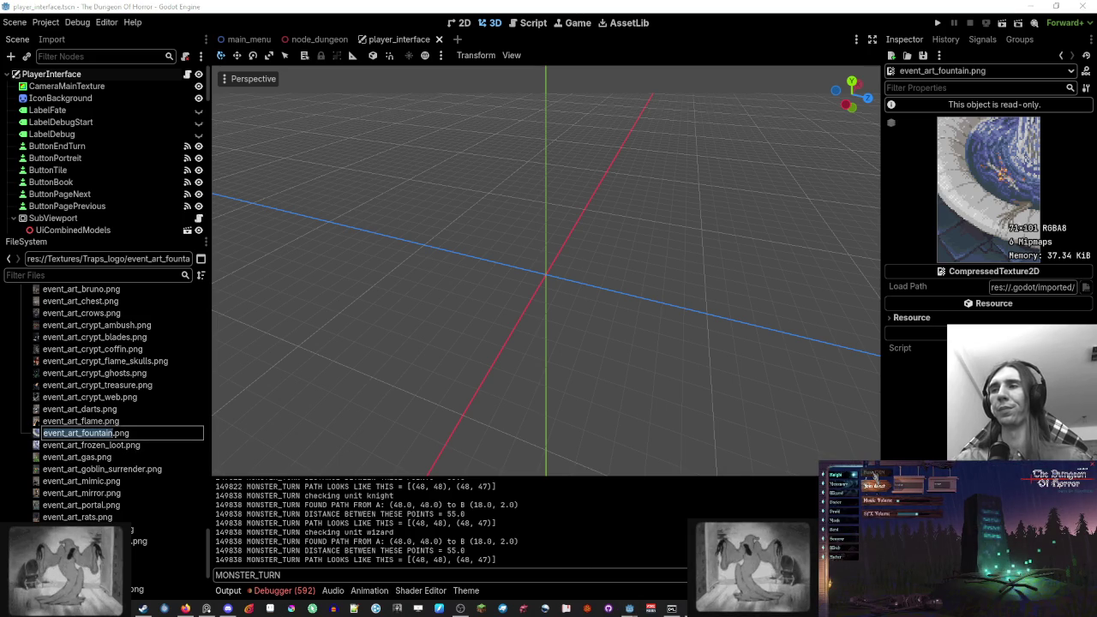
text(_loot)
key(Return)
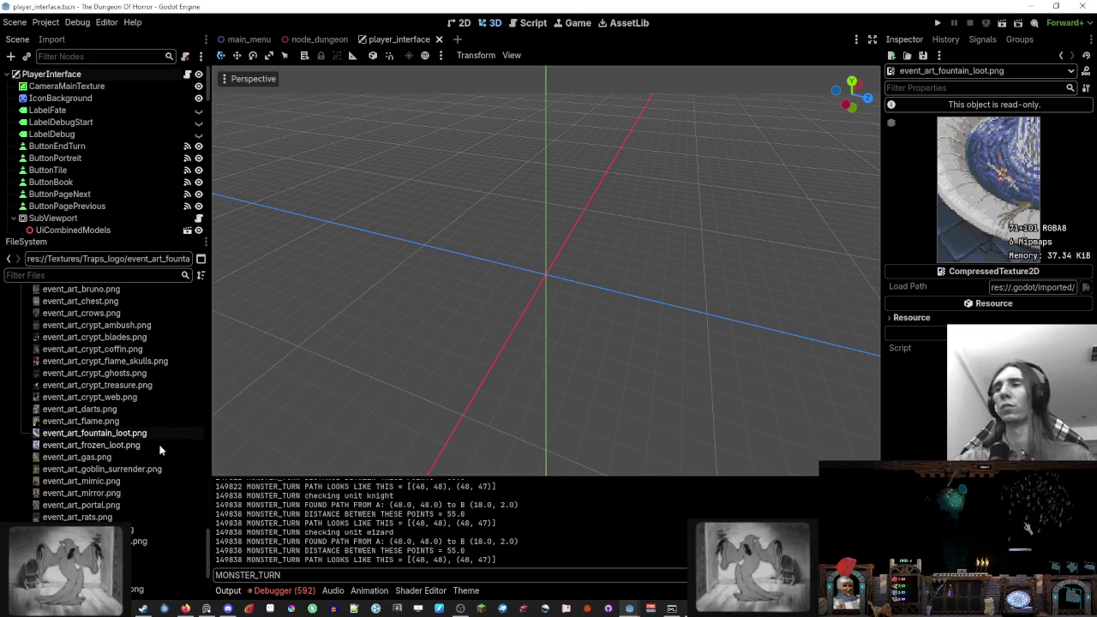
right_click(140, 434)
click(173, 466)
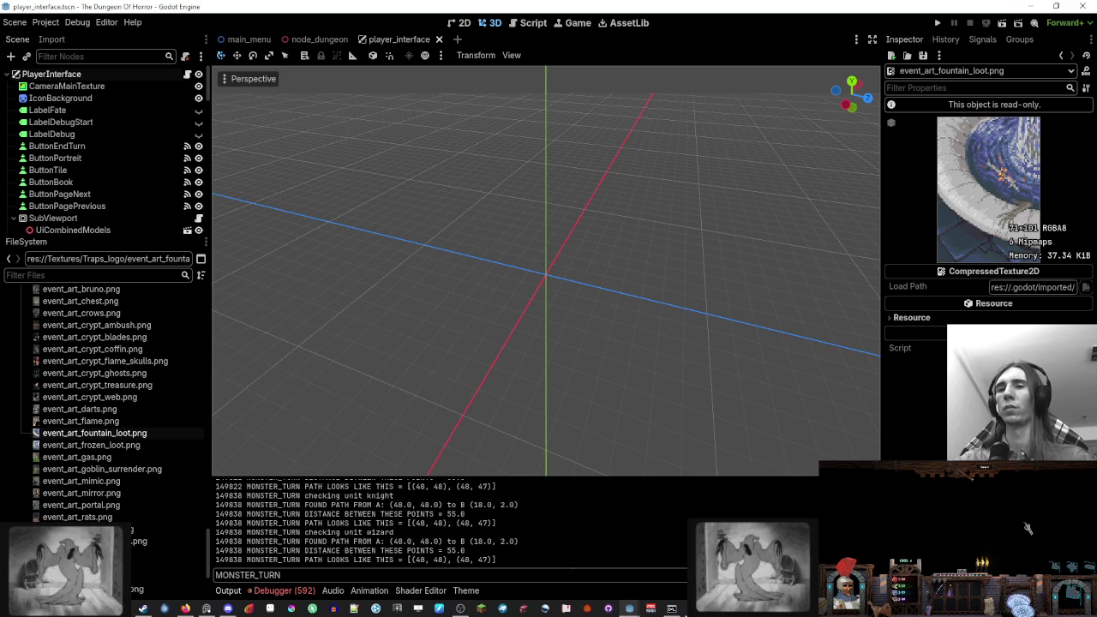
click(594, 557)
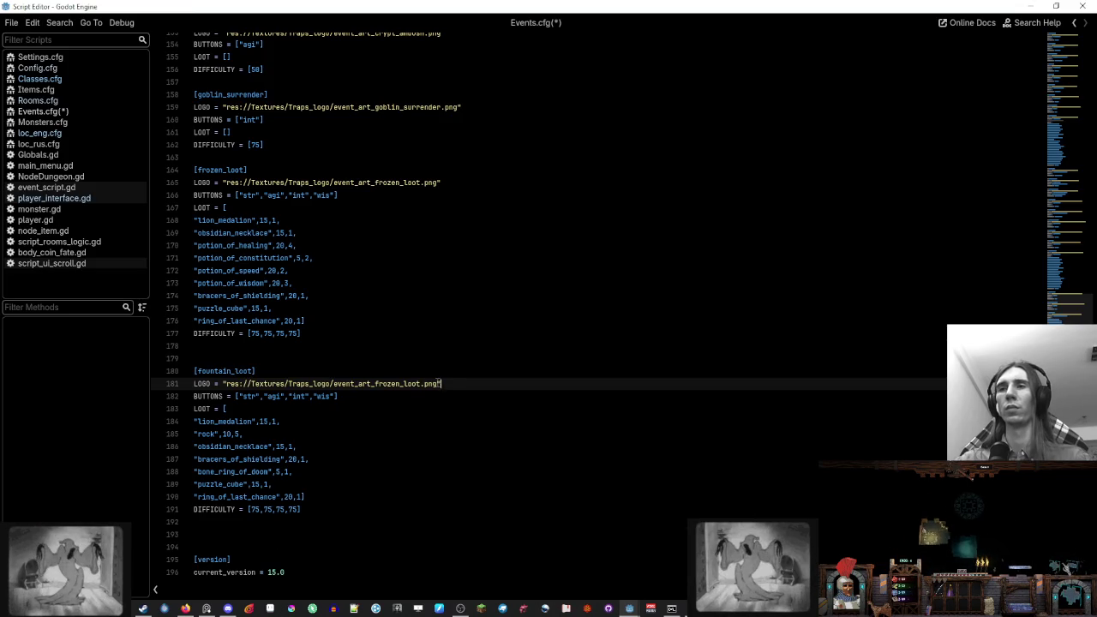
Paste the event_art_fountain_loot.png path over the old LOGO path on line 181
shift+click(226, 383)
key(ctrl+v)
click(465, 409)
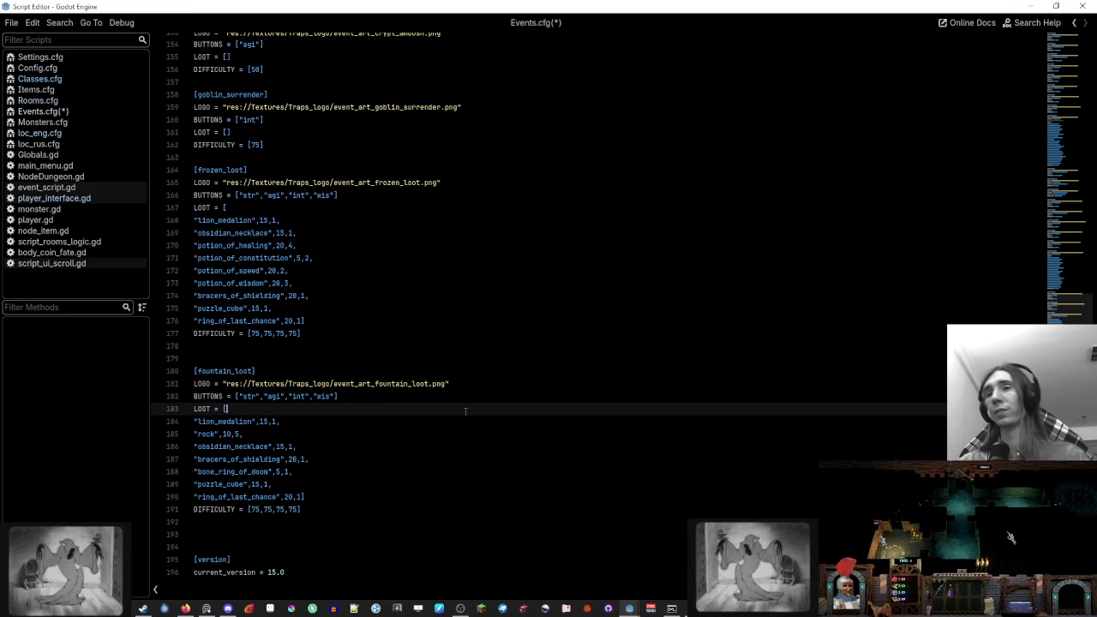
click(465, 383)
Remove "int" and "wis" from the fountain_loot BUTTONS line, then undo to restore them
click(343, 396)
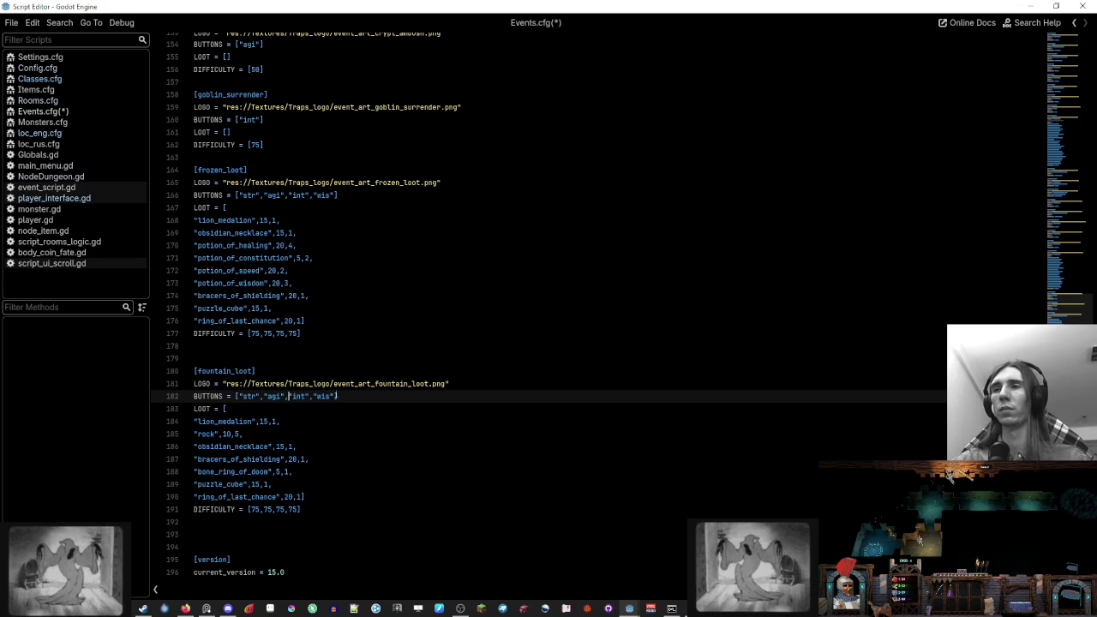
key(shift+Left)
key(shift+Left)
key(shift+Left)
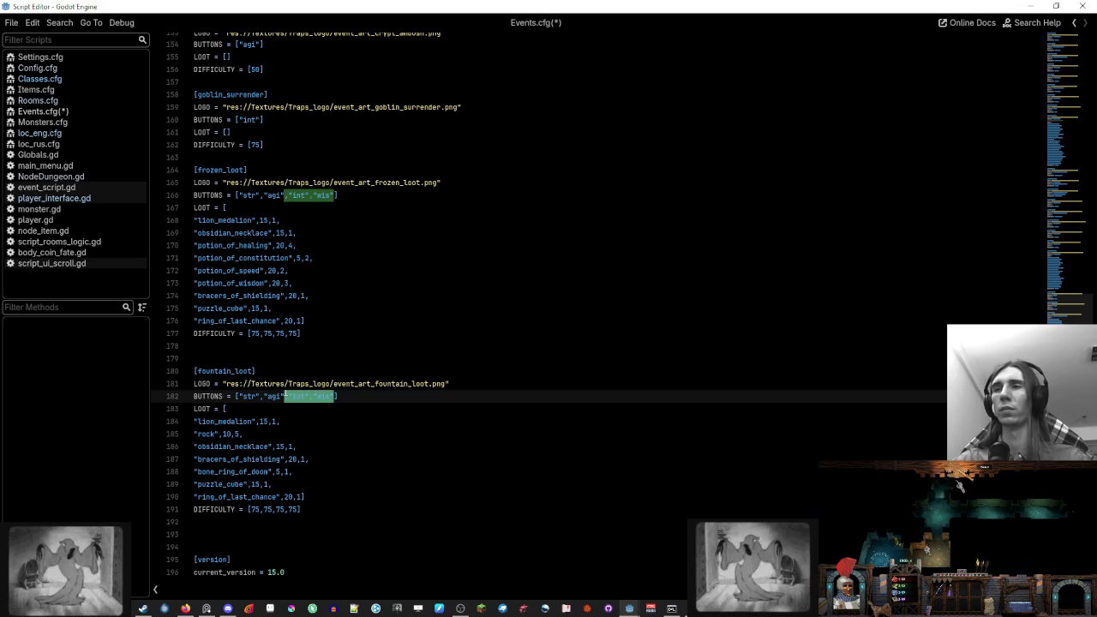
key(BackSpace)
double_click(248, 396)
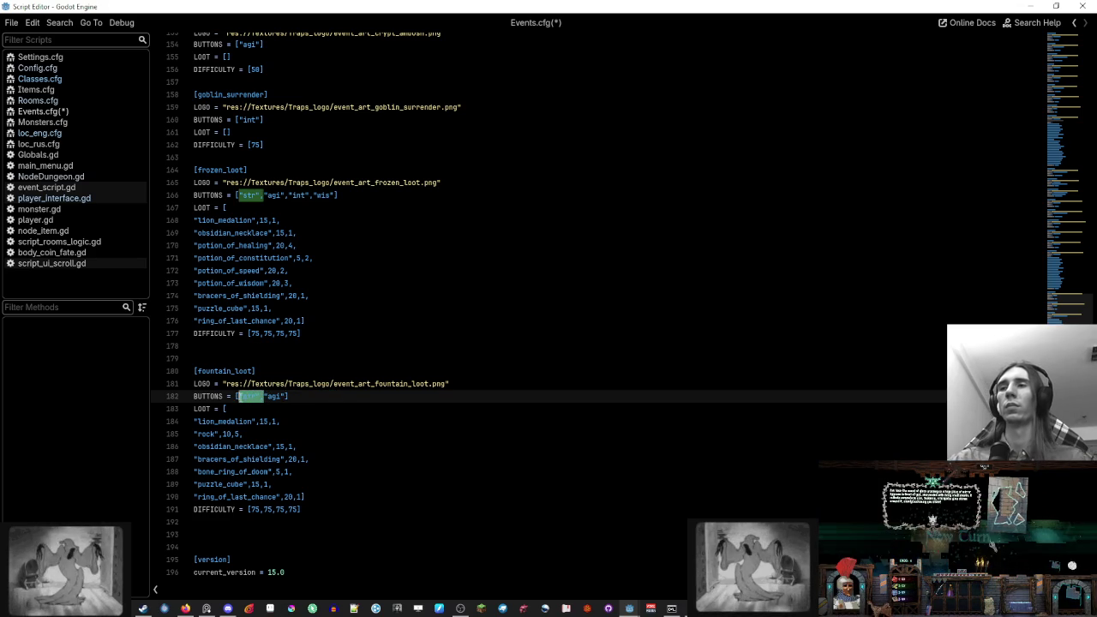
key(ctrl+z)
click(416, 400)
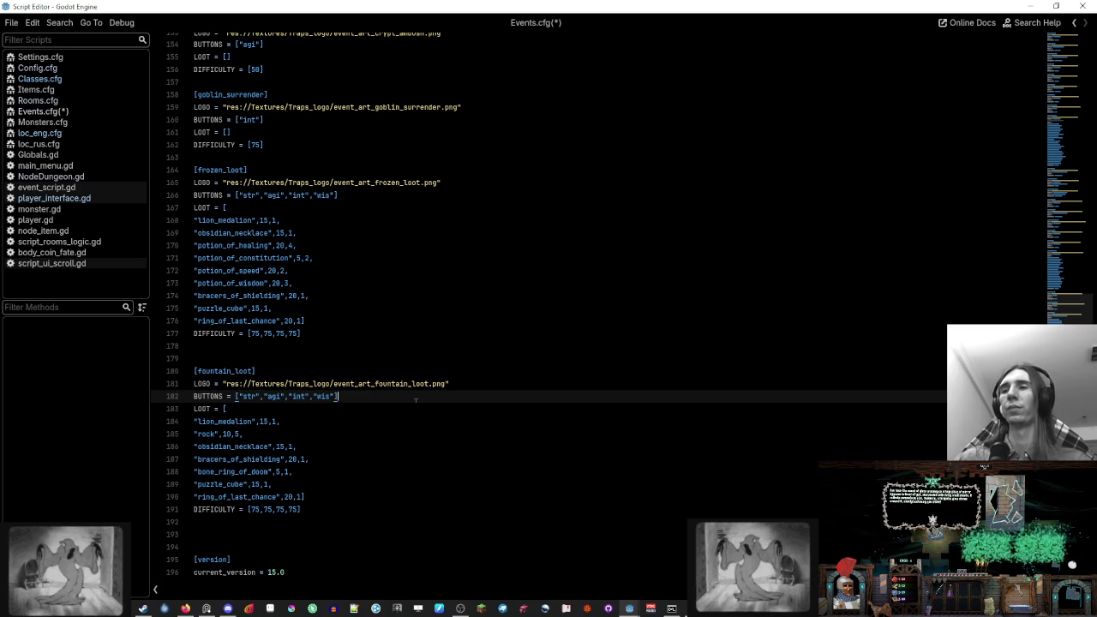
Review the fountain_loot DIFFICULTY value and step through its loot entries
double_click(255, 509)
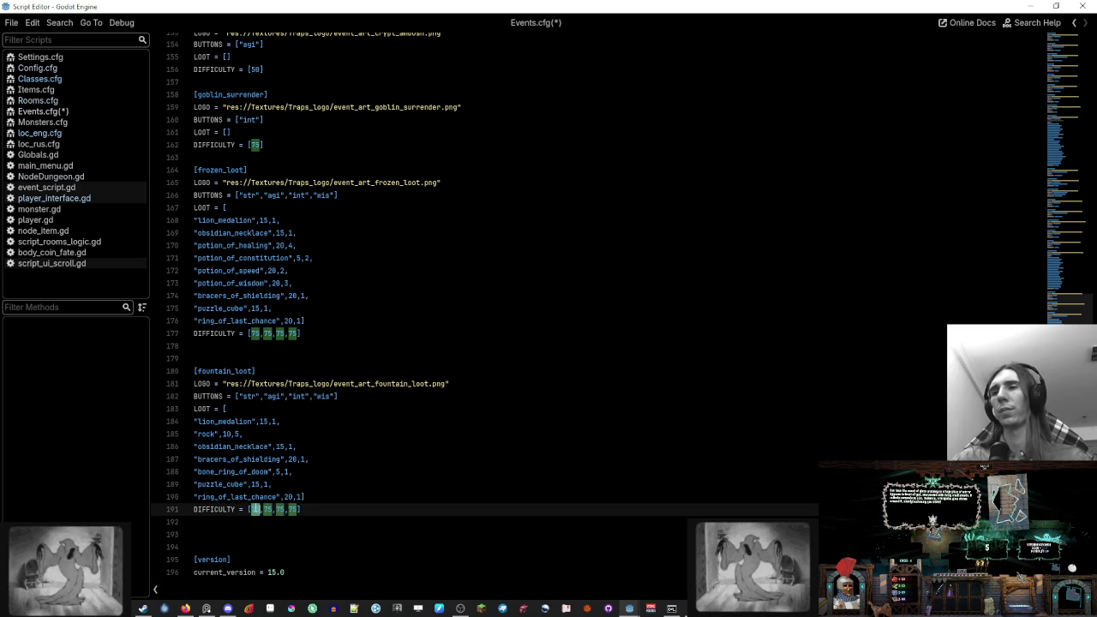
click(346, 497)
click(338, 460)
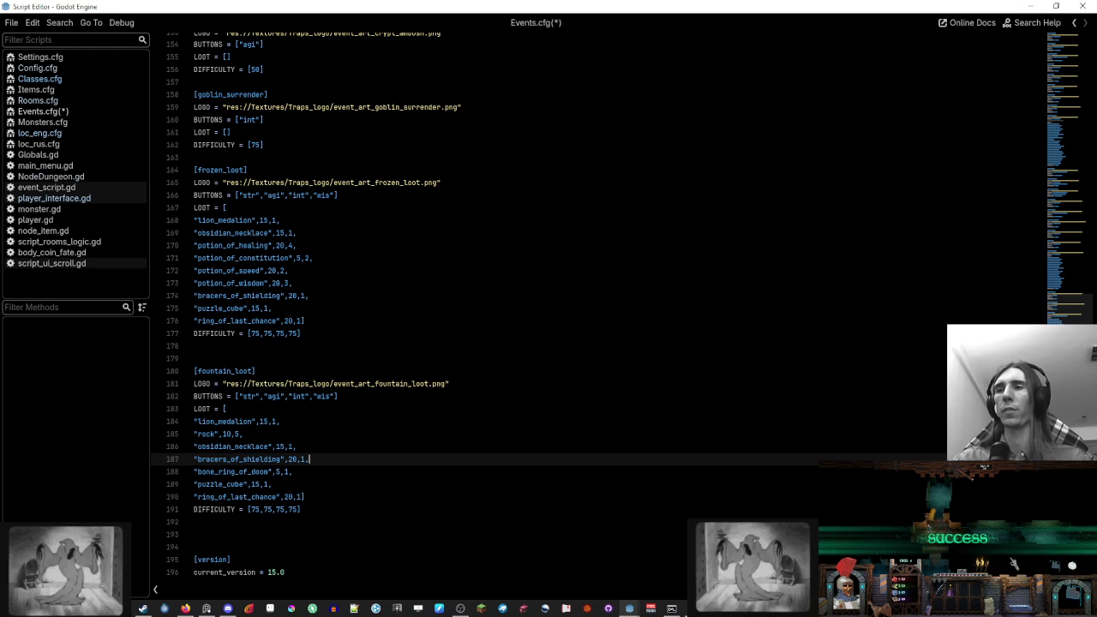
key(Down)
key(Down)
key(Down)
Copy the shepherds_staff entry from treasure_chest into fountain_loot after the rock line
drag(1067, 309, 1066, 145)
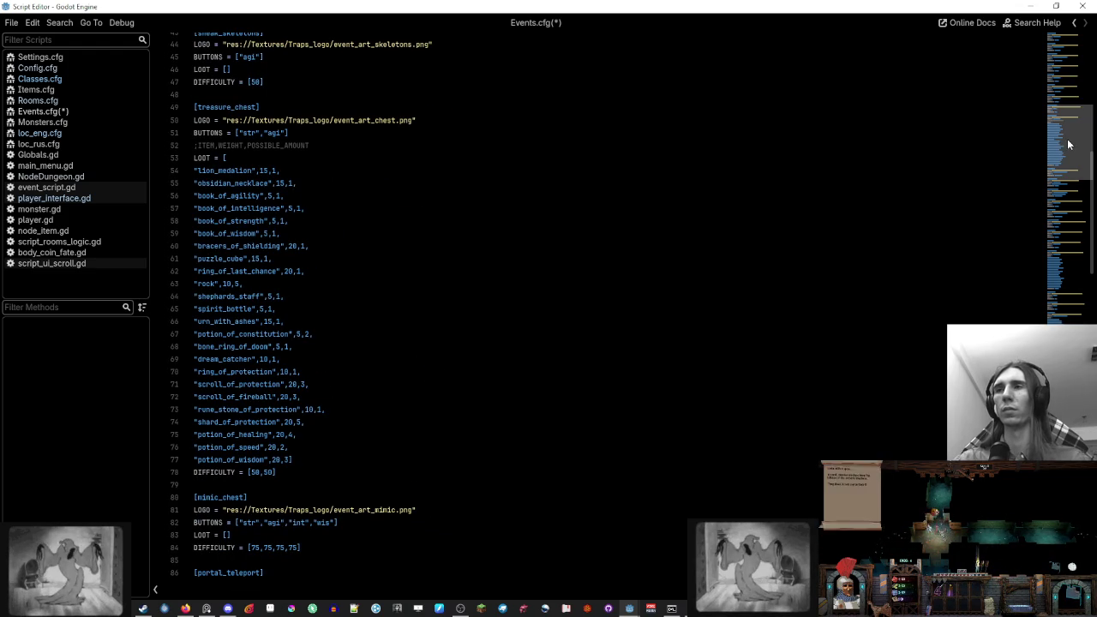
drag(316, 296, 316, 282)
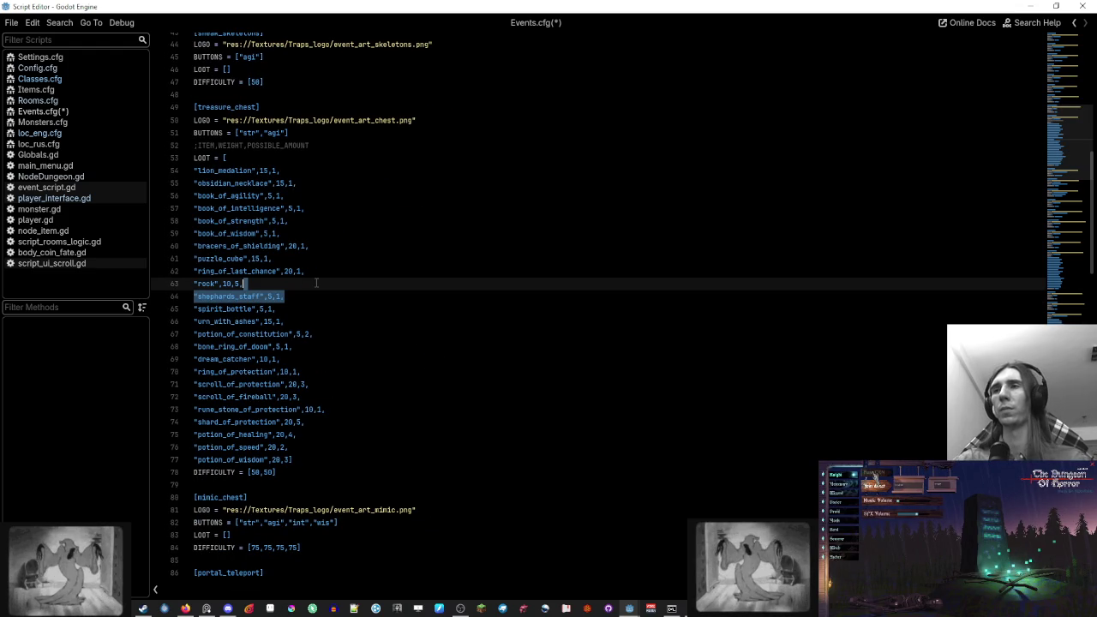
scroll(400, 393, down, 20)
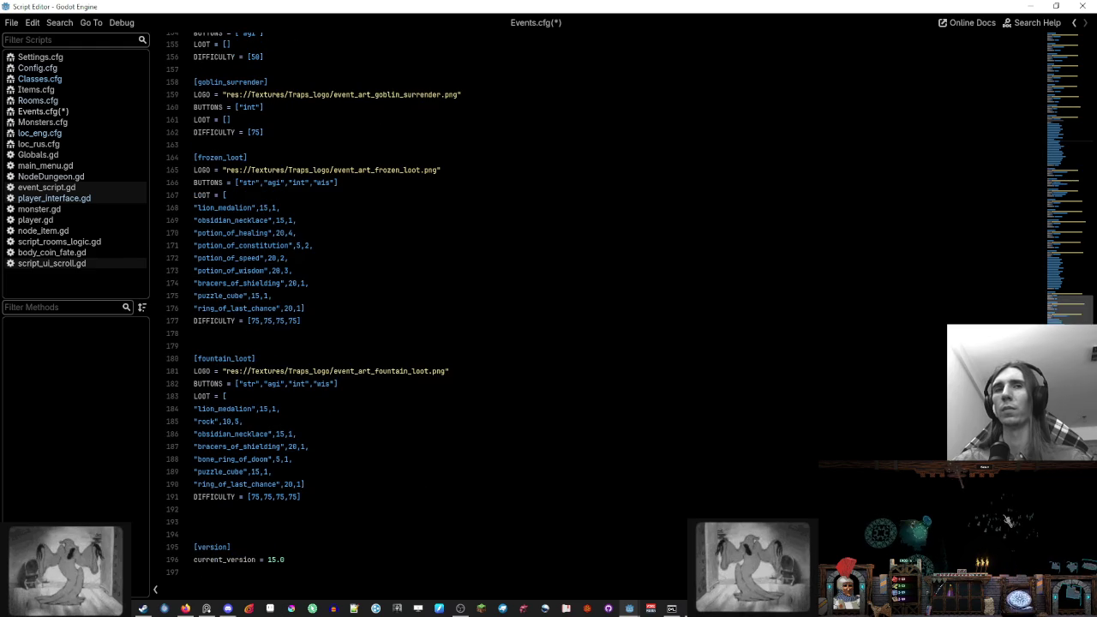
click(244, 421)
key(ctrl+v)
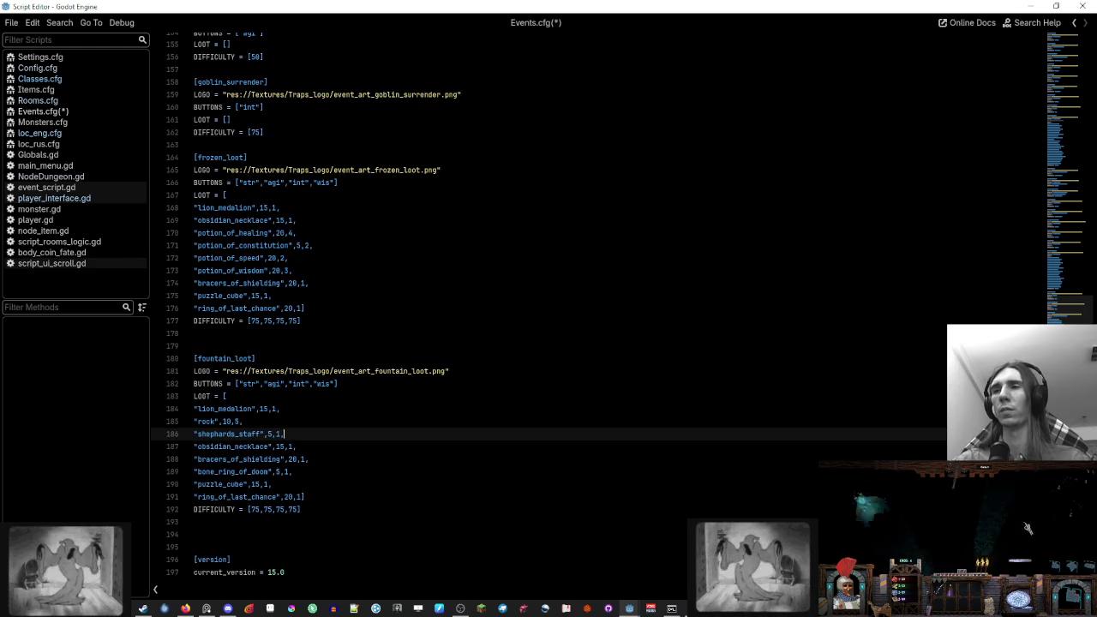
Copy dream_catcher from treasure_chest and paste it beside ring_of_last_chance in fountain_loot
drag(1060, 265, 1059, 129)
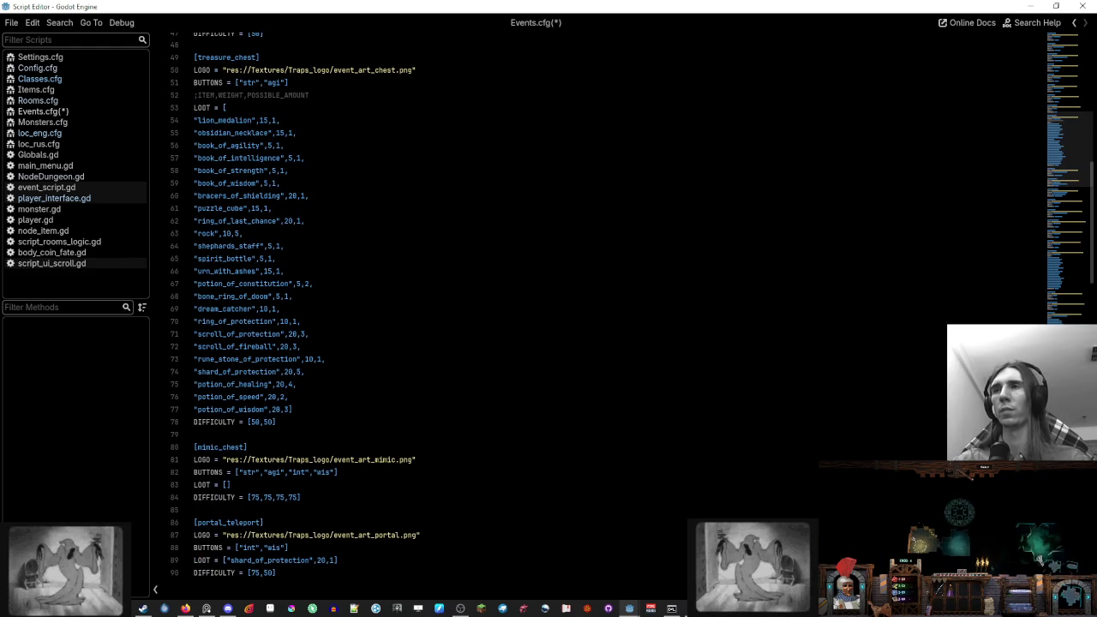
drag(317, 221, 322, 209)
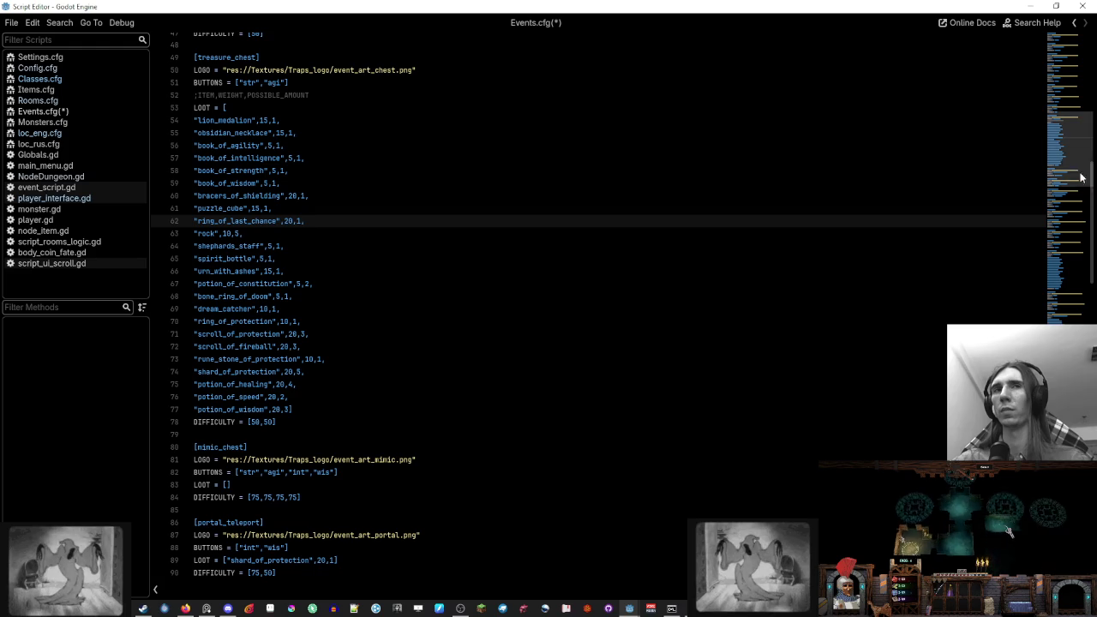
drag(1060, 137, 1003, 526)
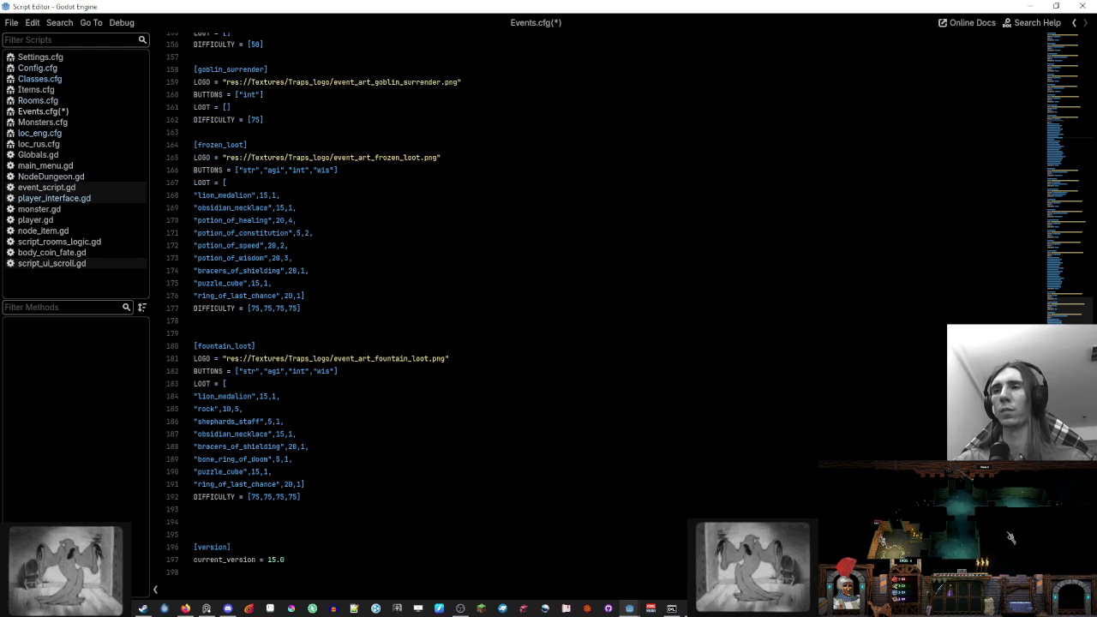
click(301, 484)
click(1064, 150)
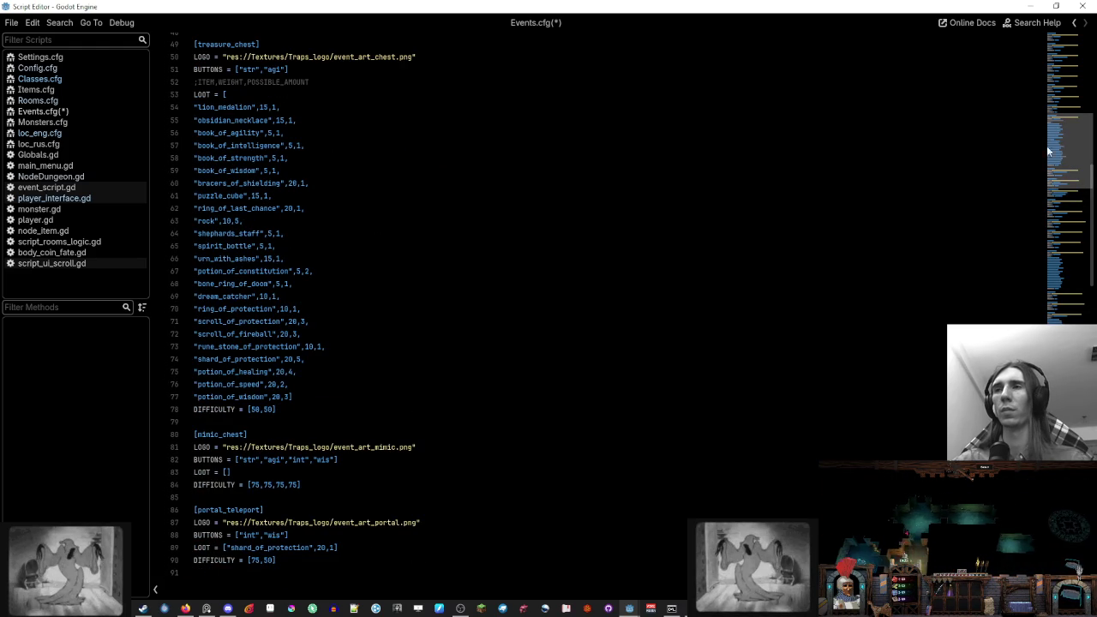
drag(282, 296, 296, 283)
key(ctrl+c)
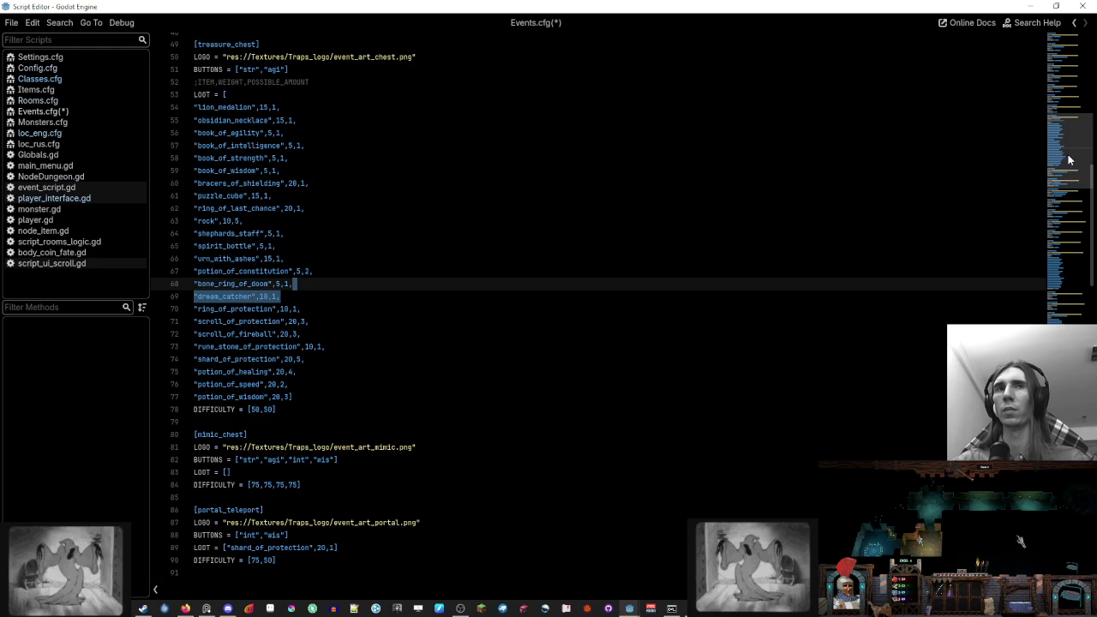
click(1066, 300)
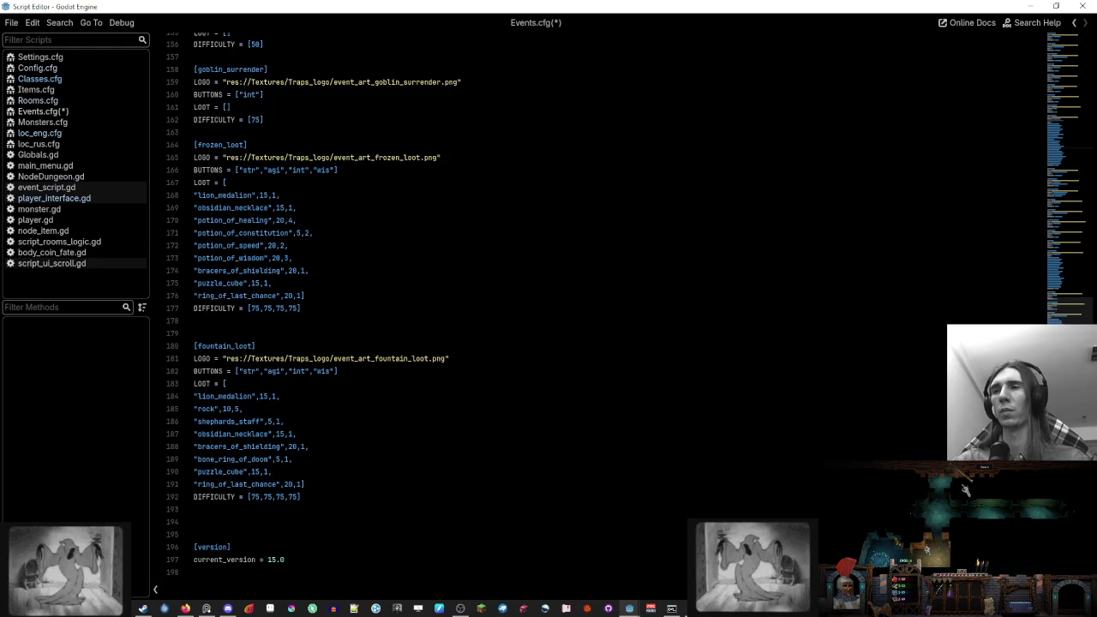
click(296, 484)
key(ctrl+v)
key(ctrl+z)
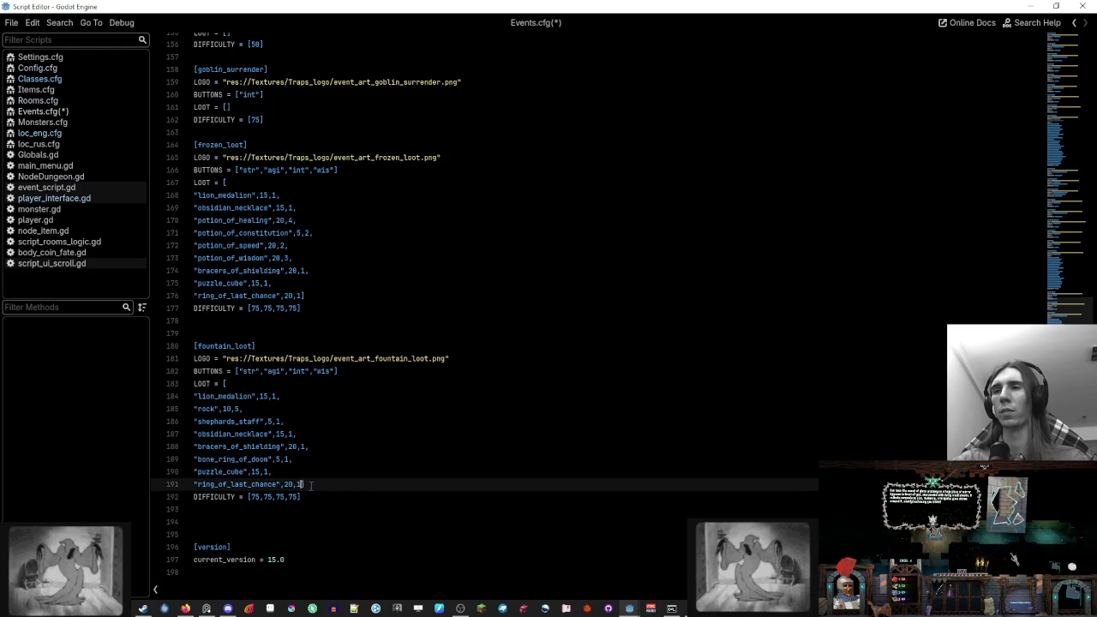
key(ctrl+v)
Fix the closing bracket so dream_catcher sits inside the fountain_loot list
click(389, 483)
text(])
key(Down)
key(BackSpace)
key(alt+Up)
click(380, 460)
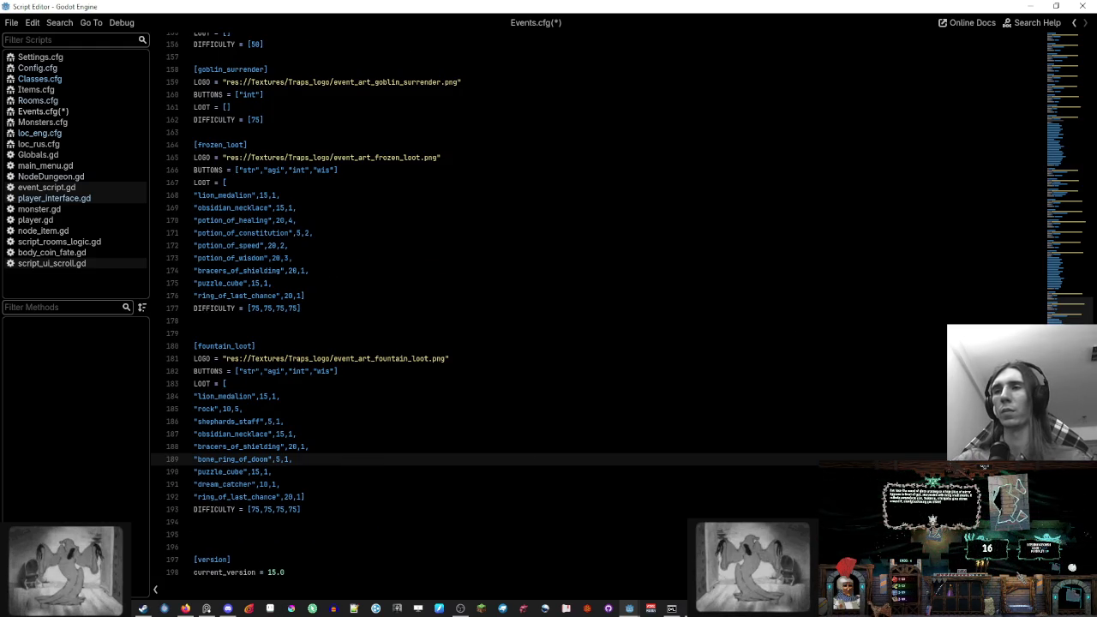
Lower bracers_of_shielding's weight in fountain_loot from 20 to 15
drag(1075, 295, 1081, 146)
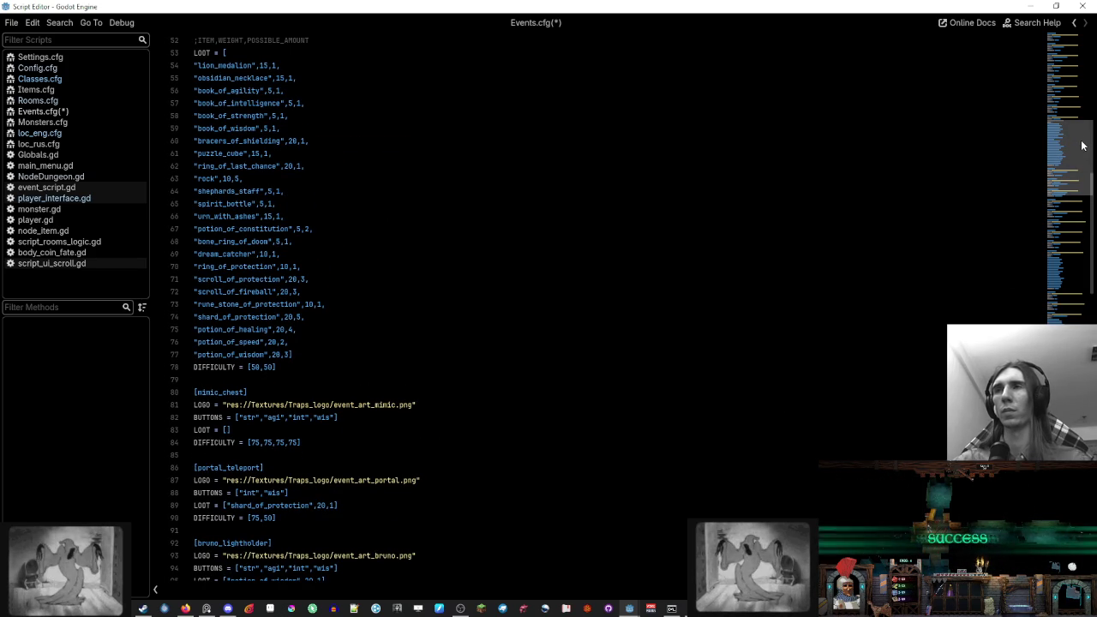
mouse_move(1081, 146)
mouse_down()
mouse_move(1081, 309)
mouse_move(1095, 64)
mouse_move(1087, 150)
mouse_move(1083, 135)
mouse_up()
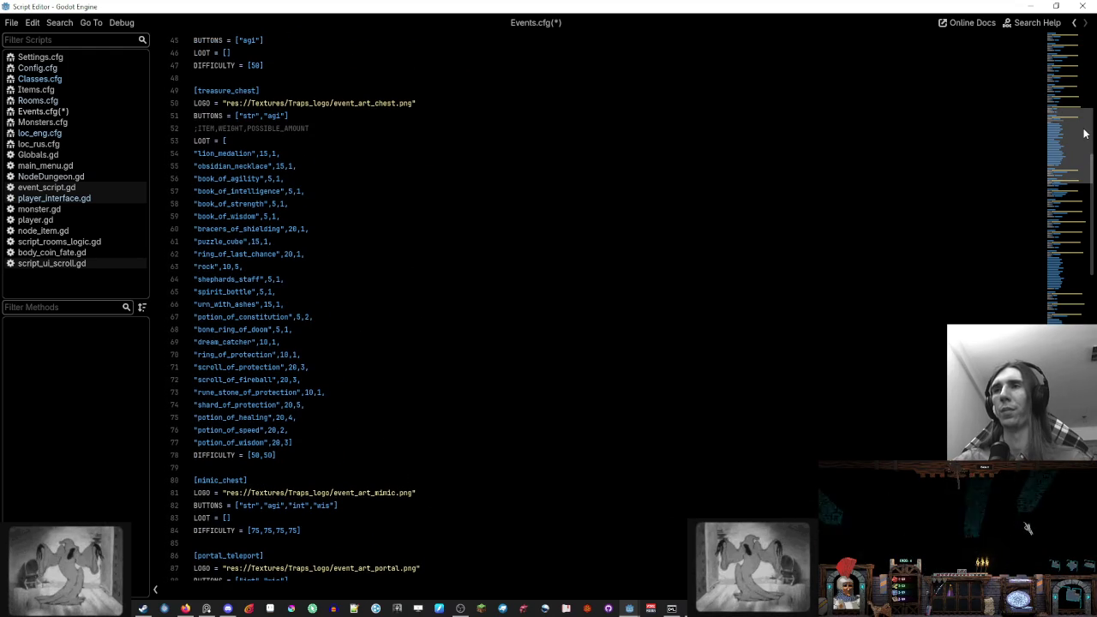
key(ctrl+v)
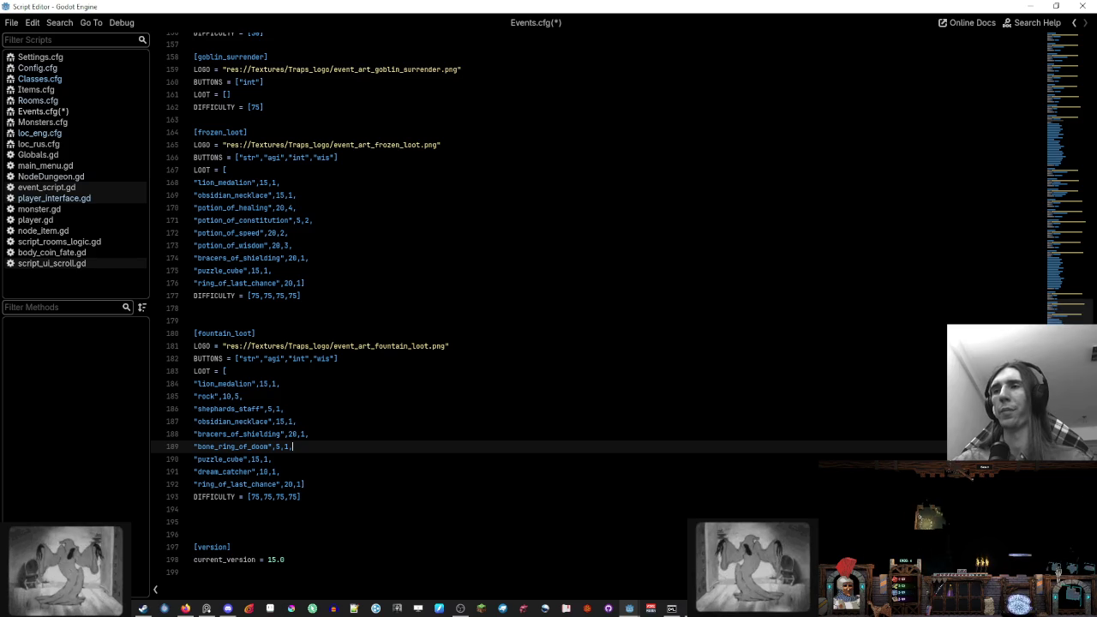
click(352, 418)
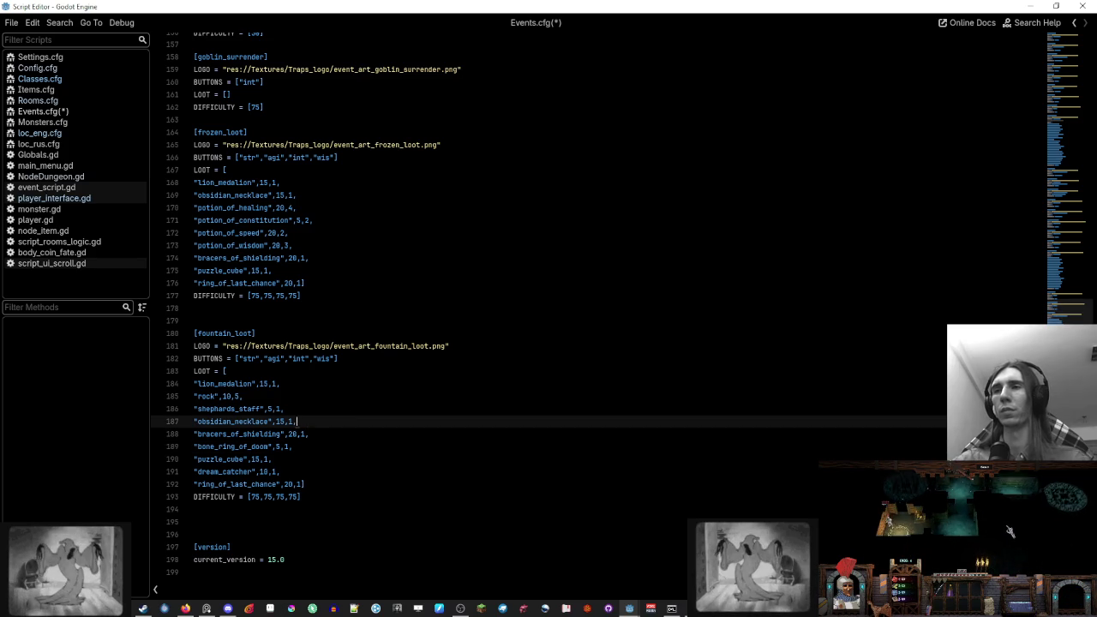
double_click(293, 434)
text(15)
key(Up)
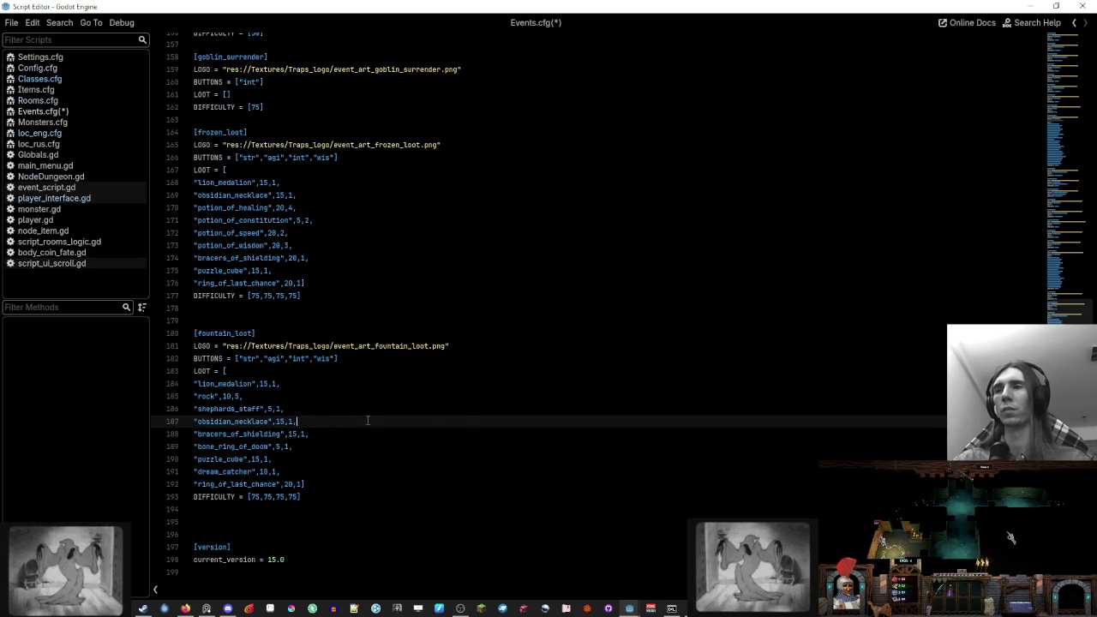
scroll(1078, 148, up, 10)
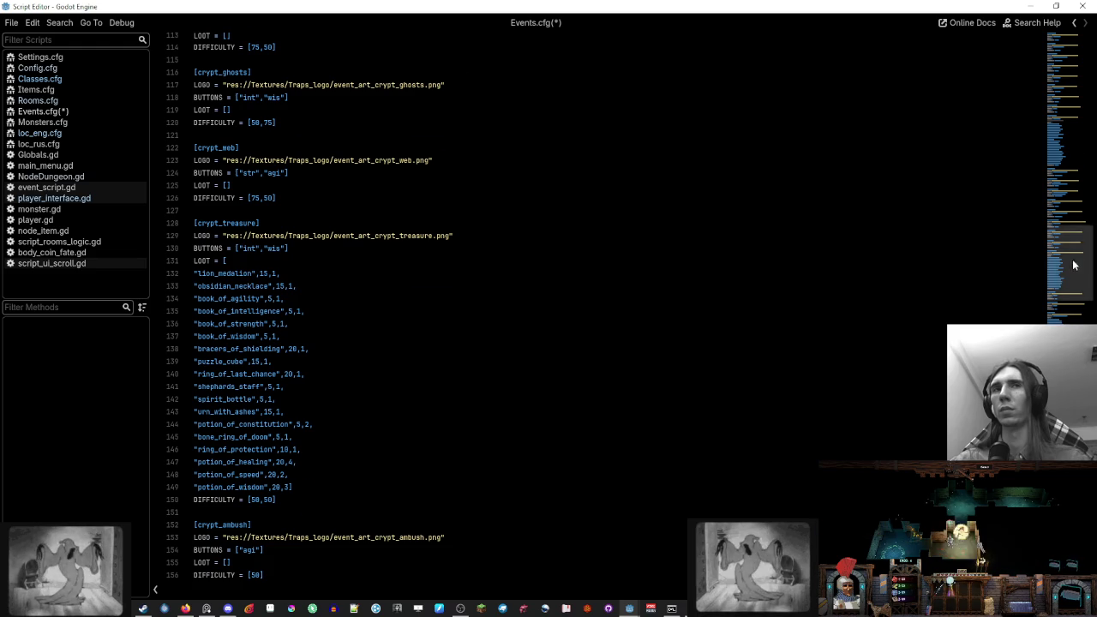
Copy the rune_stone_of_protection and shard_of_protection lines from treasure_chest below lion_medalion in fountain_loot
click(1073, 151)
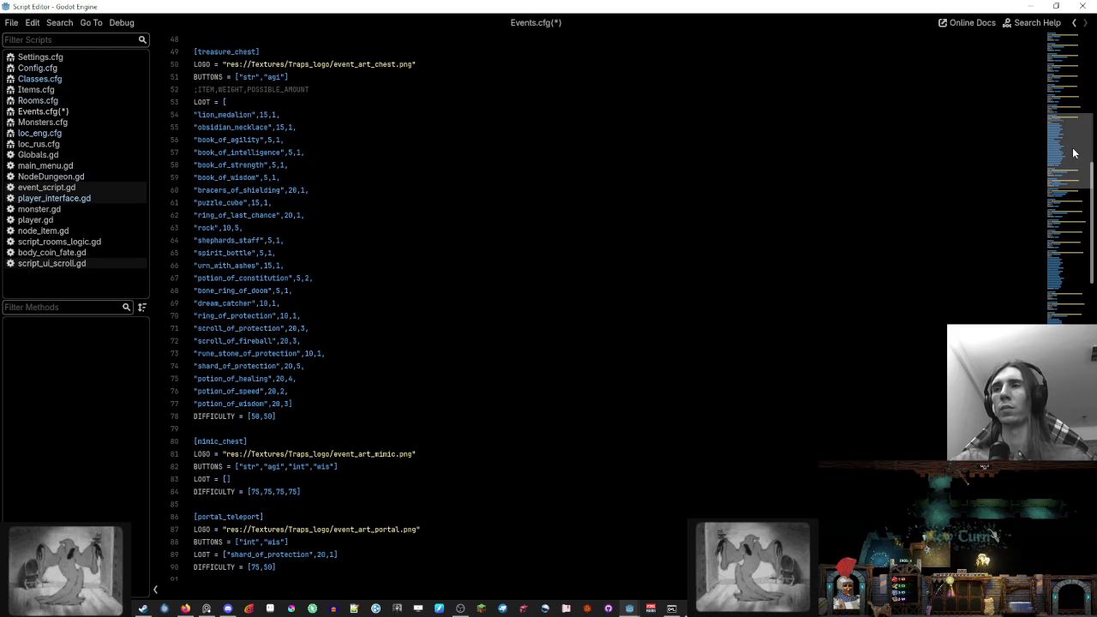
mouse_move(348, 354)
mouse_down()
mouse_move(348, 342)
mouse_move(345, 366)
mouse_move(343, 343)
mouse_up()
key(ctrl+c)
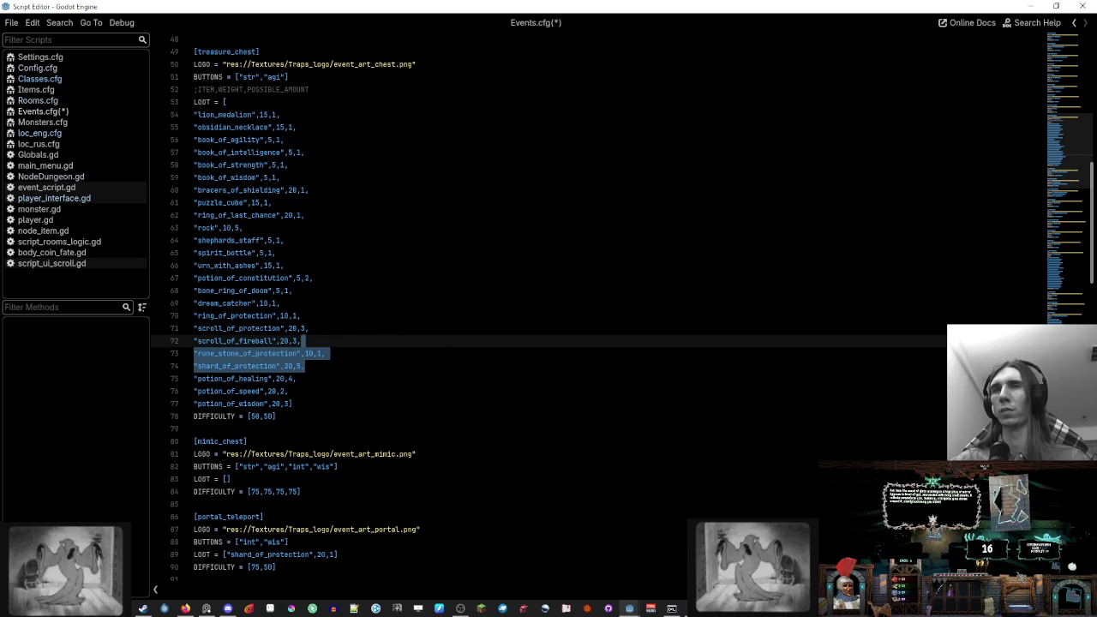
click(282, 253)
scroll(599, 308, down, 20)
click(280, 383)
key(ctrl+v)
Set both pasted entries' weights to 25 (rune stone from 10, shard from 20)
double_click(315, 396)
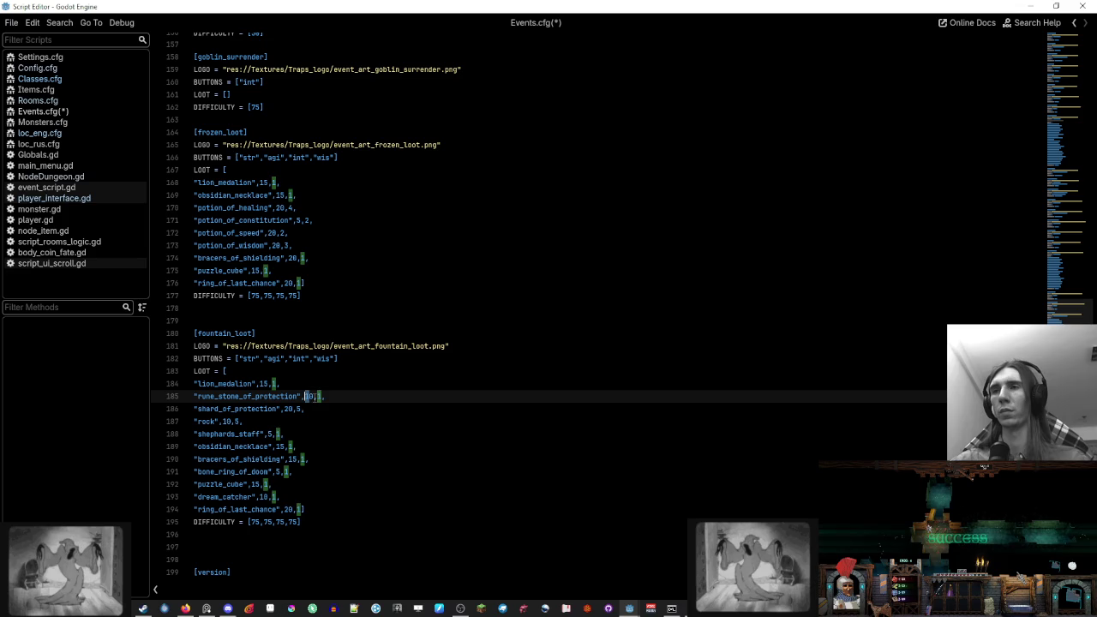
text(25)
double_click(288, 409)
text(25)
click(371, 397)
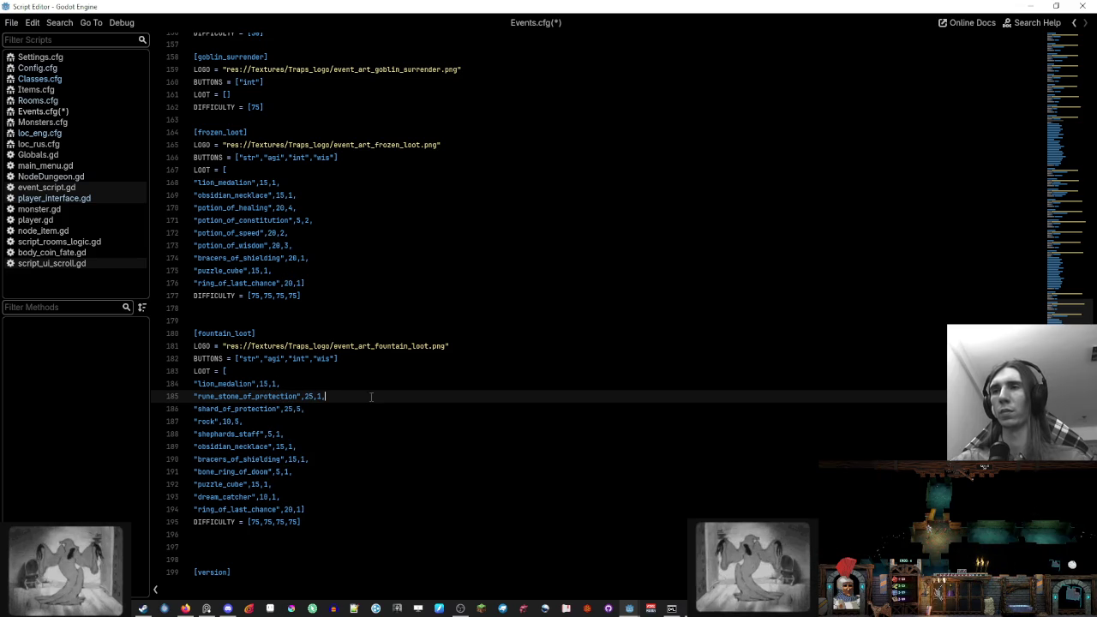
drag(1071, 309, 1070, 150)
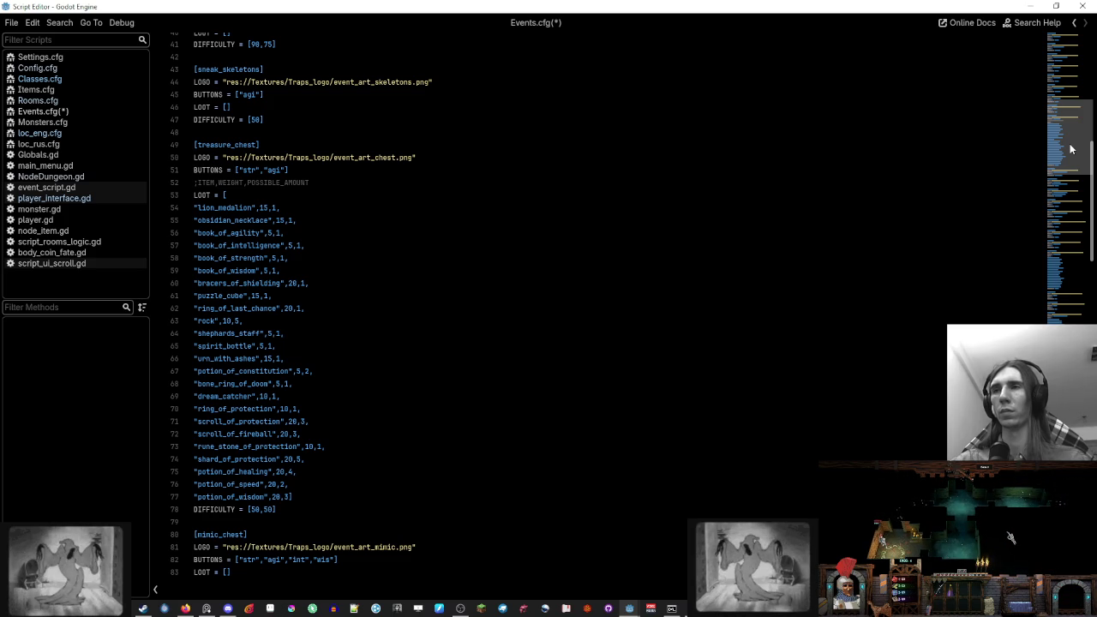
click(1086, 75)
drag(1083, 64, 1070, 350)
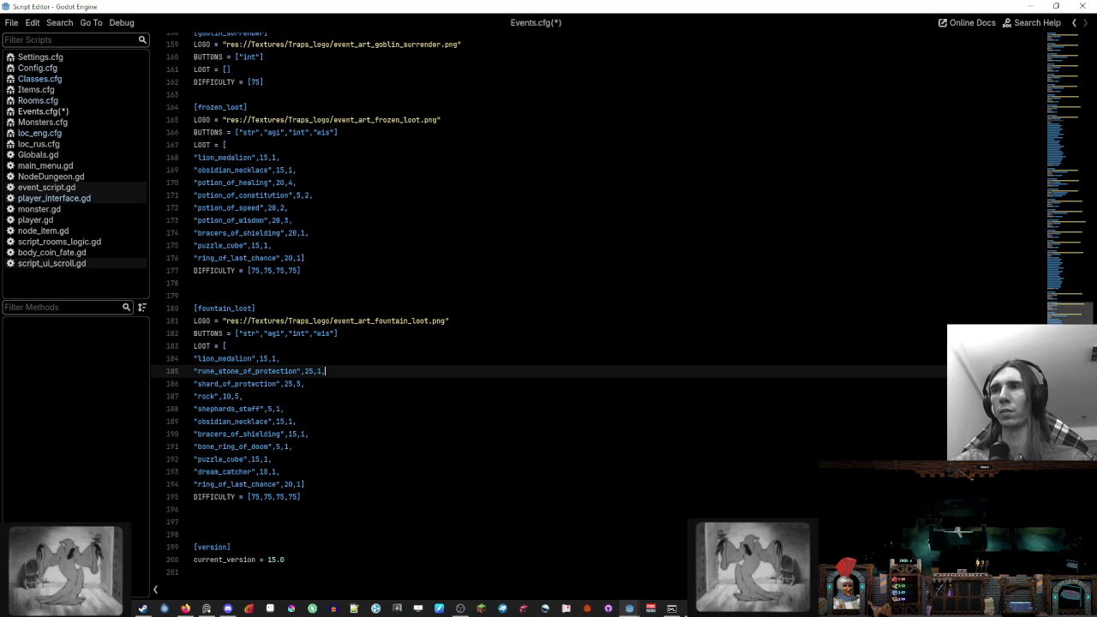
click(65, 123)
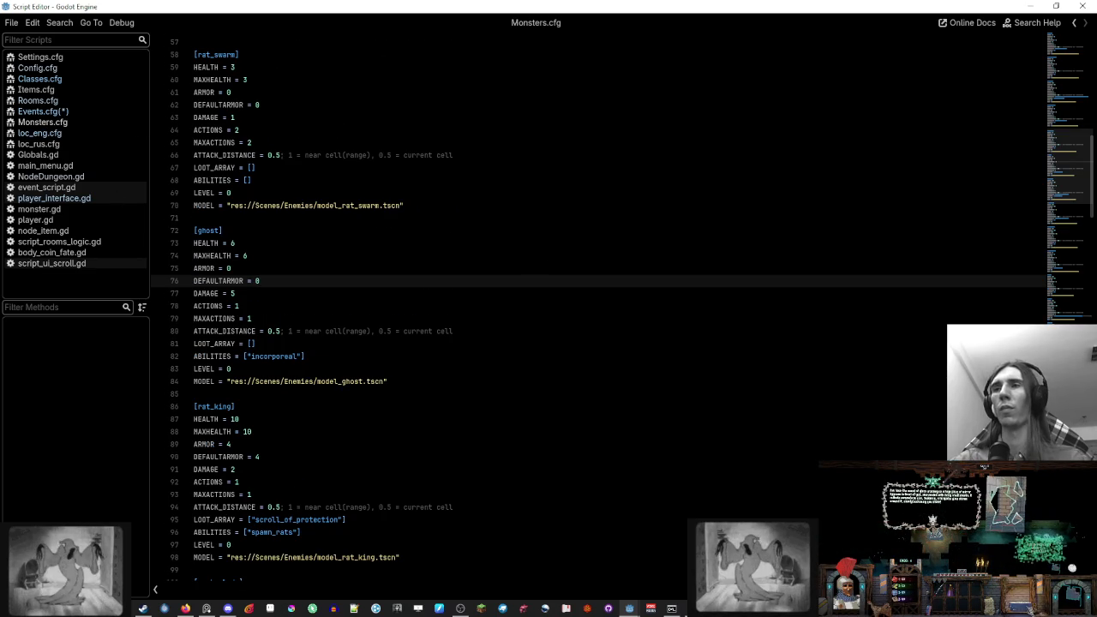
drag(1069, 178, 1058, 127)
double_click(372, 200)
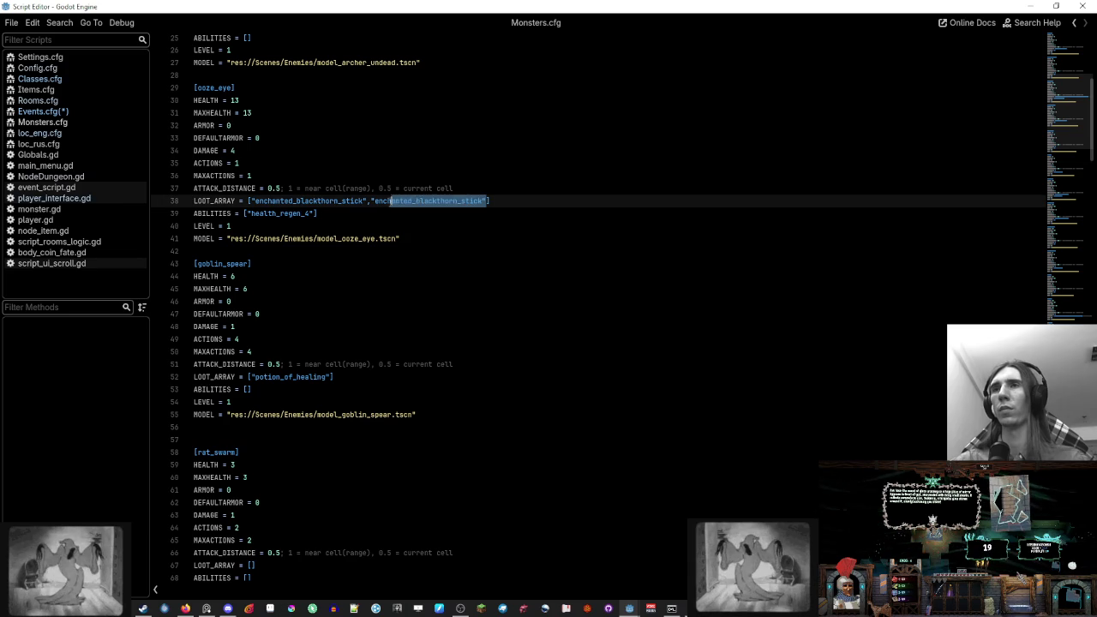
click(529, 200)
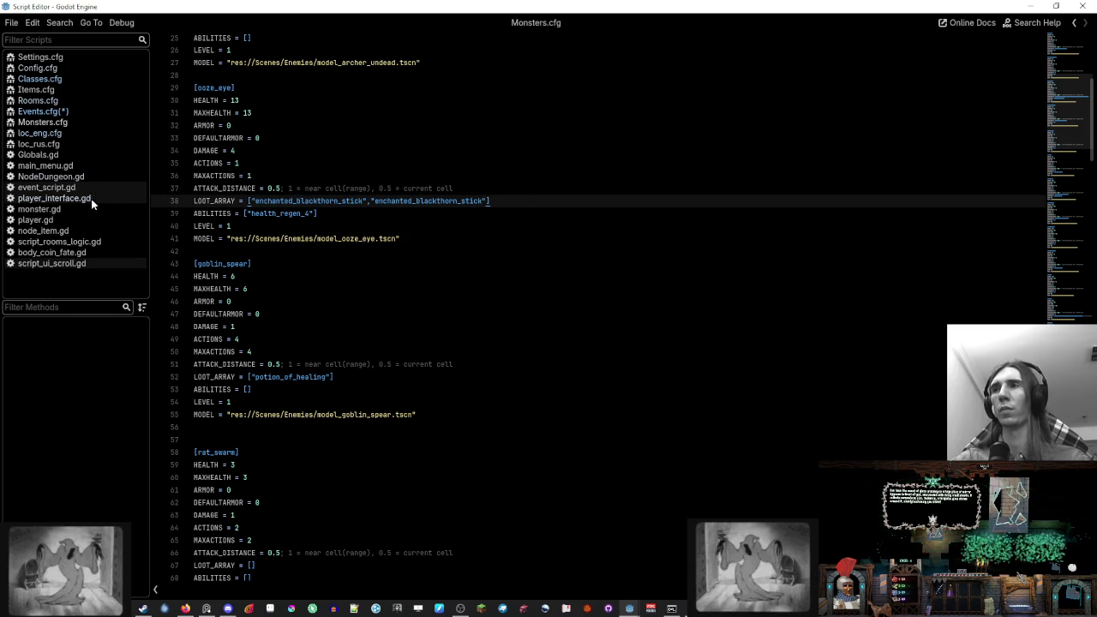
click(110, 112)
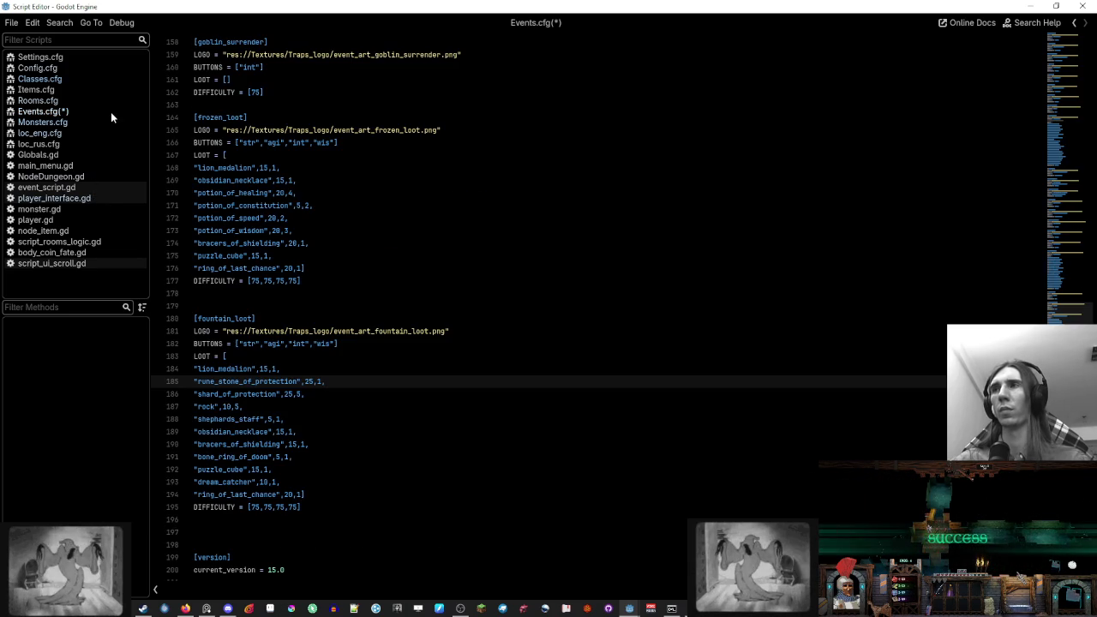
Add enchanted_blackthorn_stick with weight 25, amount 3 below the rune stone entry, then save Events.cfg
key(Return)
text("enchanted_blackthorn_stick")
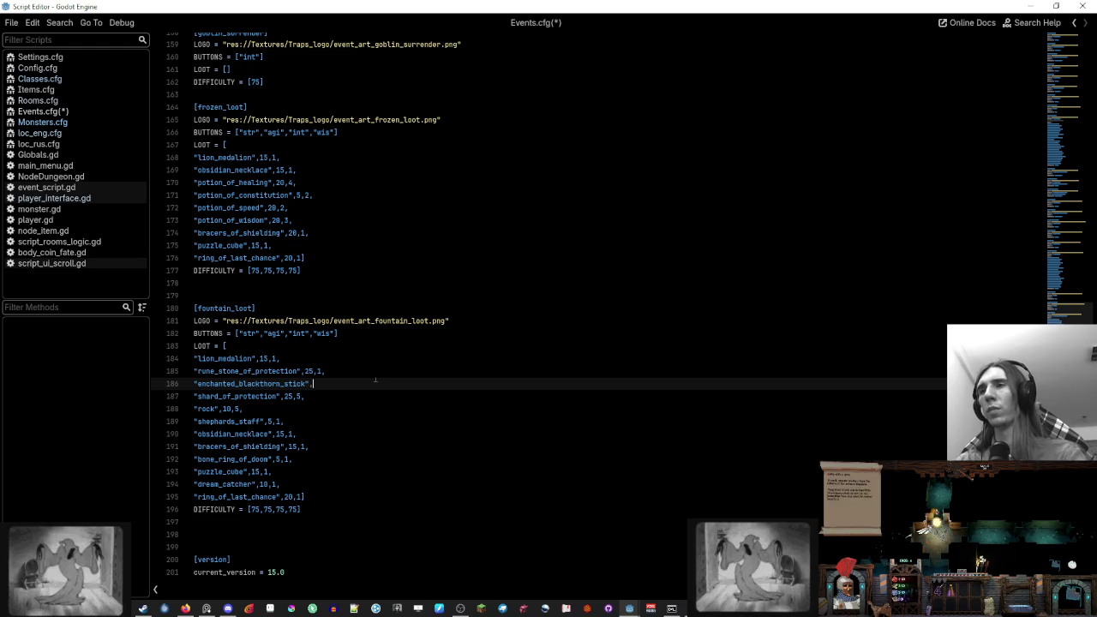
text(,25,3)
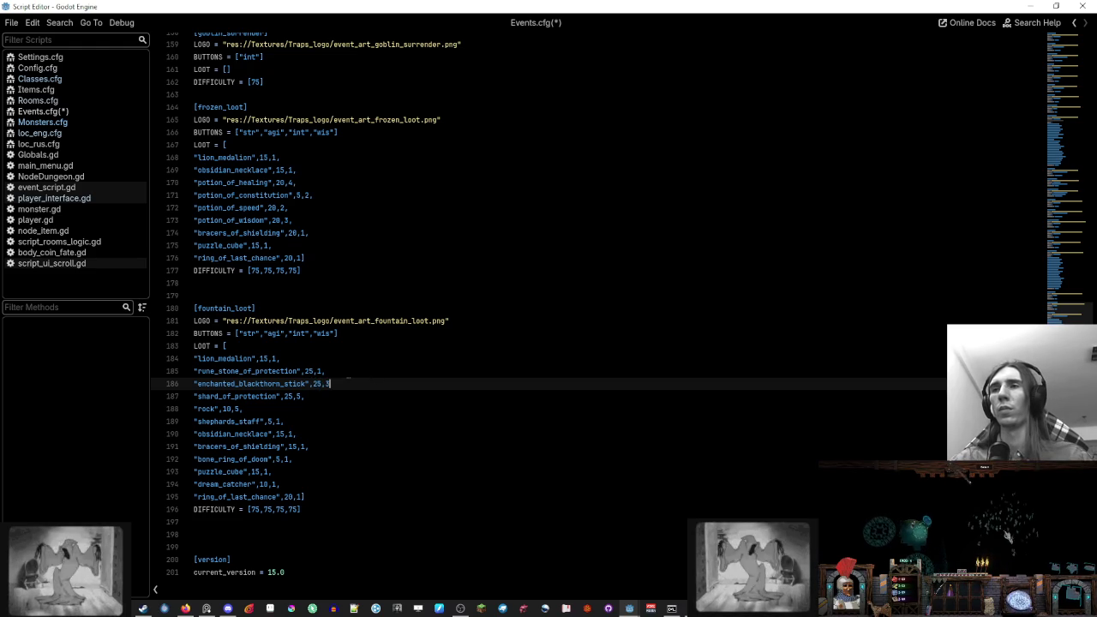
click(348, 377)
click(349, 383)
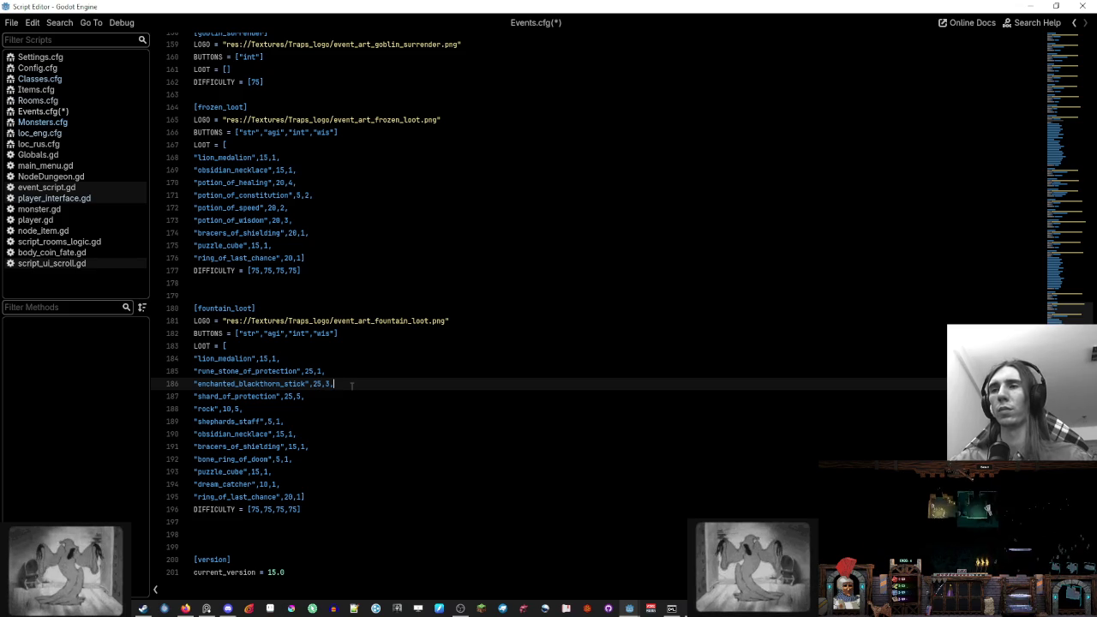
click(355, 372)
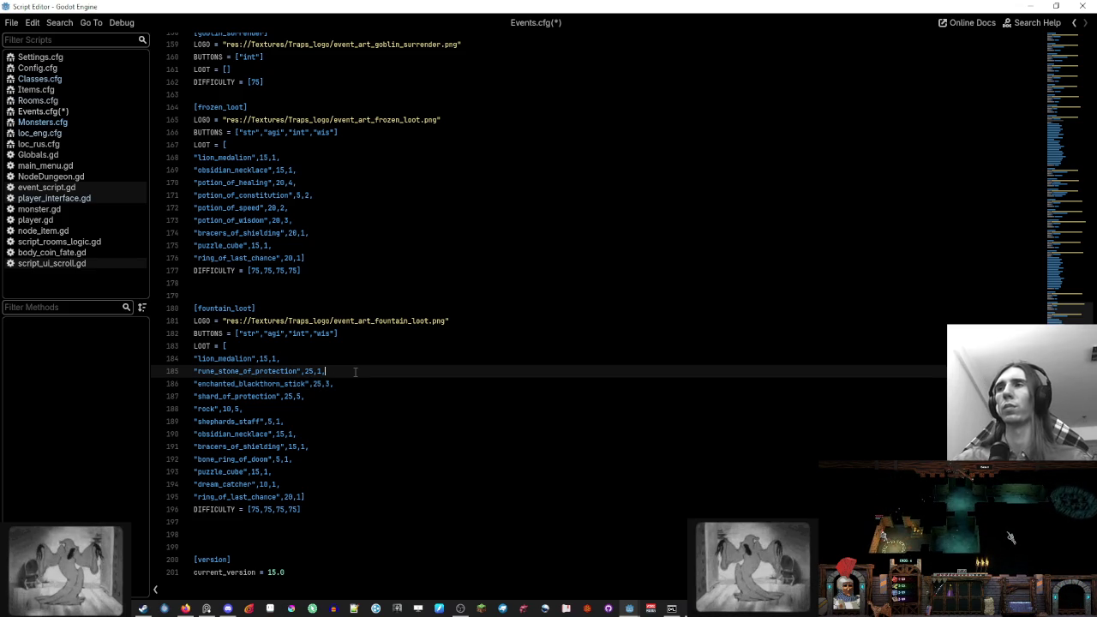
key(ctrl+s)
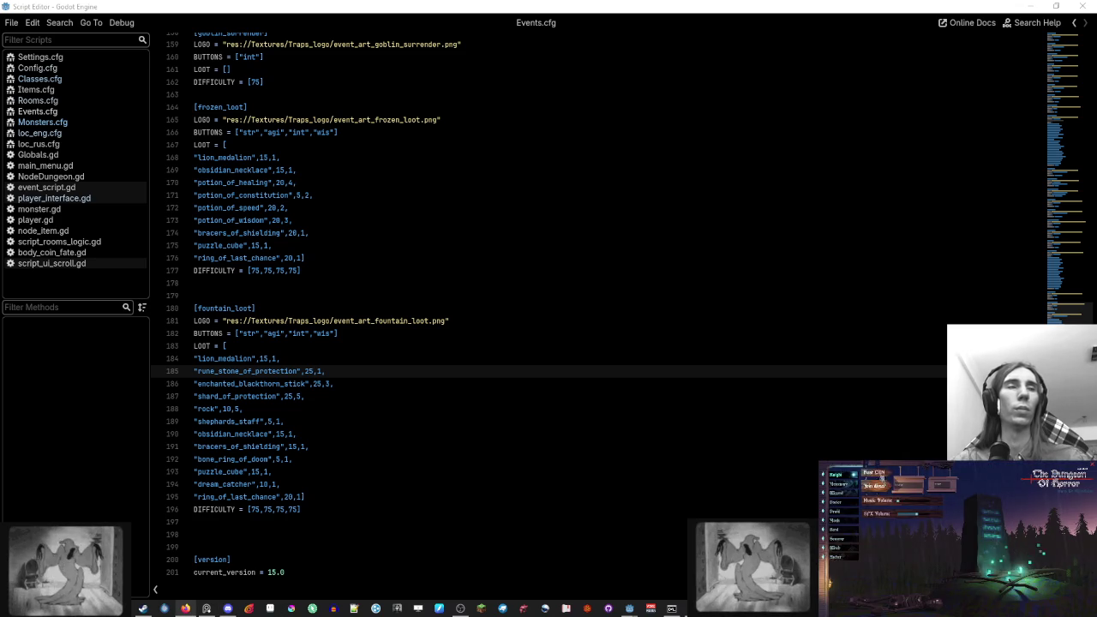
Look over the frozen_loot potion entries and the puzzle_cube line above fountain_loot
click(449, 321)
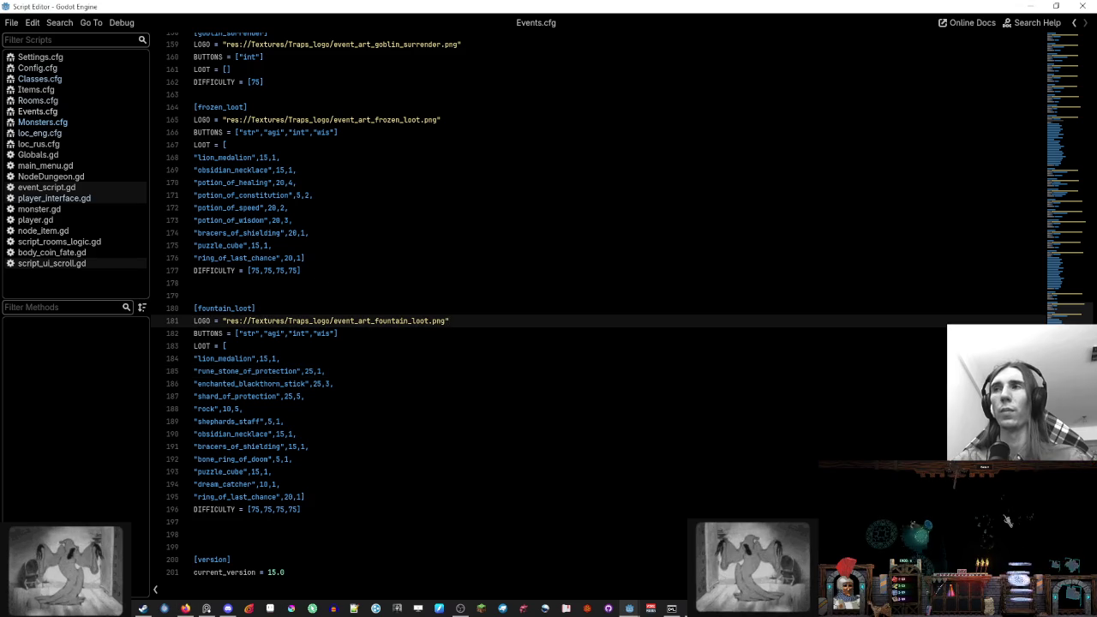
click(333, 196)
click(329, 207)
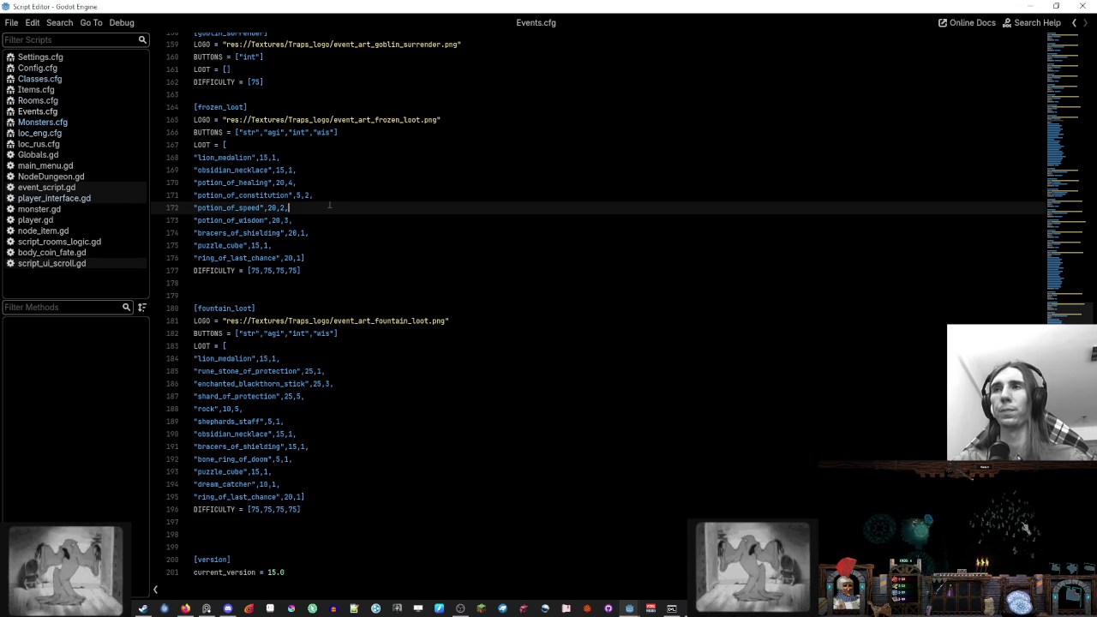
click(327, 220)
click(328, 232)
click(334, 195)
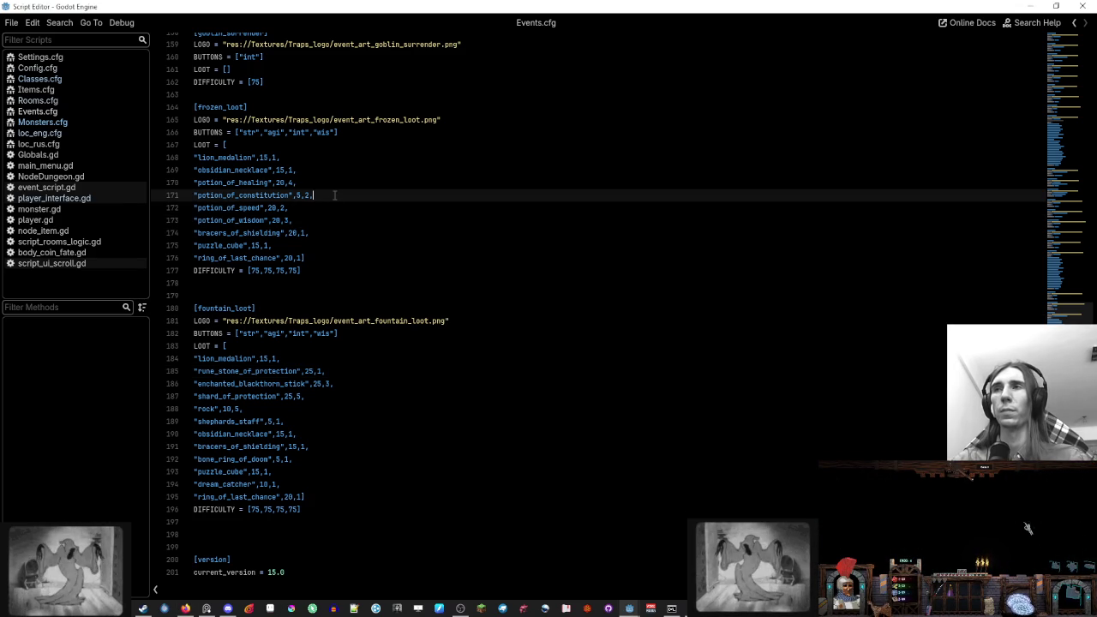
click(331, 207)
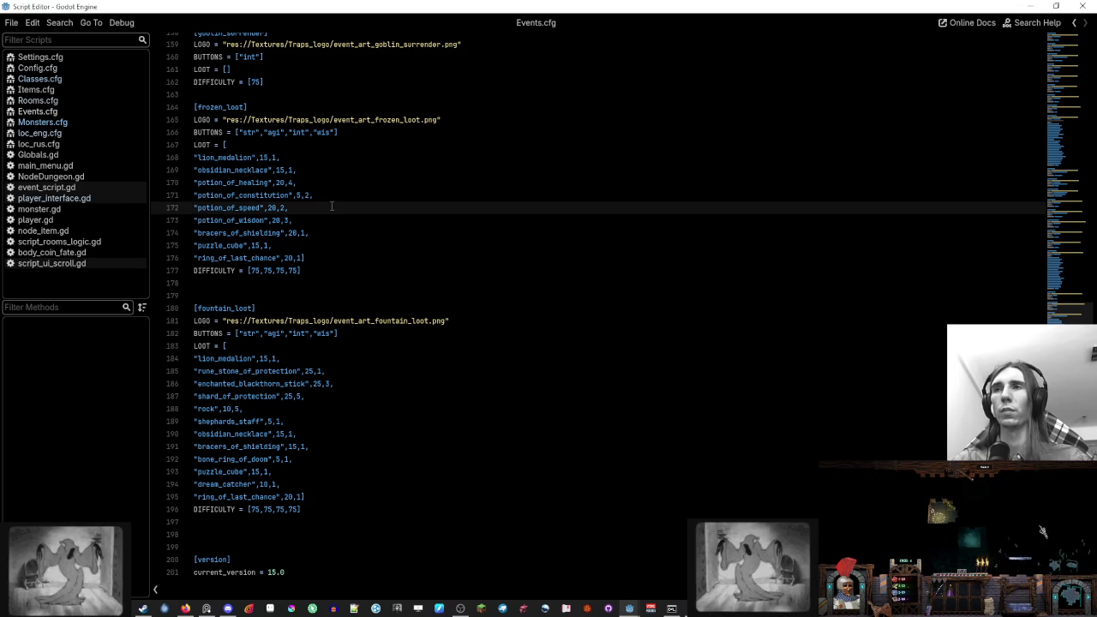
click(537, 220)
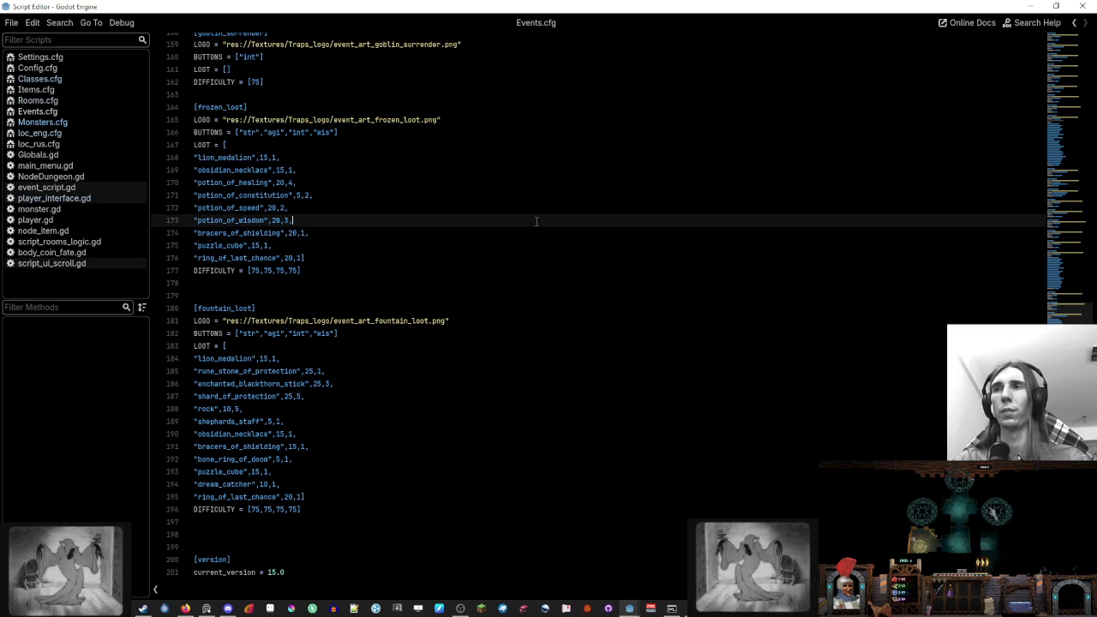
click(536, 245)
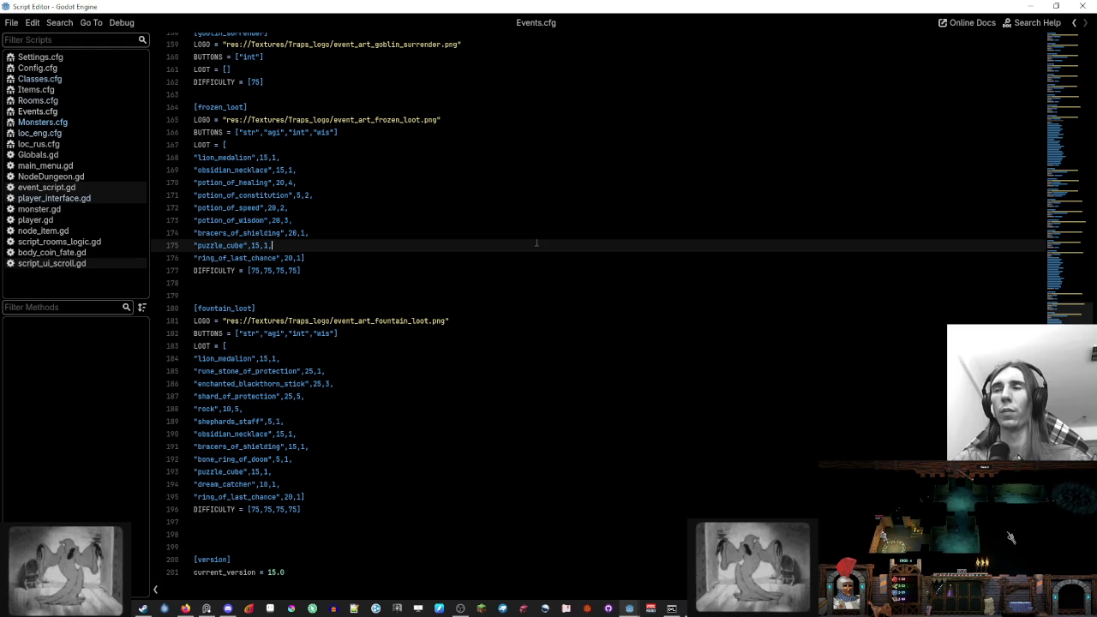
click(531, 257)
Delete the surplus blank line above [fountain_loot] and the one below its loot list
click(536, 284)
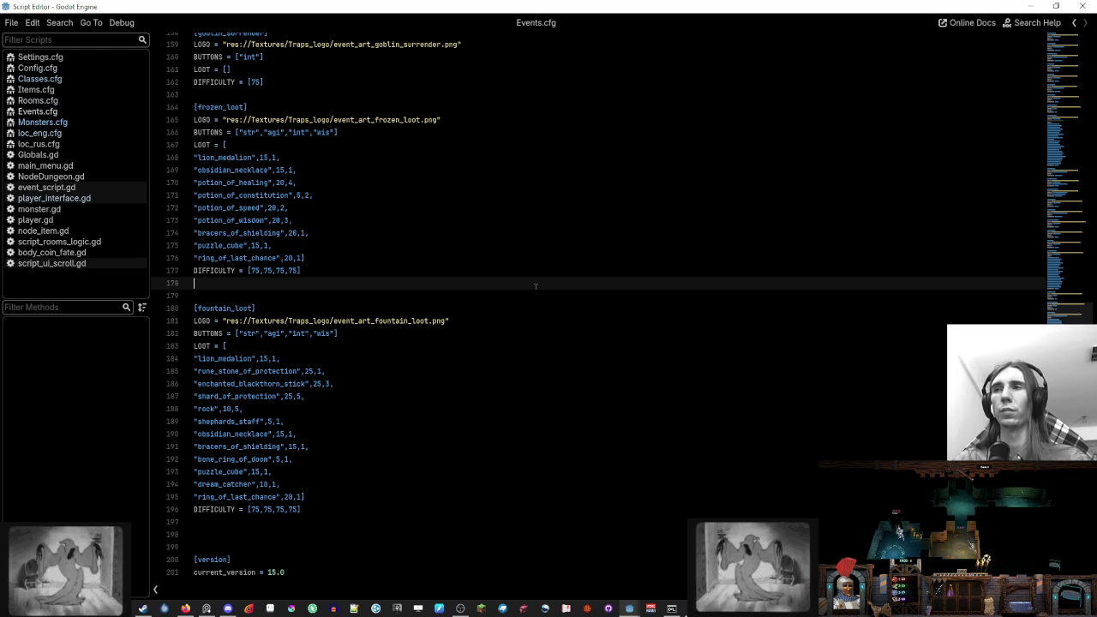
key(BackSpace)
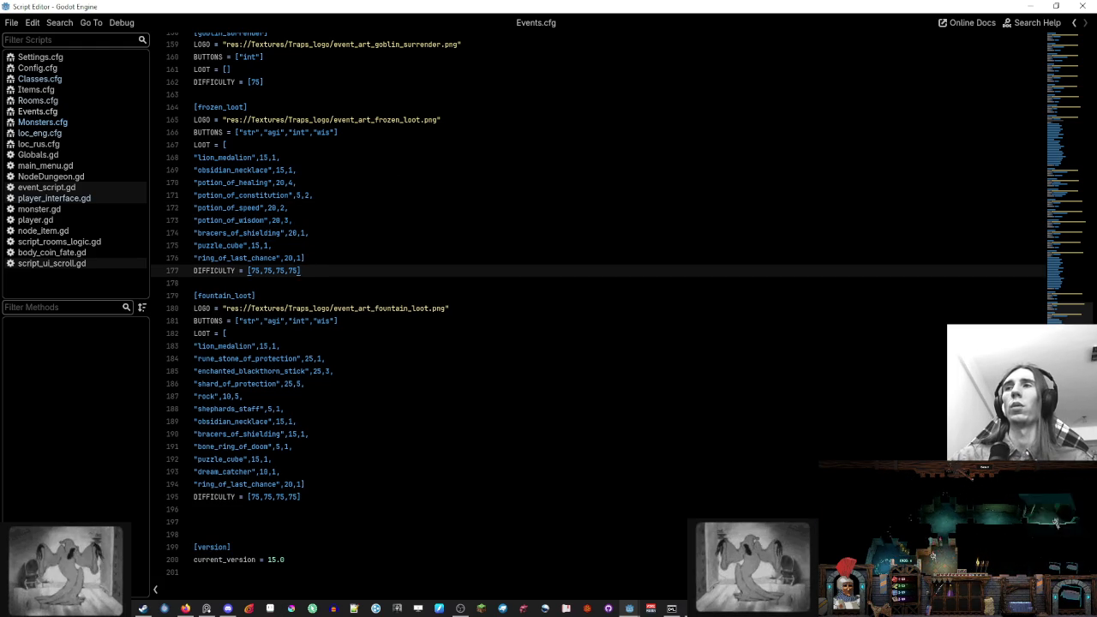
click(303, 95)
click(345, 509)
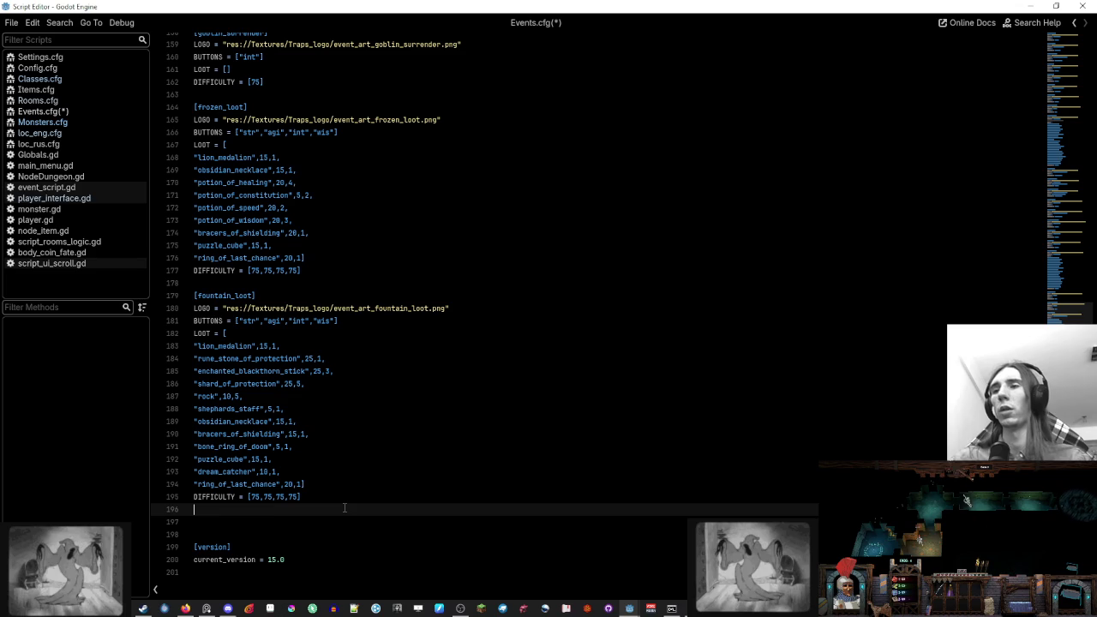
key(BackSpace)
click(387, 386)
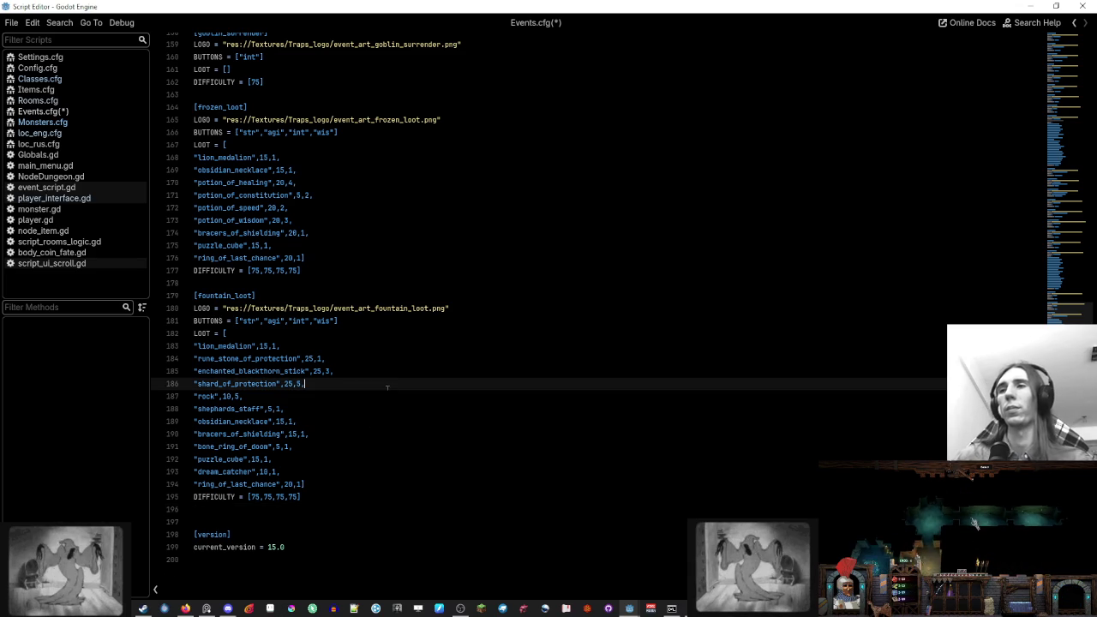
click(396, 397)
scroll(494, 404, up, 6)
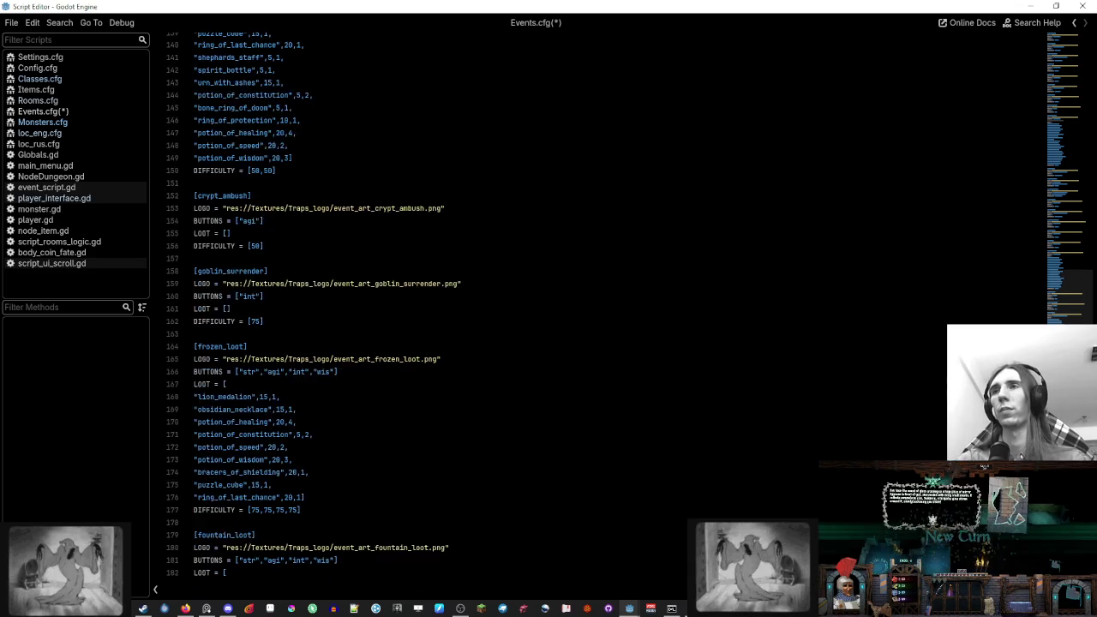
Review the fountain_loot loot lines and save Events.cfg
scroll(494, 403, up, 12)
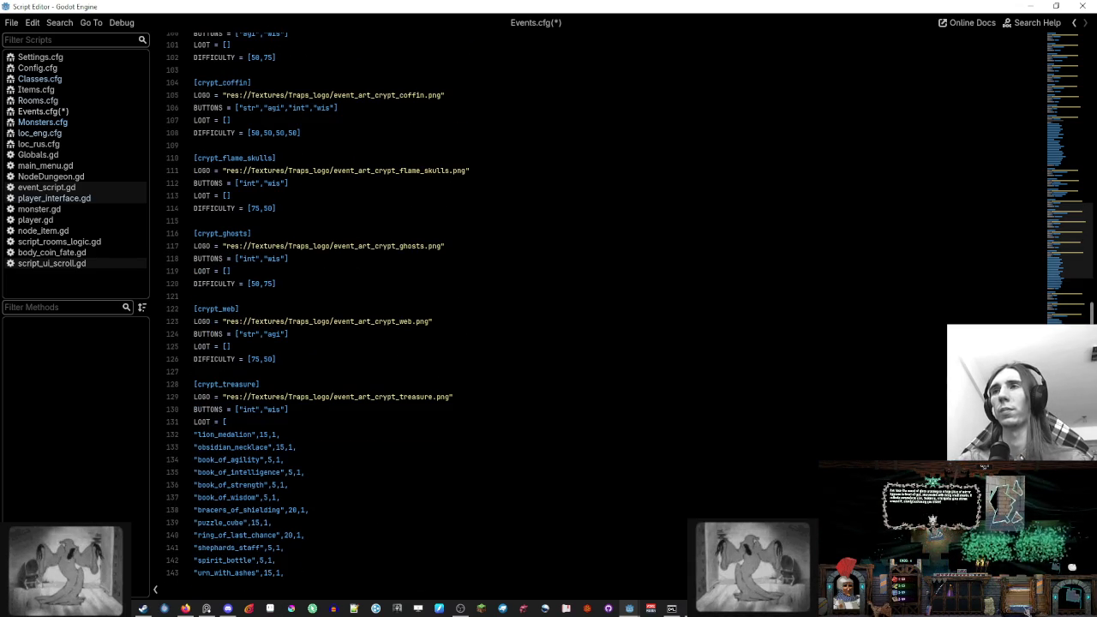
click(512, 310)
scroll(512, 309, up, 1)
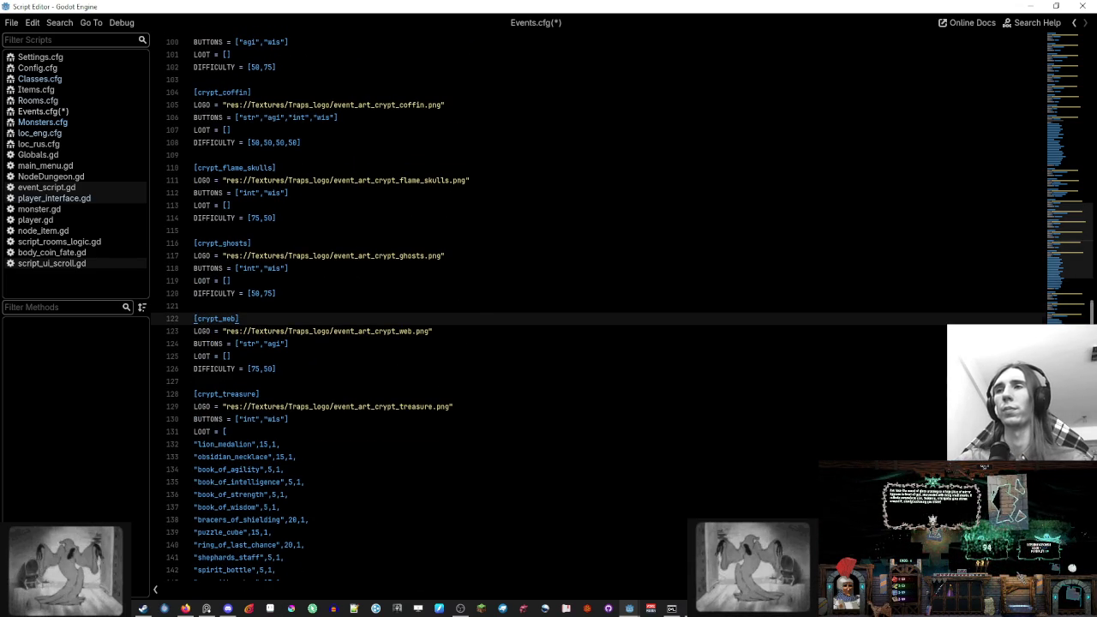
scroll(512, 309, down, 19)
click(244, 409)
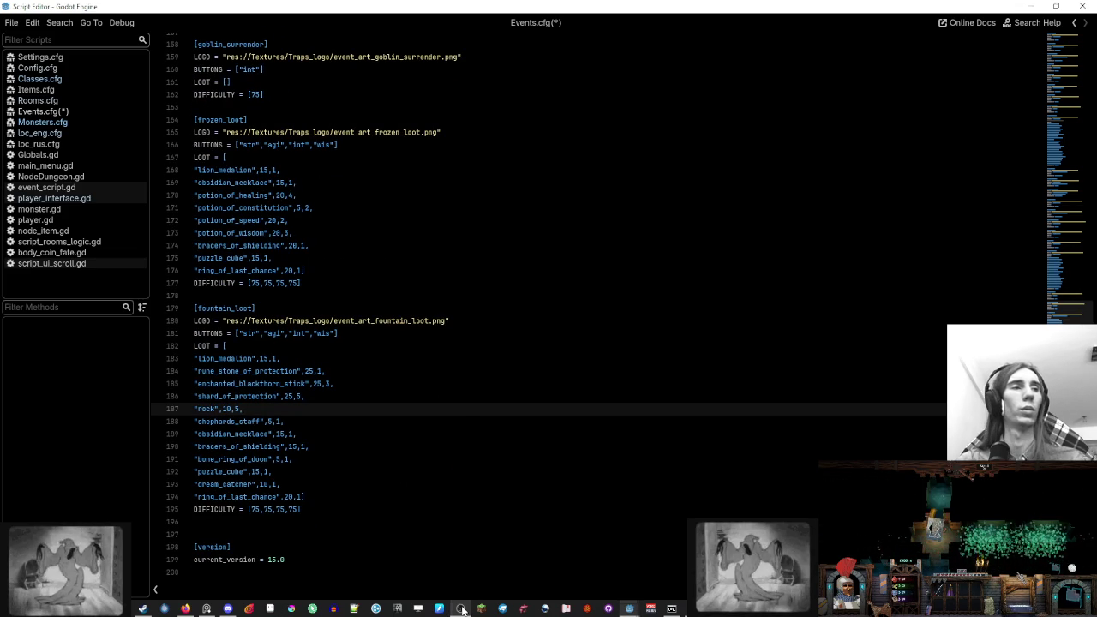
click(478, 386)
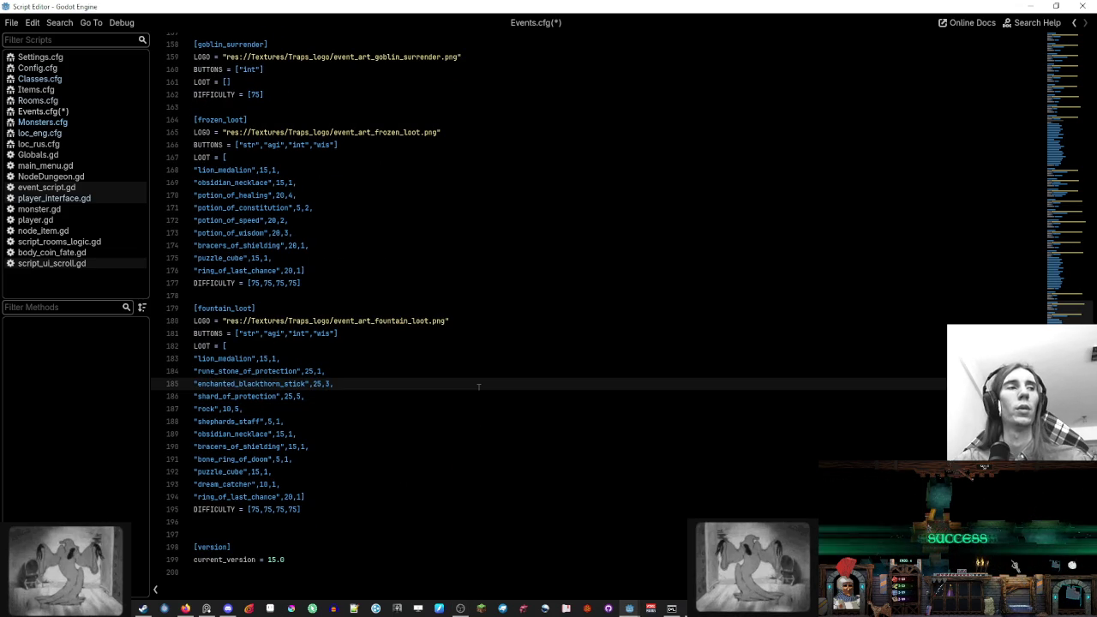
click(472, 333)
click(468, 359)
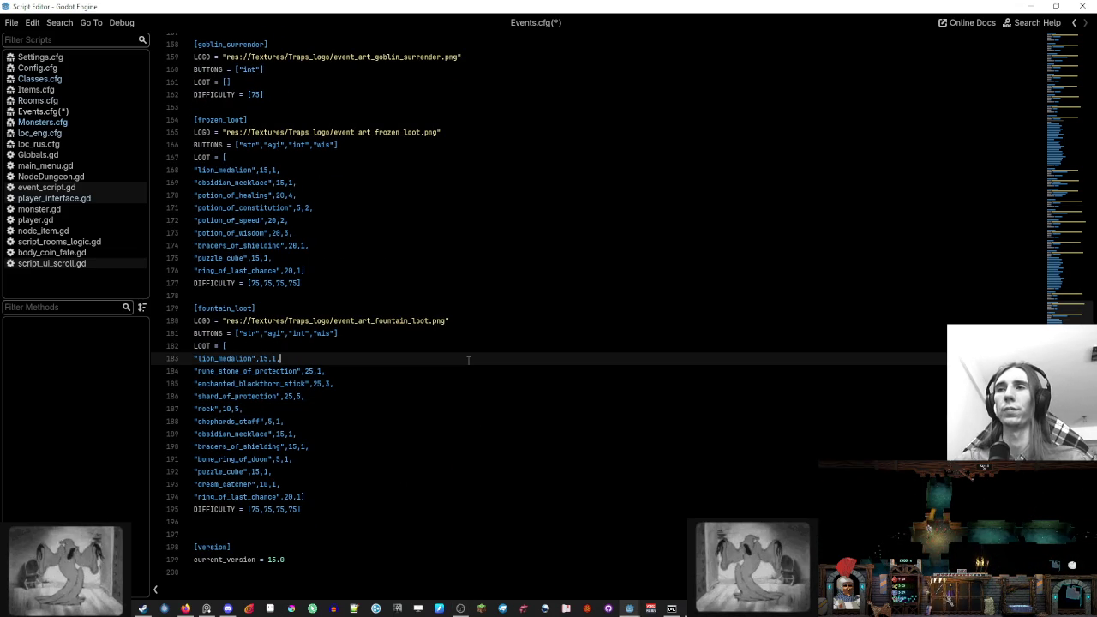
key(ctrl+s)
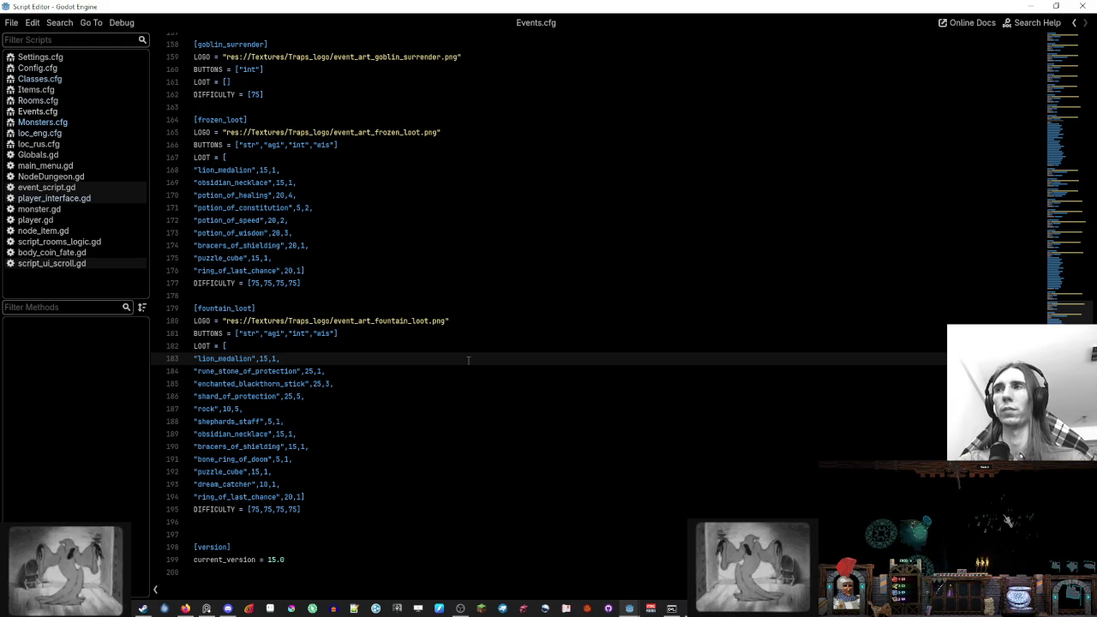
Glance at Monsters.cfg, then open Rooms.cfg and start a search for the fountain room
click(69, 121)
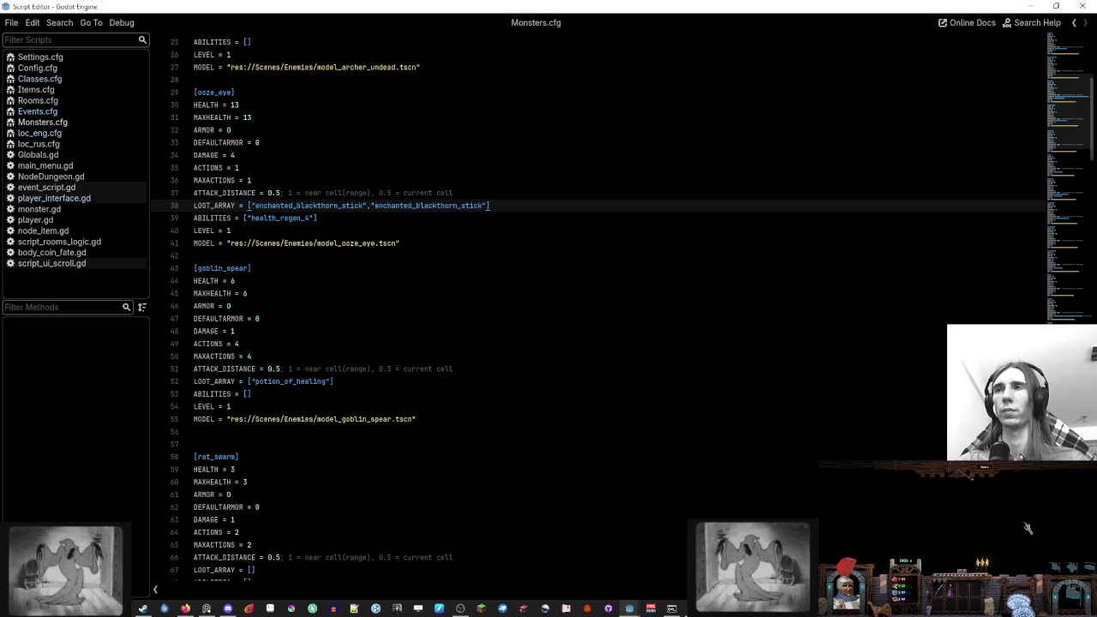
click(100, 112)
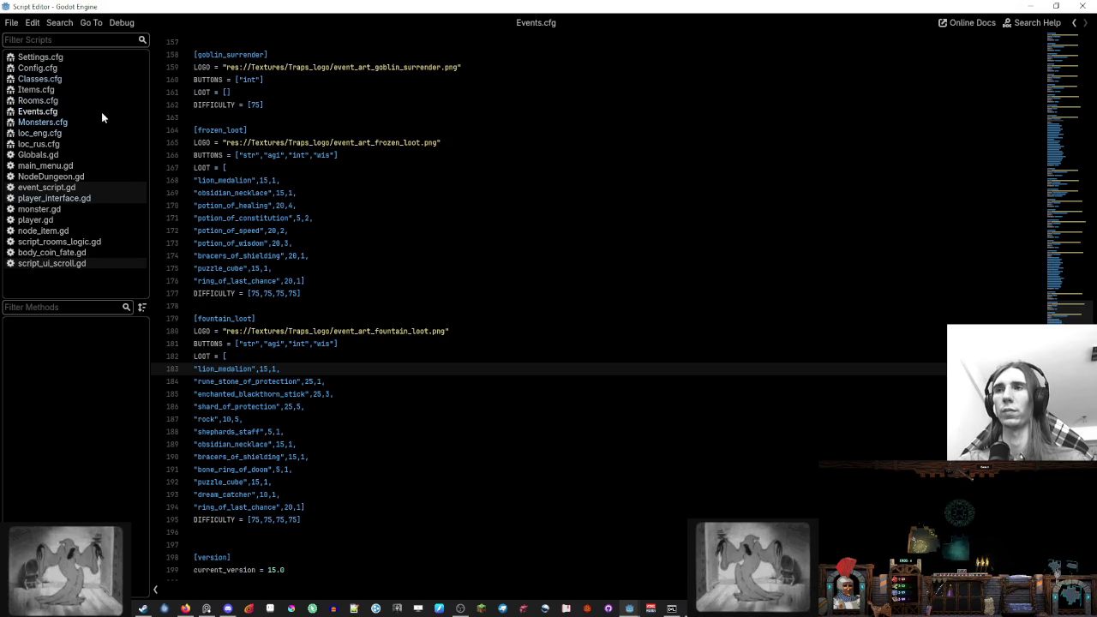
double_click(269, 306)
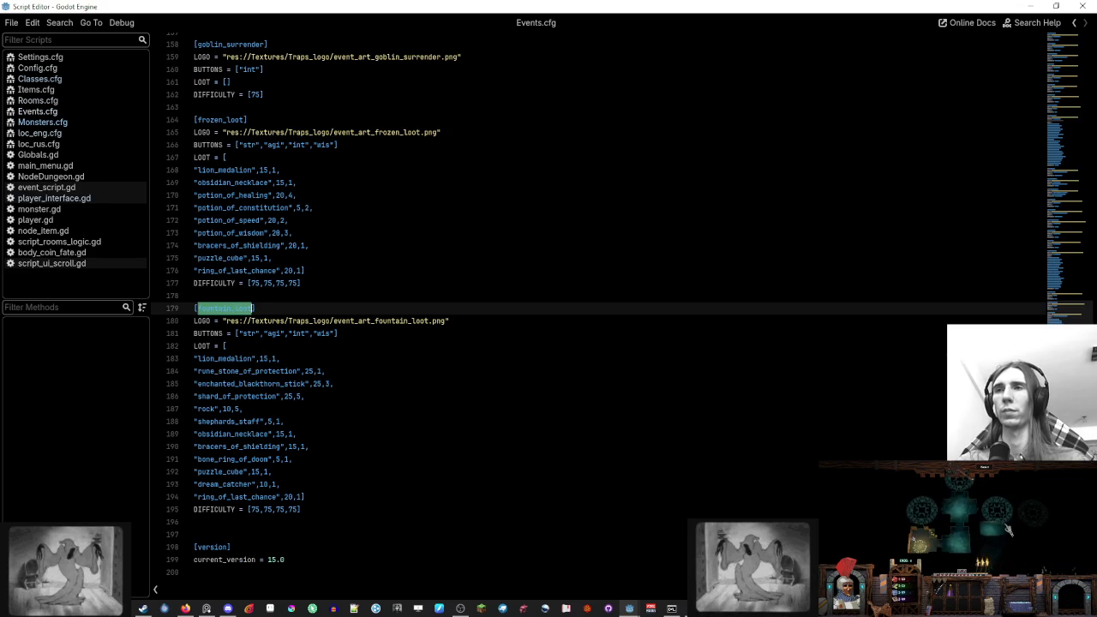
click(265, 295)
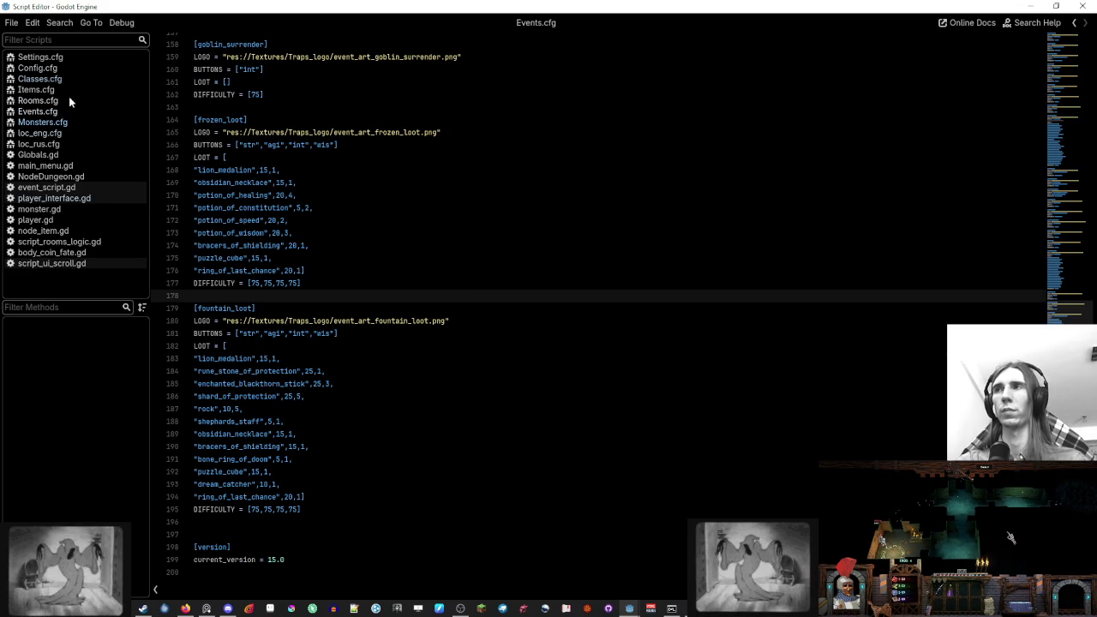
click(69, 100)
key(ctrl+f)
Search 'fountai' to reach the pyramid_corner_fountain room's trap list
text(fountai)
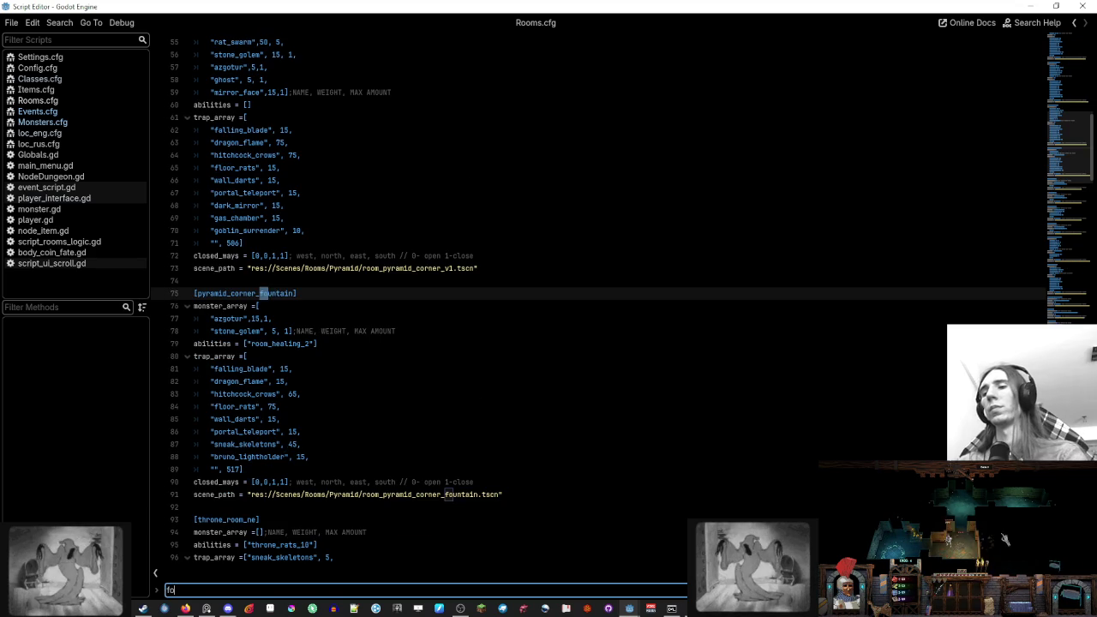
scroll(359, 265, down, 1)
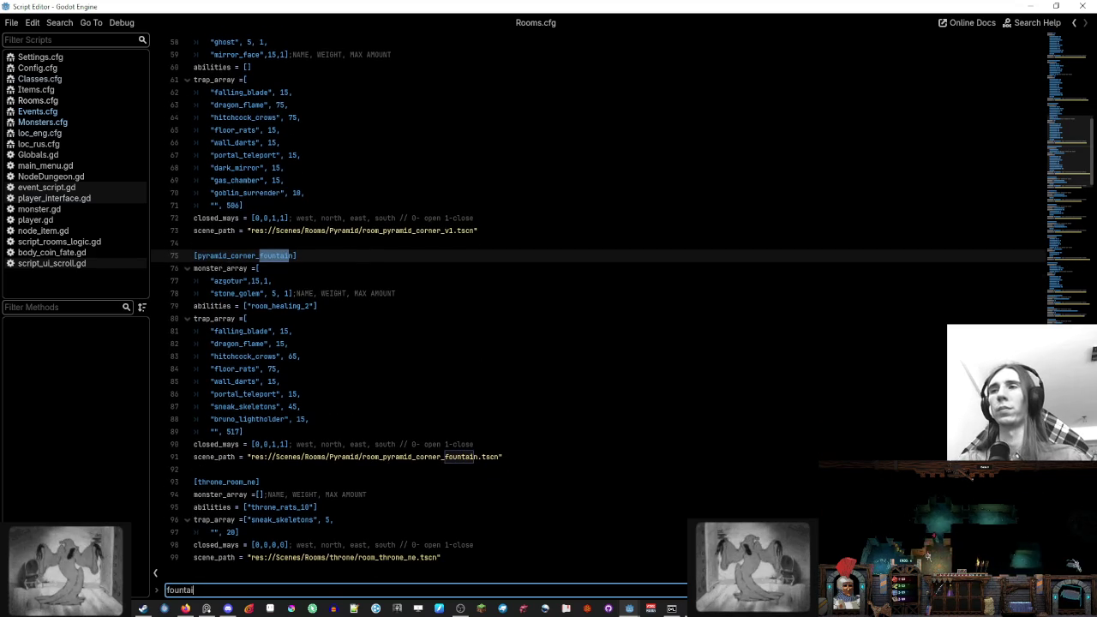
click(257, 319)
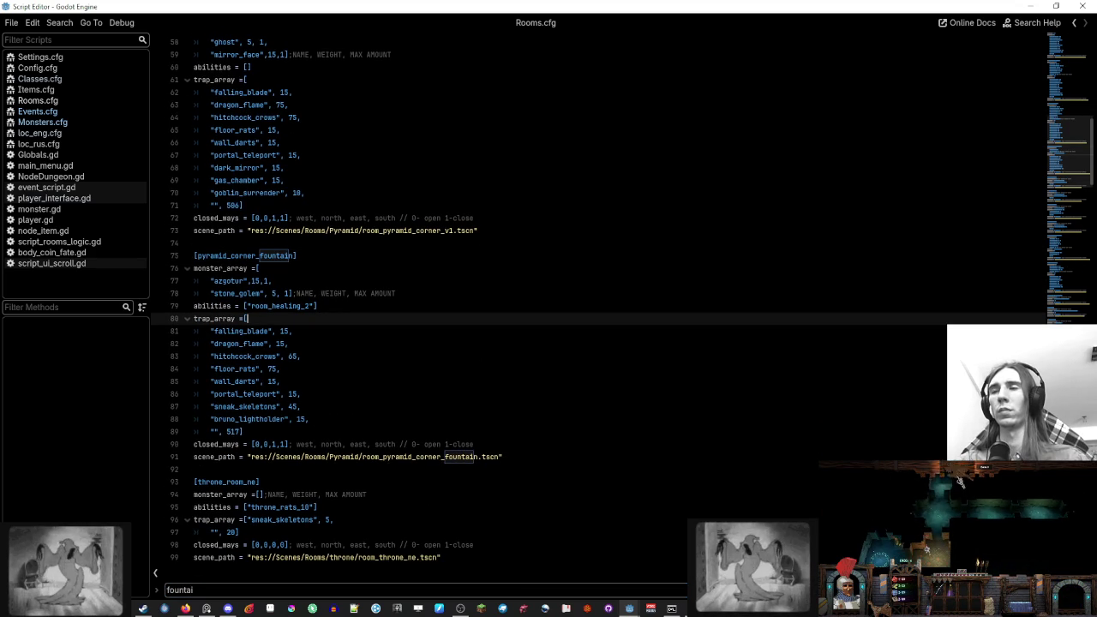
click(314, 419)
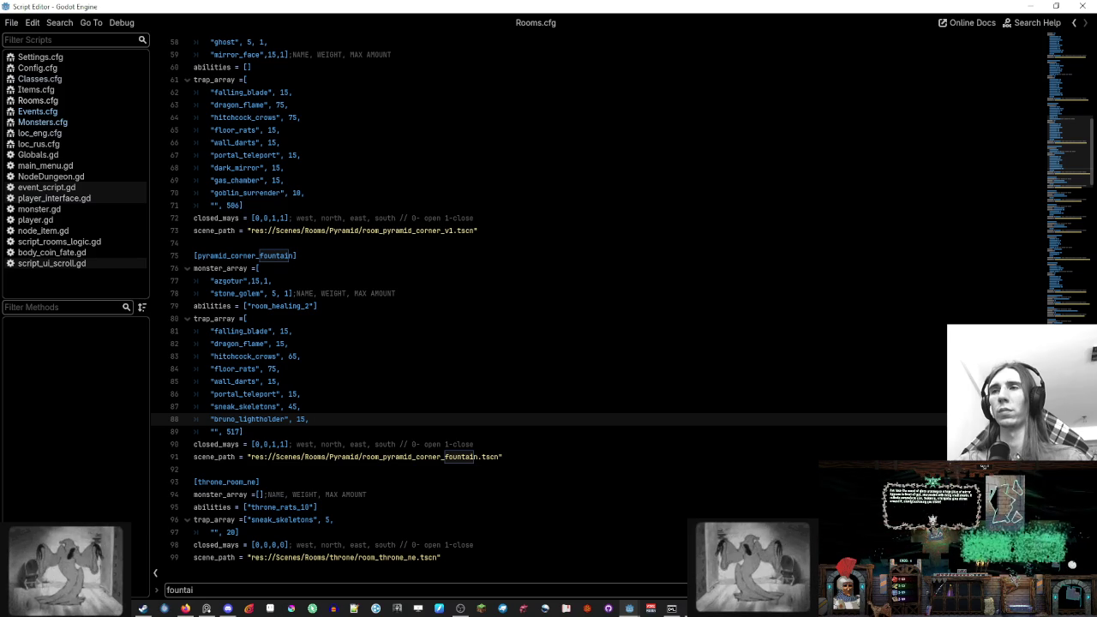
click(295, 318)
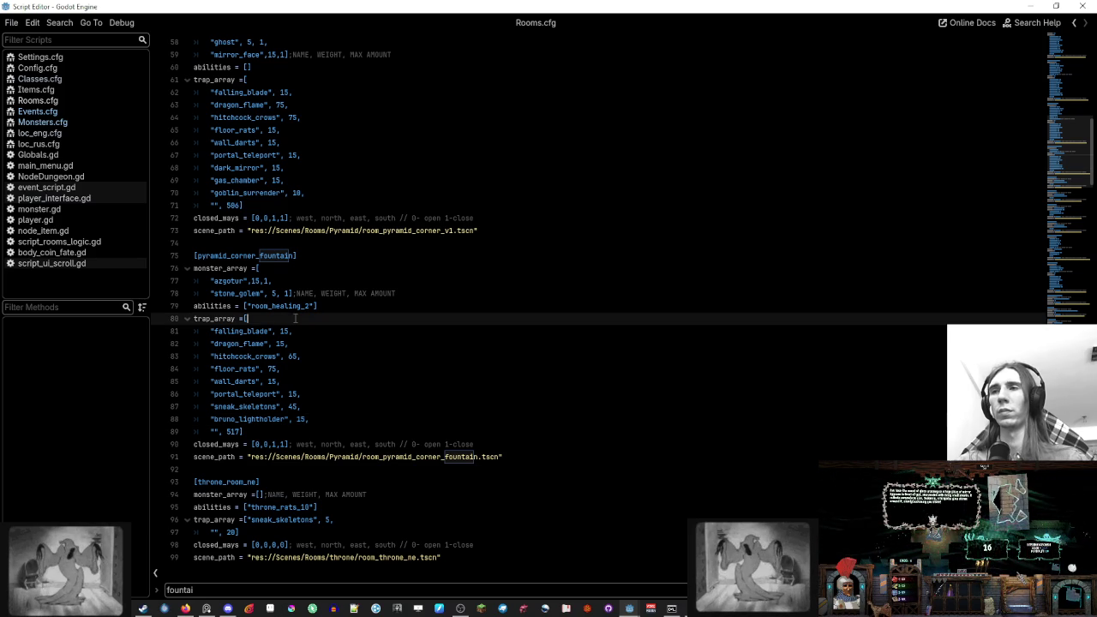
Replace the floor_rats trap name with fountain_loot in that trap list
double_click(242, 368)
text(fountain_loot)
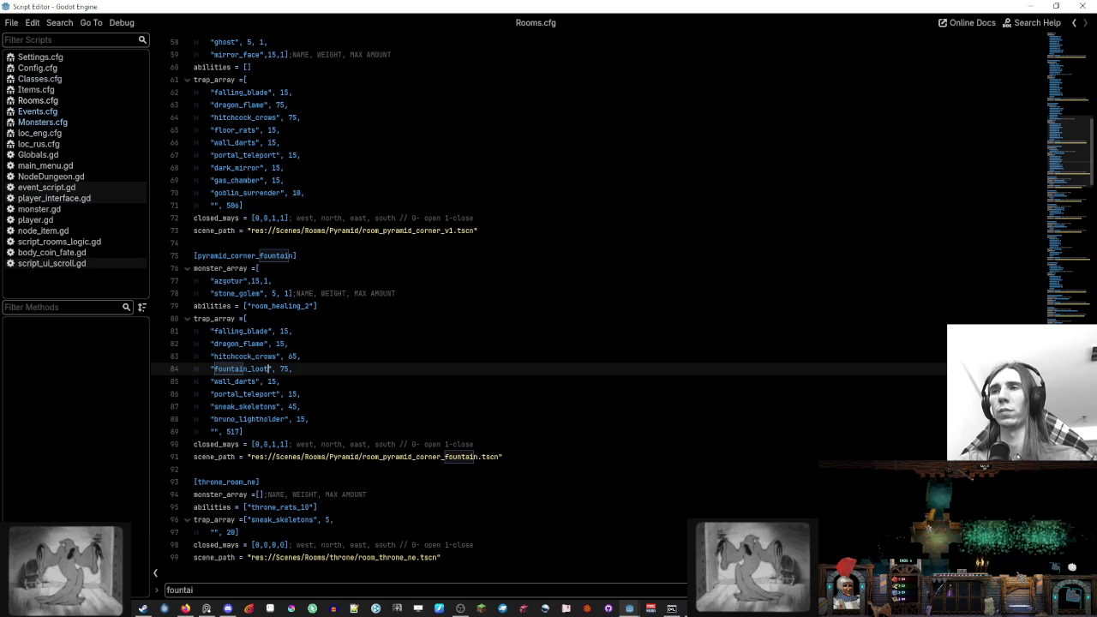
click(324, 354)
click(324, 366)
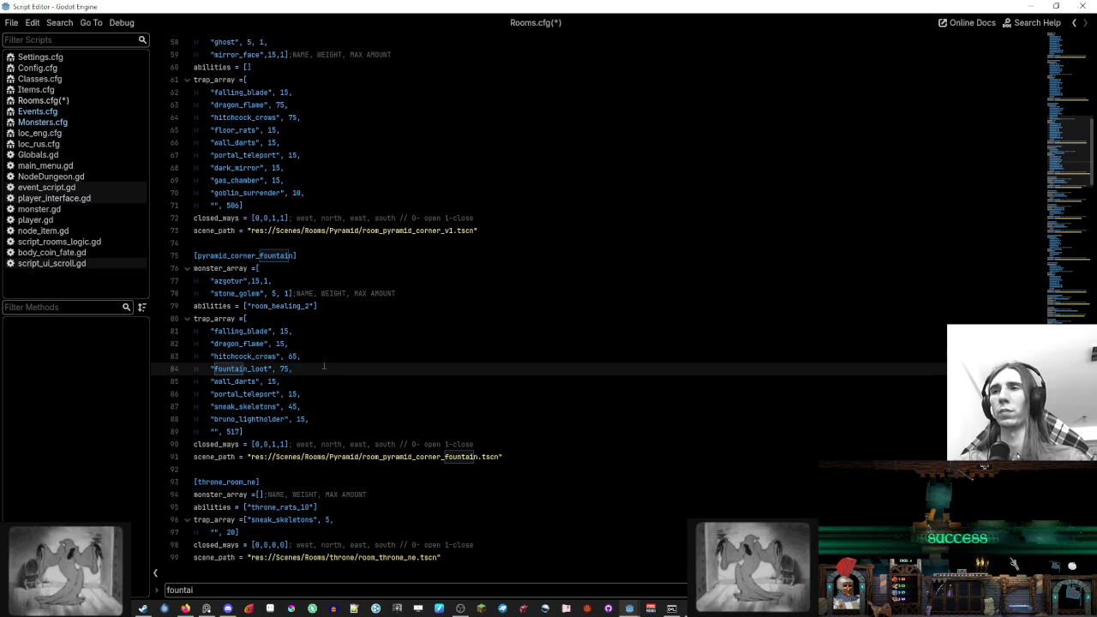
click(320, 404)
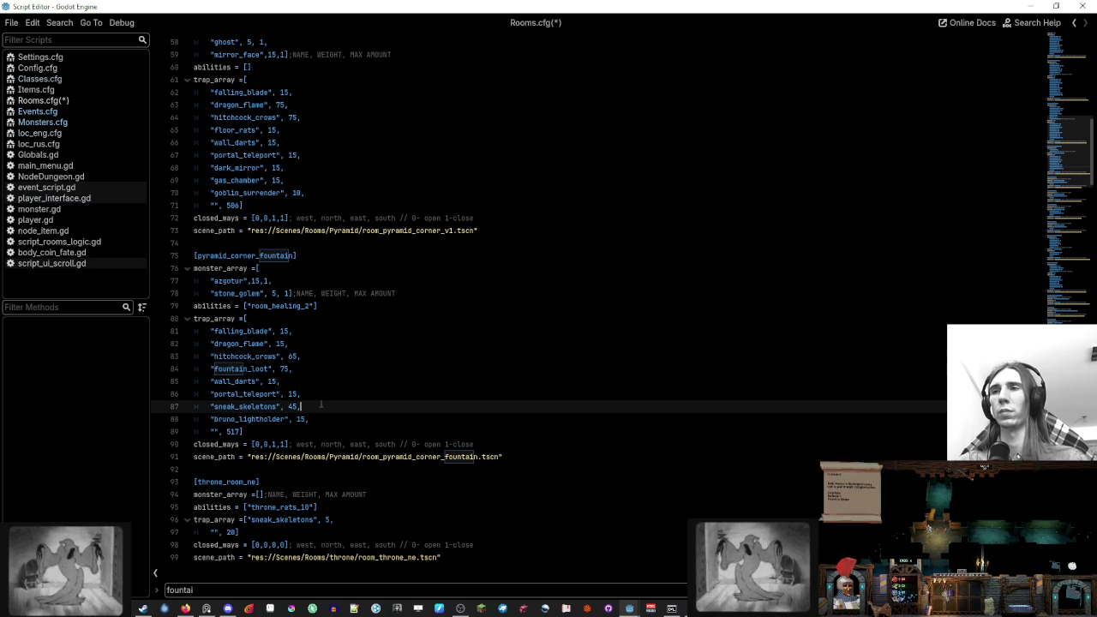
Set the fountain_loot trap weight to 100 and hitchcock_crows to 45
double_click(284, 368)
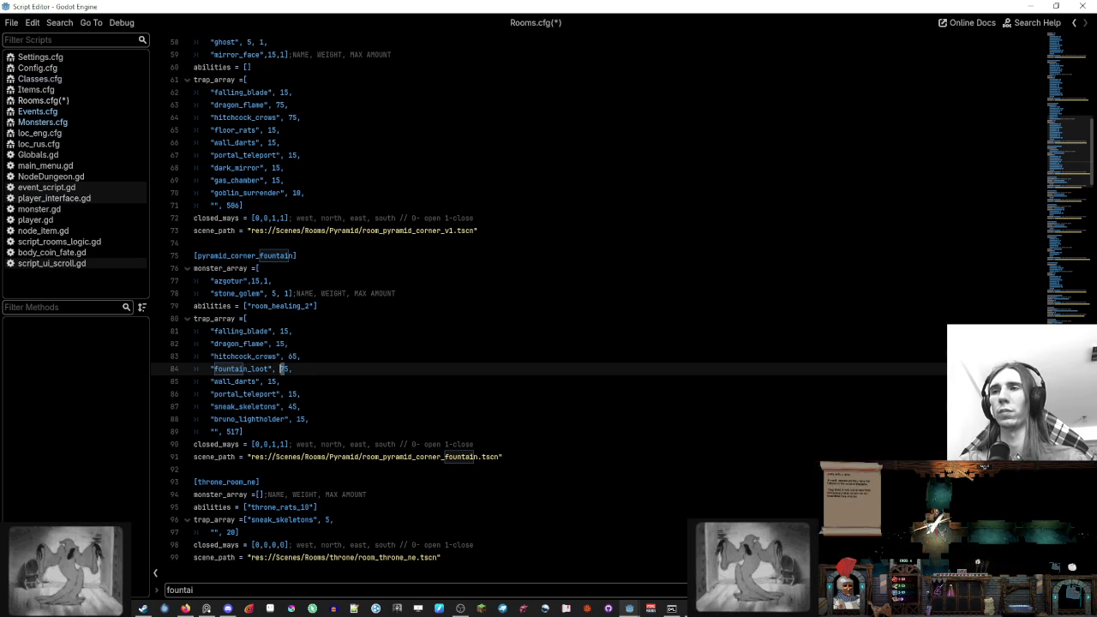
click(314, 380)
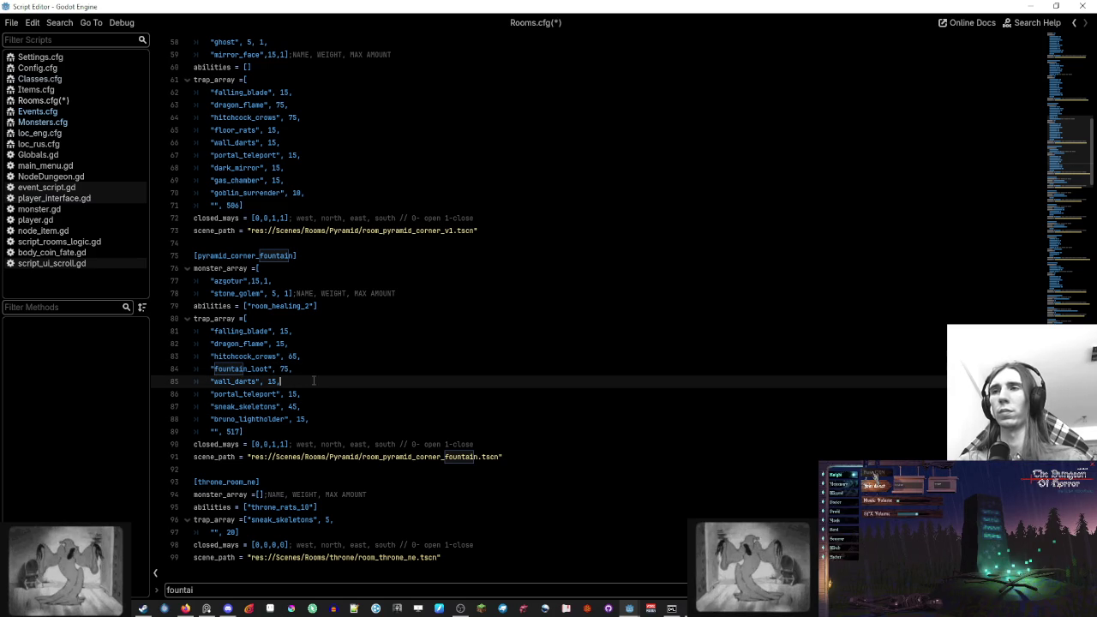
double_click(284, 368)
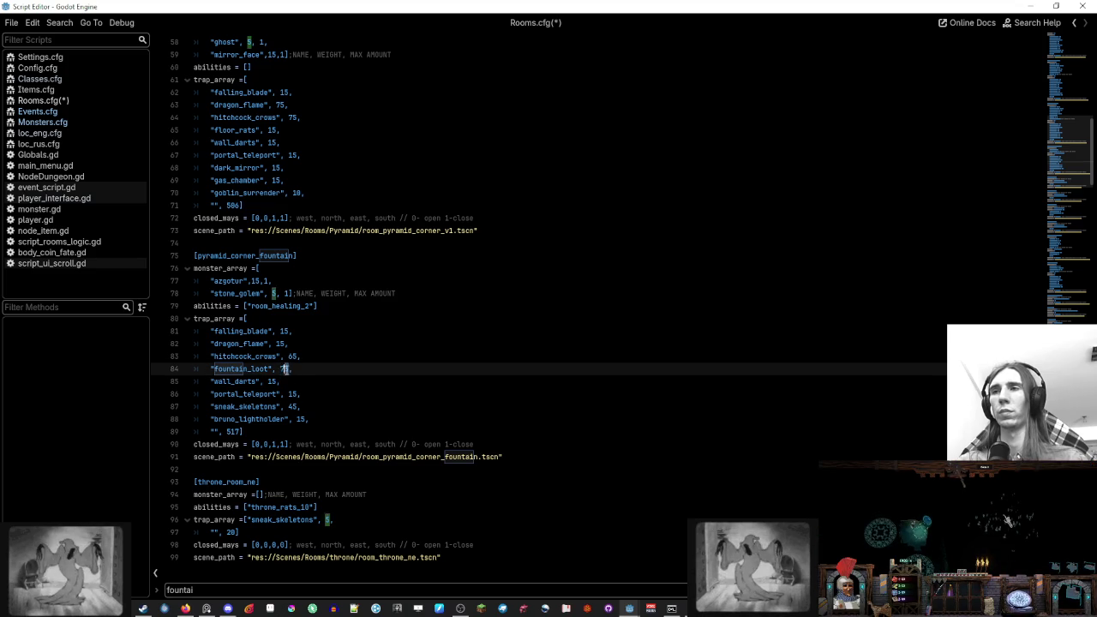
text(100)
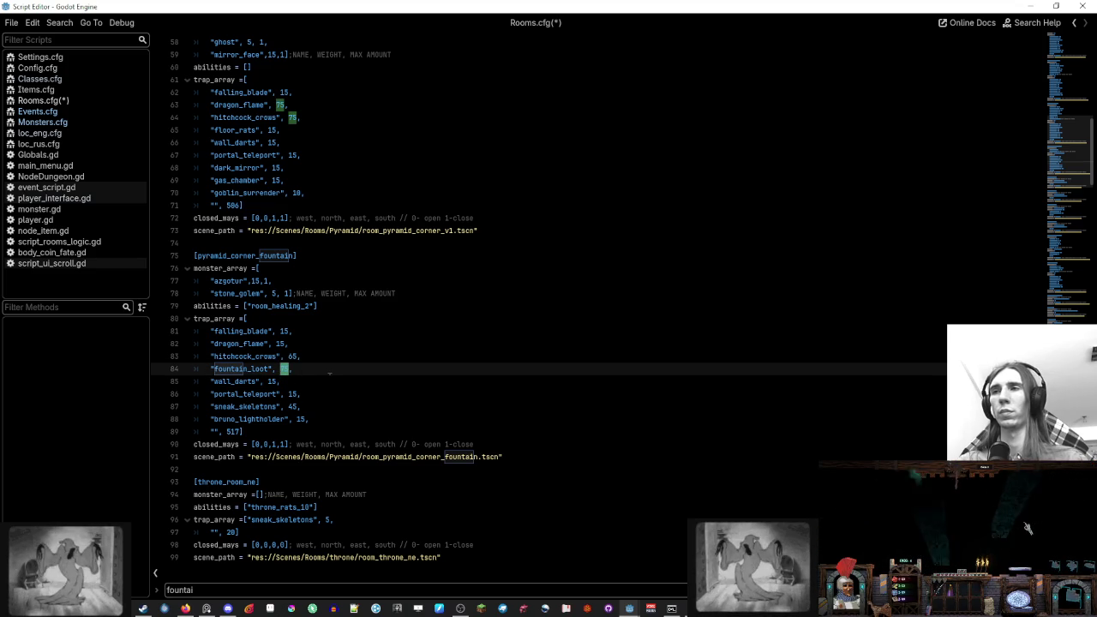
double_click(292, 356)
text(45)
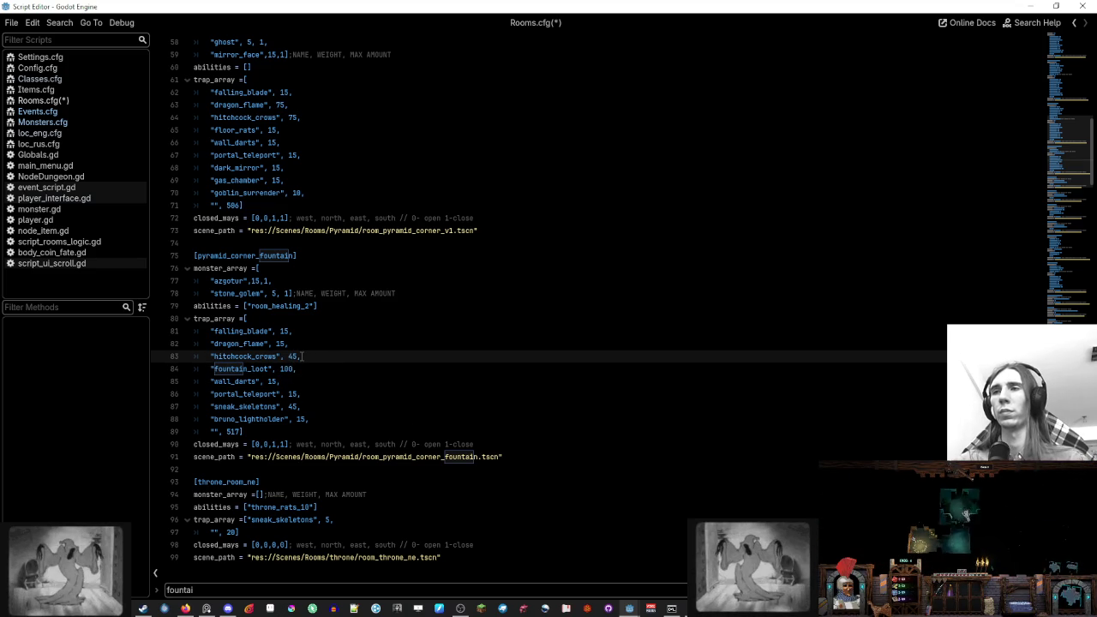
key(Down)
key(Down)
key(Down)
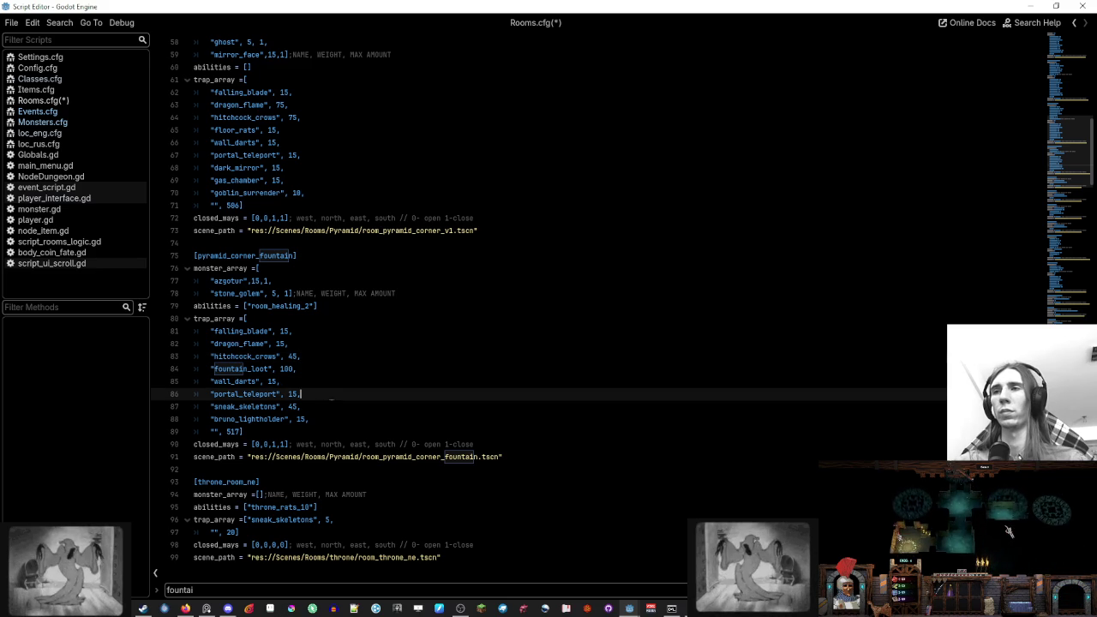
Change the fountain_loot trap weight to 120 and save Rooms.cfg
click(332, 368)
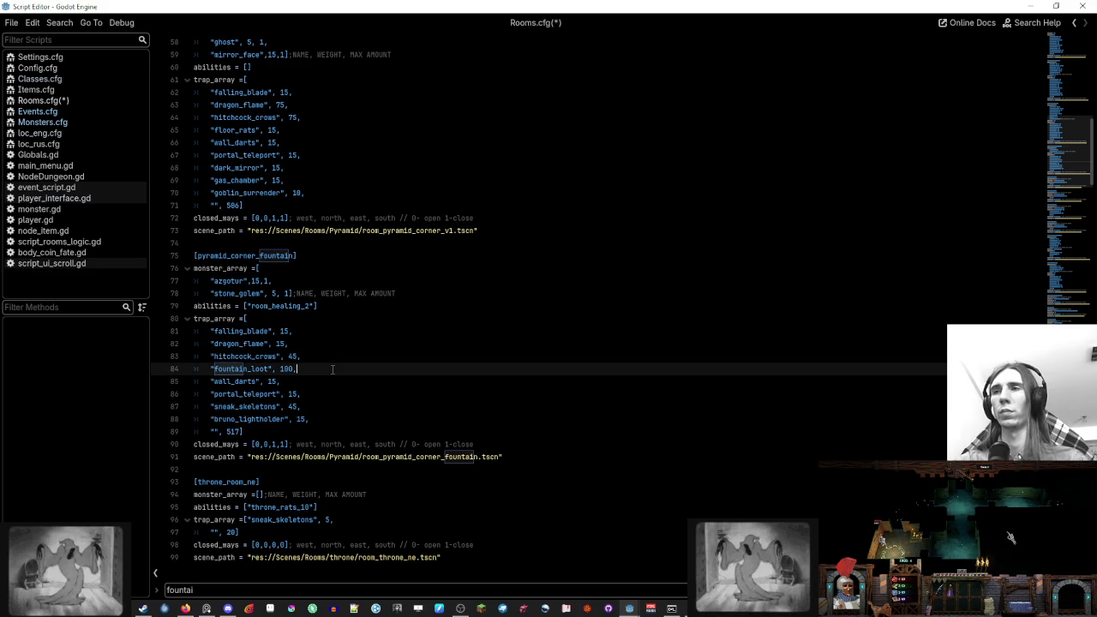
click(332, 343)
key(Down)
key(Down)
key(Down)
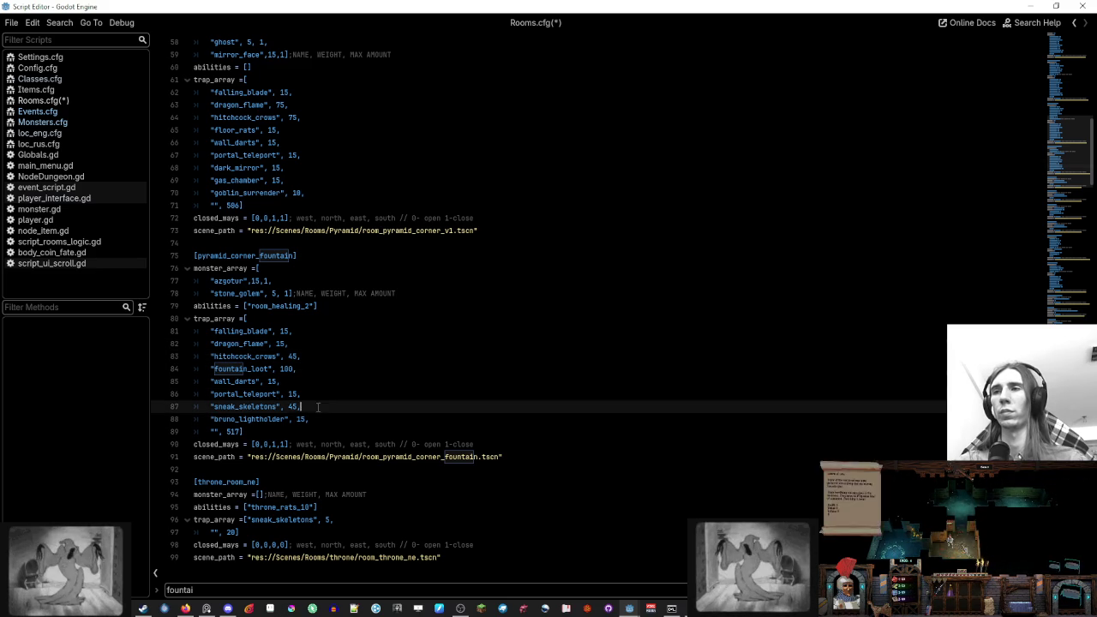
click(331, 370)
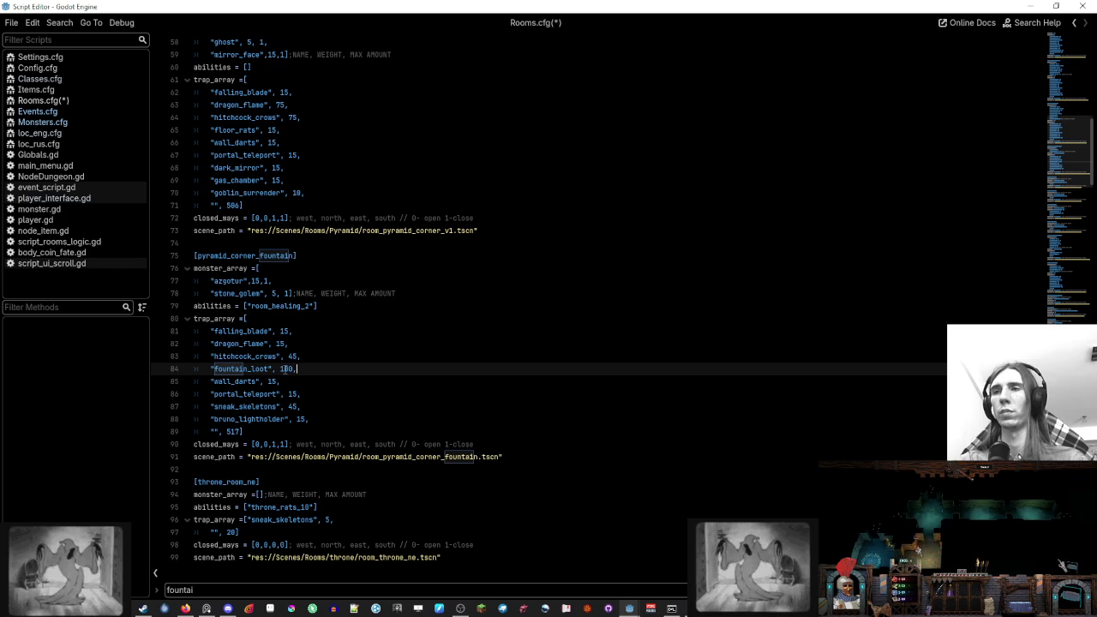
key(BackSpace)
key(BackSpace)
key(BackSpace)
text(20,)
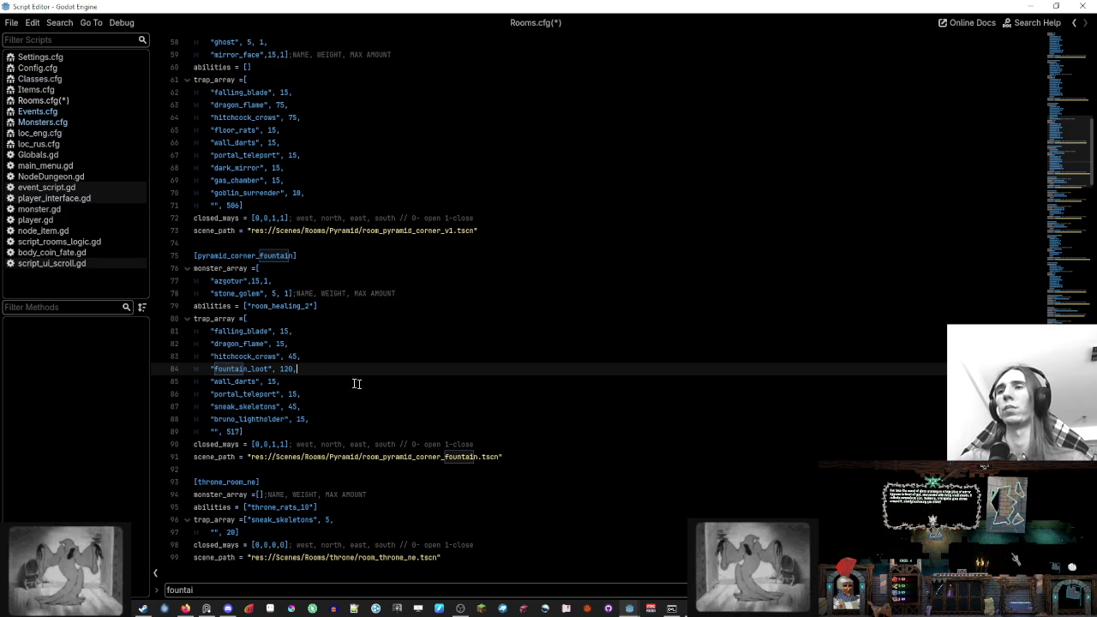
key(ctrl+s)
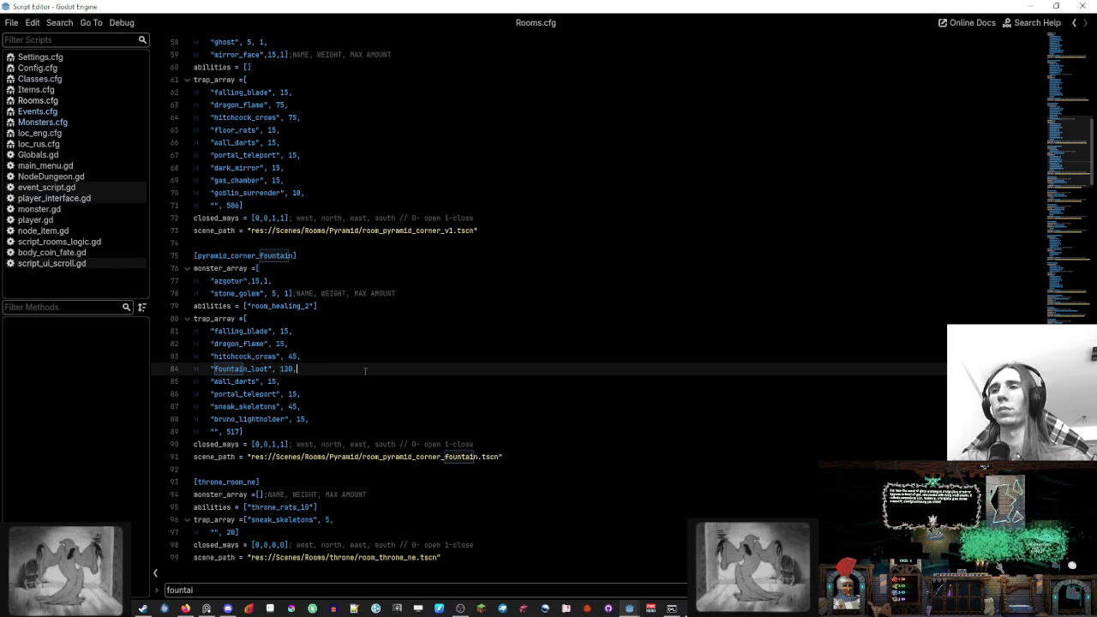
Raise the fountain_loot trap weight to 250 and save Rooms.cfg again
click(365, 380)
double_click(287, 368)
text(250)
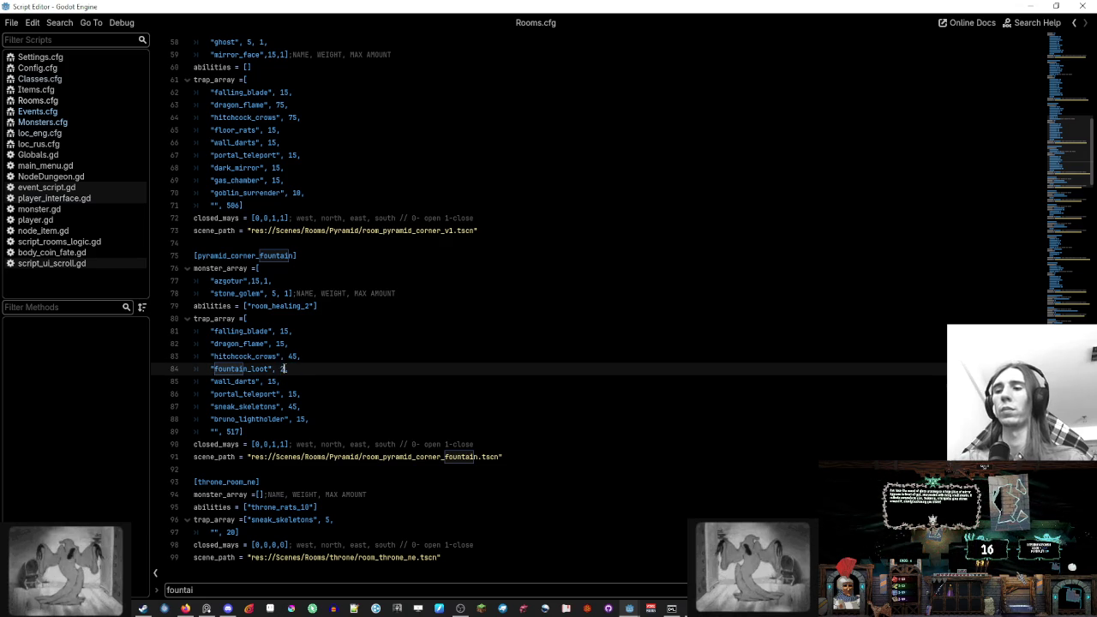
click(349, 359)
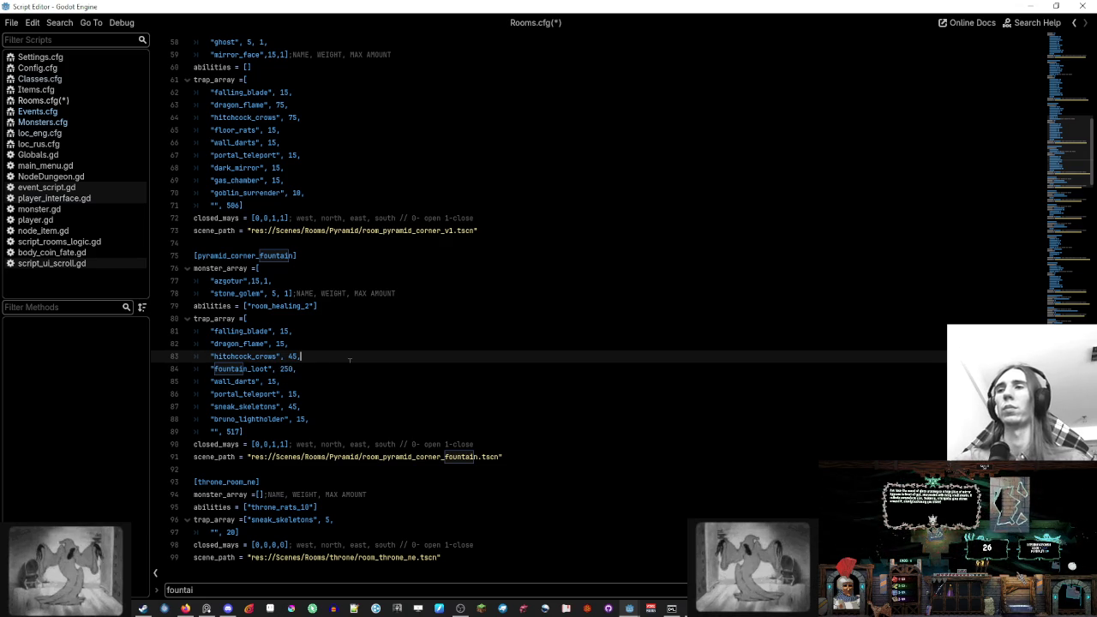
key(ctrl+s)
click(345, 379)
scroll(345, 379, down, 5)
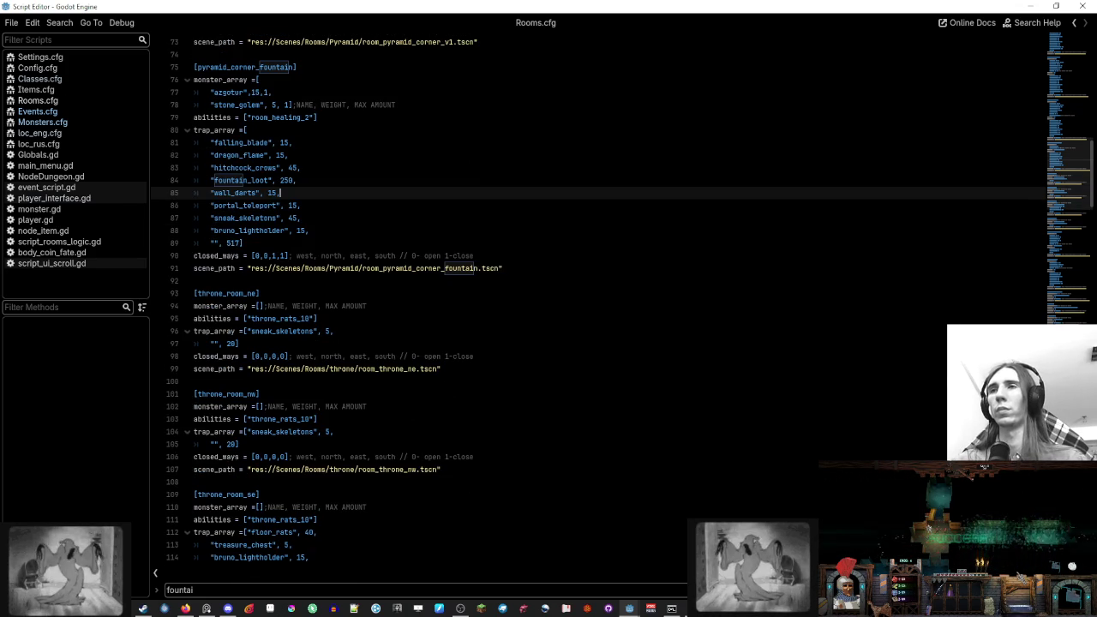
scroll(344, 379, down, 1)
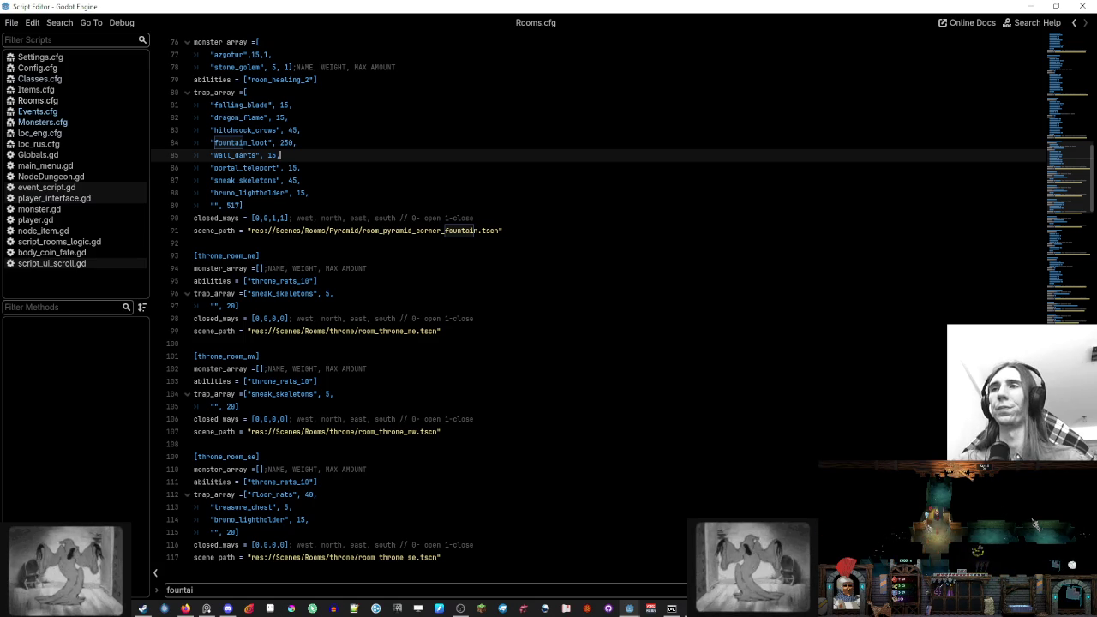
scroll(391, 269, up, 3)
Verify the fountain_loot trap name, then open loc_rus.cfg at its events entries
click(368, 257)
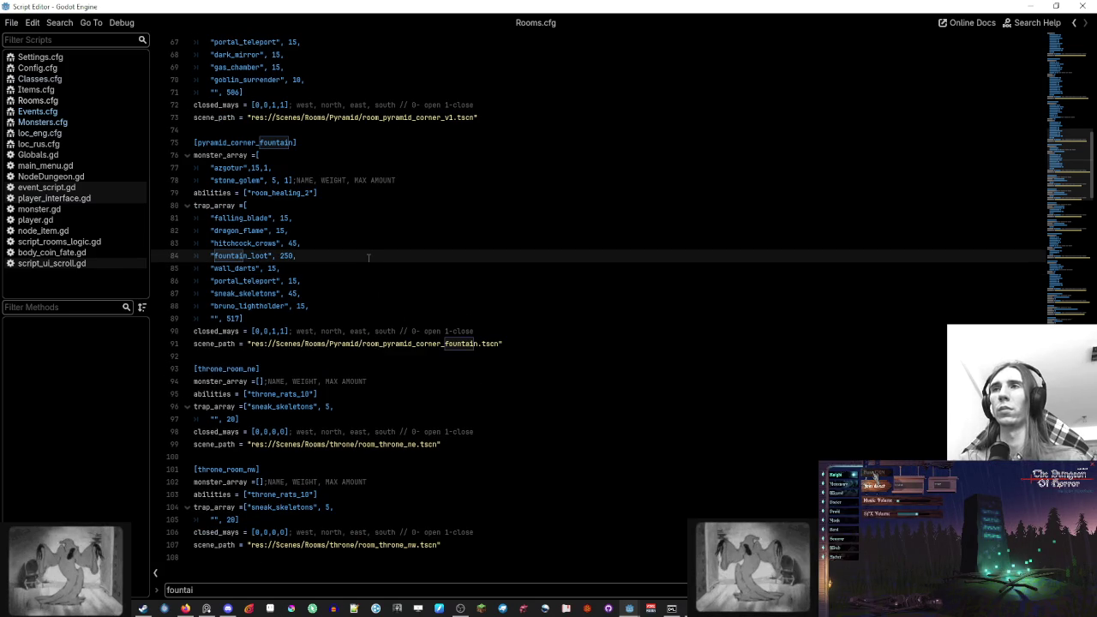
double_click(247, 255)
key(ctrl+c)
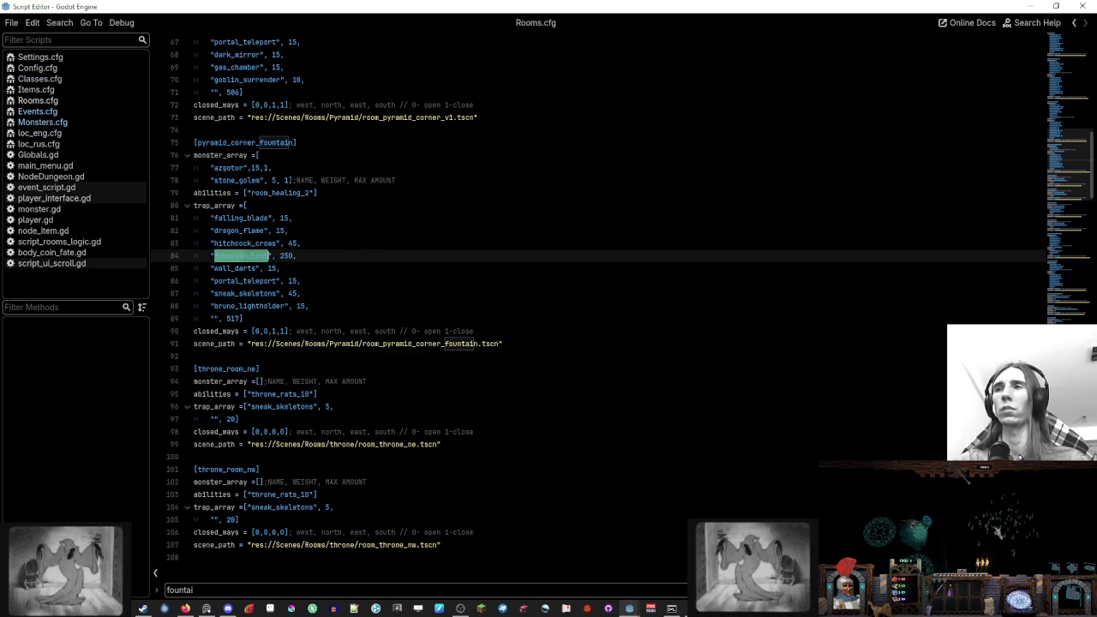
click(301, 244)
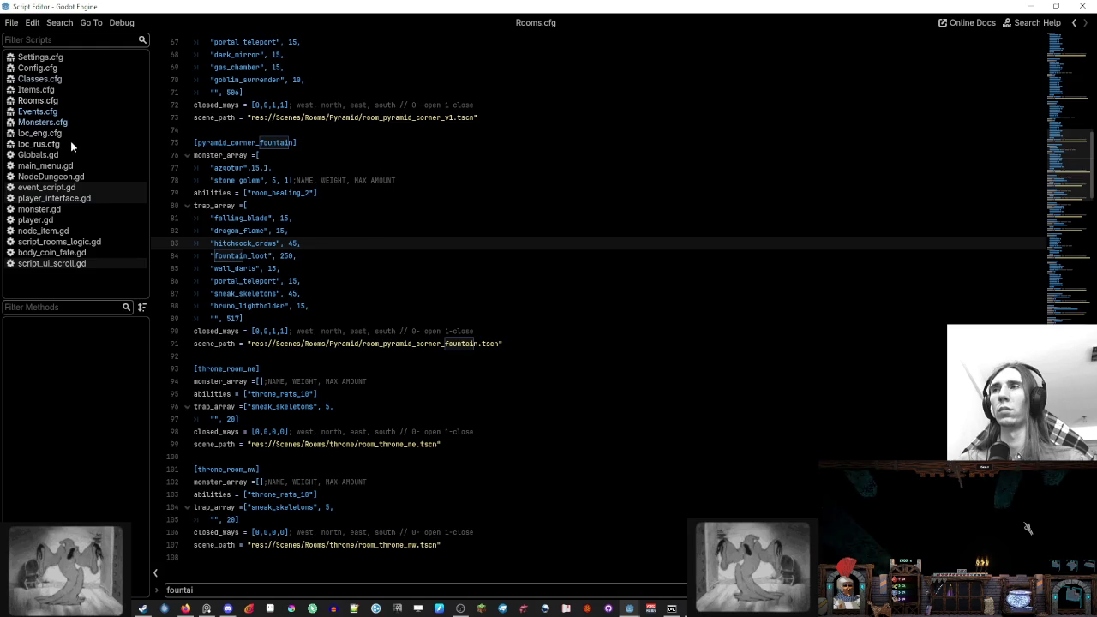
click(39, 144)
scroll(600, 326, down, 10)
scroll(600, 326, up, 3)
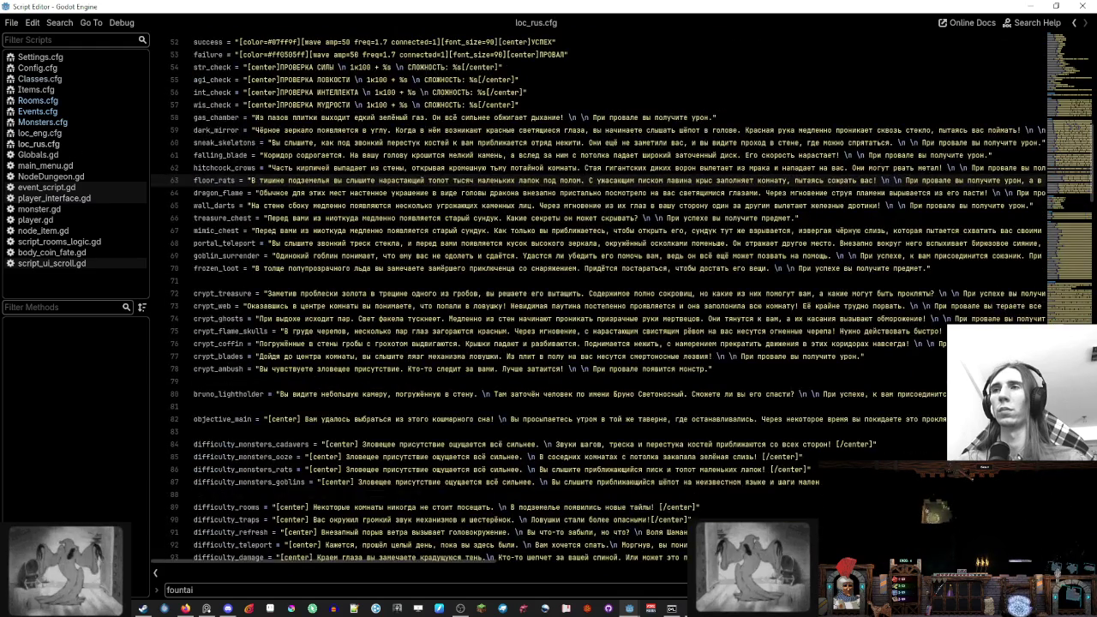
Insert a 'fountain_loot = ' line below frozen_loot and select frozen_loot's description for reference
click(260, 344)
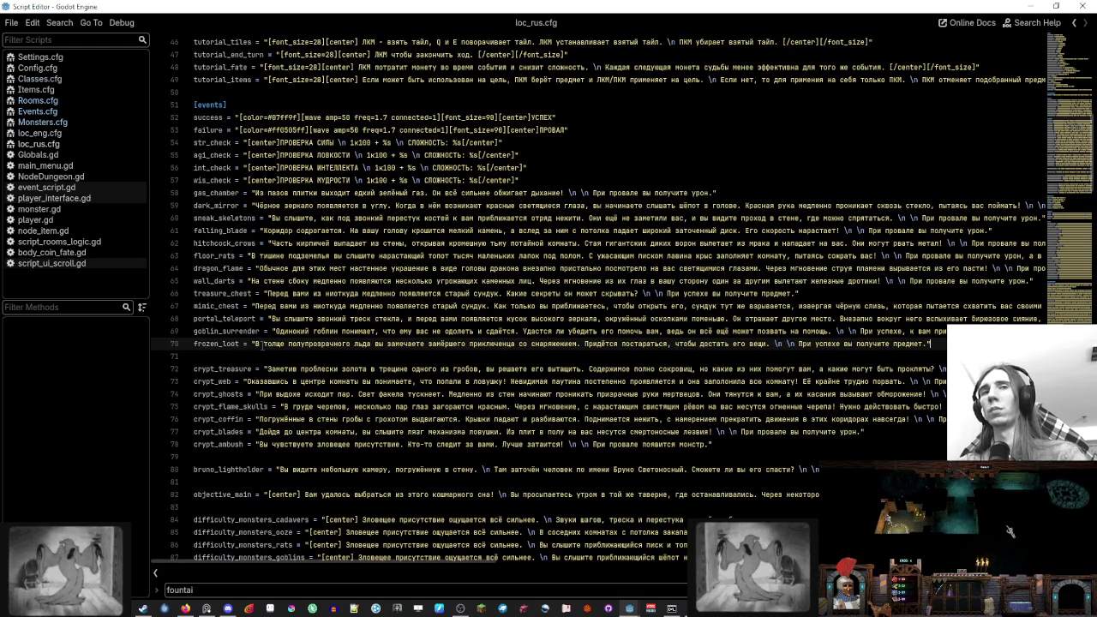
key(Return)
key(ctrl+v)
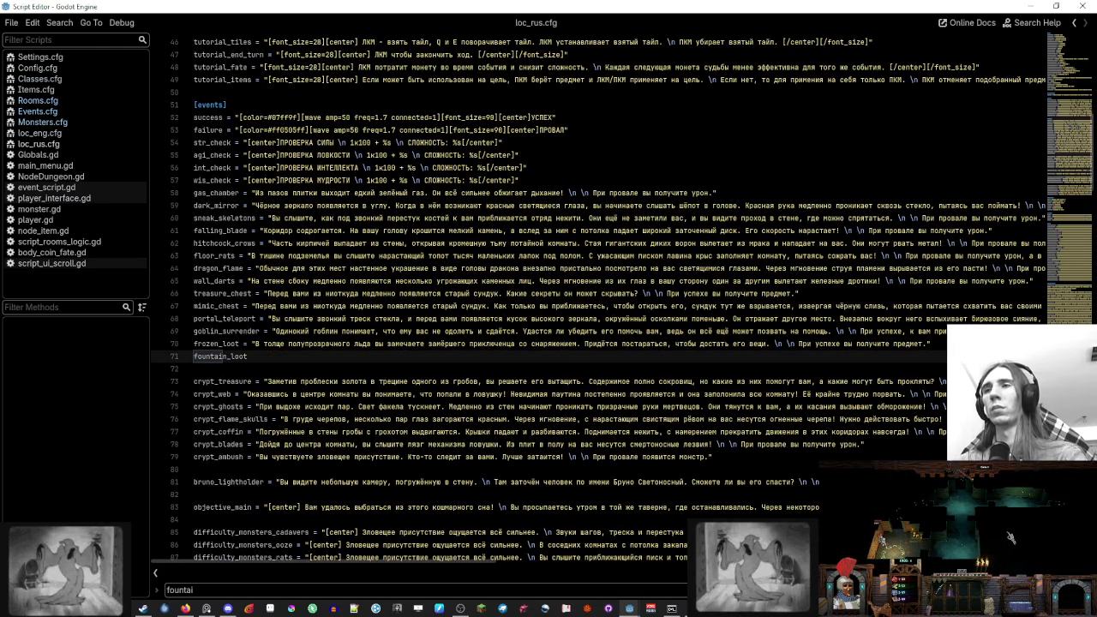
text(=)
click(251, 343)
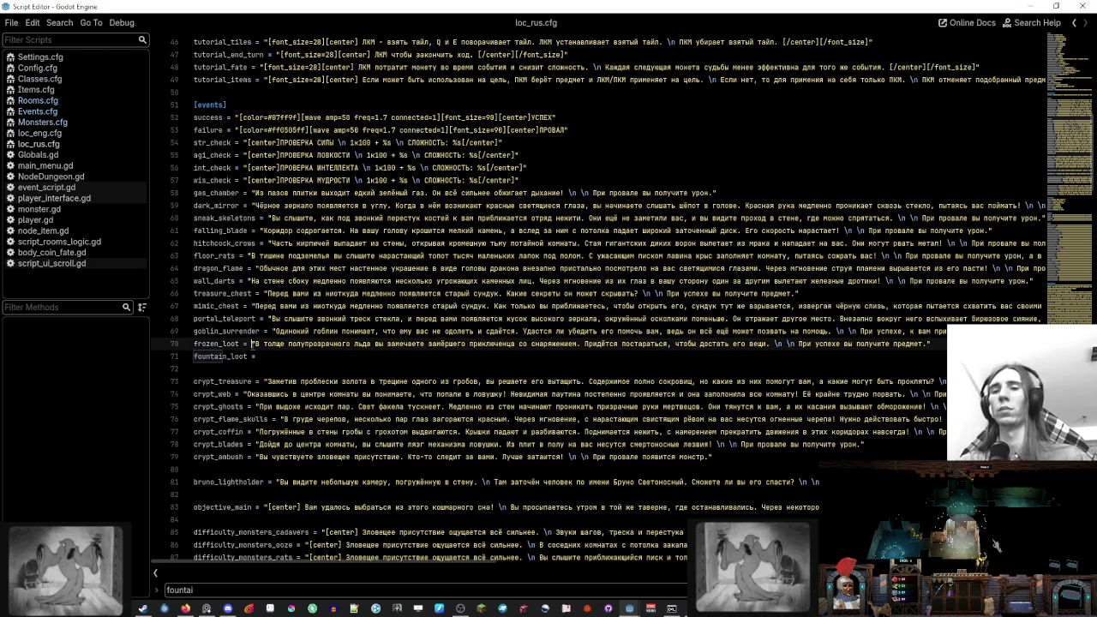
key(shift+End)
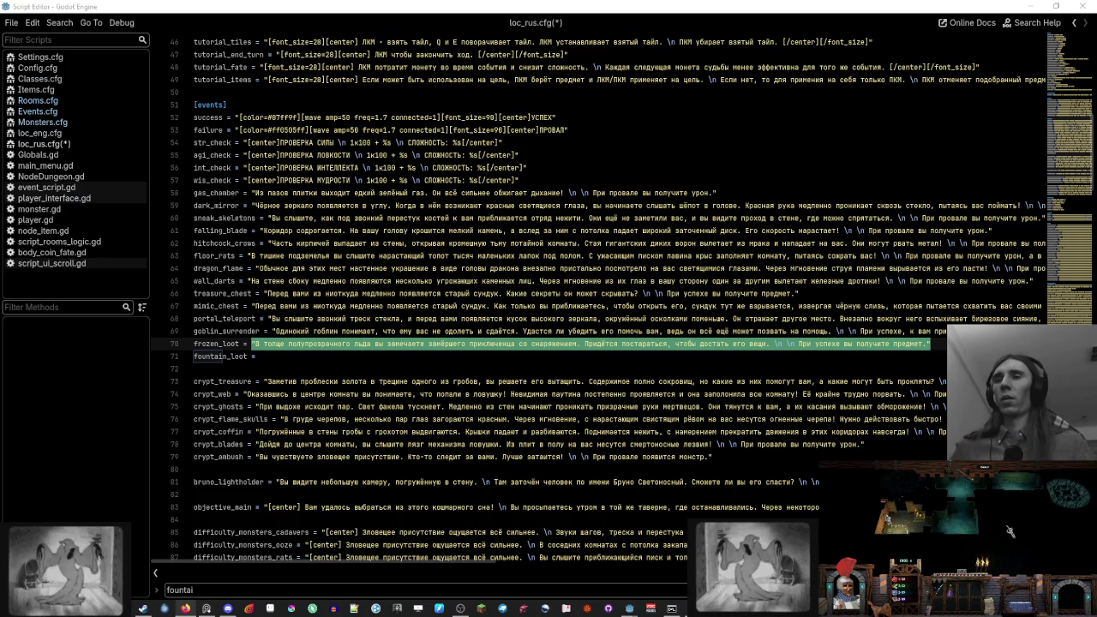
Toggle word wrap to read the full descriptions, then return to the fountain_loot line
click(669, 355)
key(alt+z)
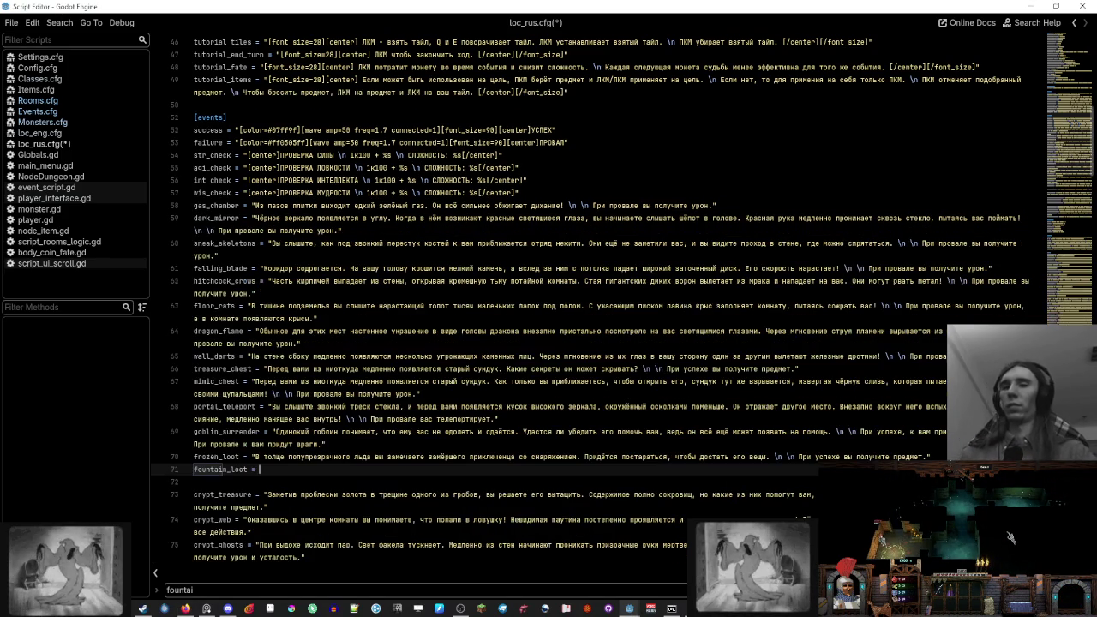
mouse_move(468, 608)
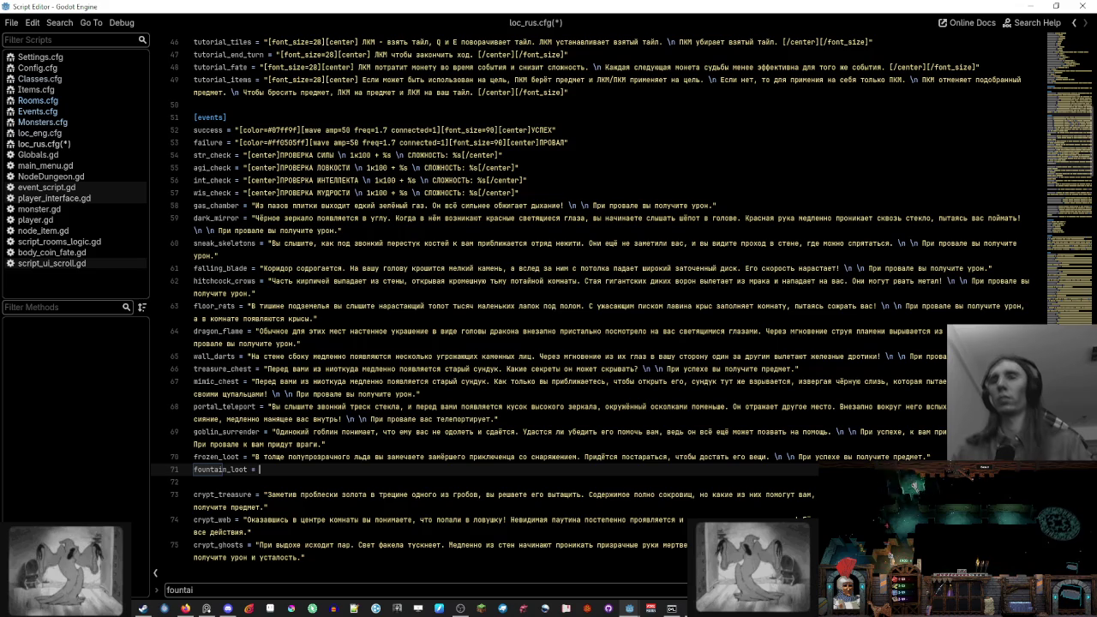
click(255, 293)
key(F3)
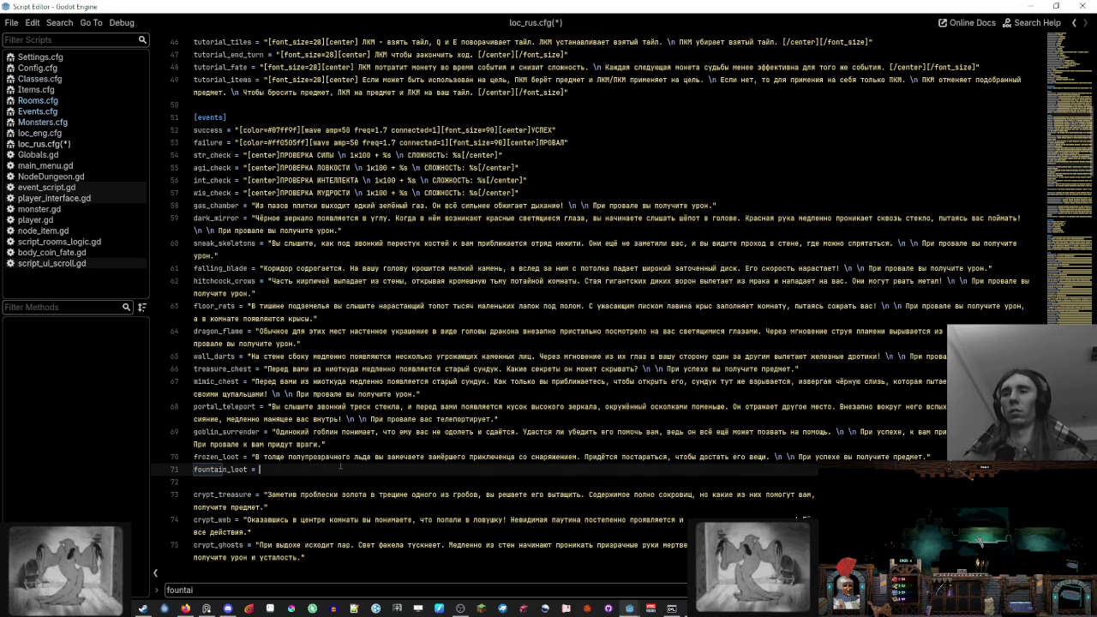
key(alt+z)
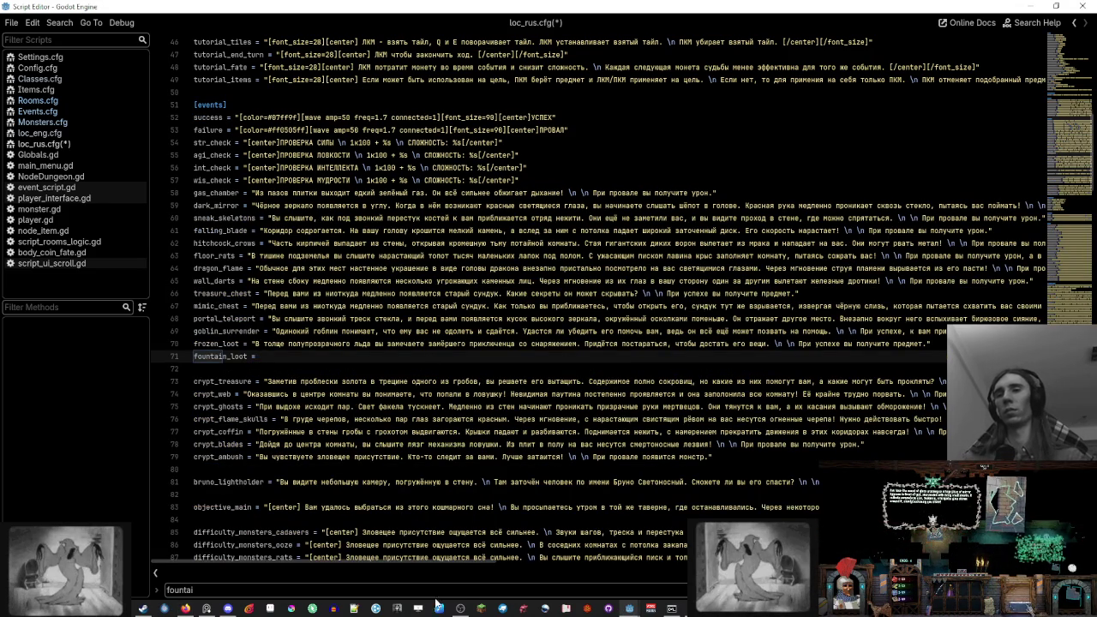
Type the quoted Russian fountain description ending '\n \n При успехе вы получите предмет.'
text("")
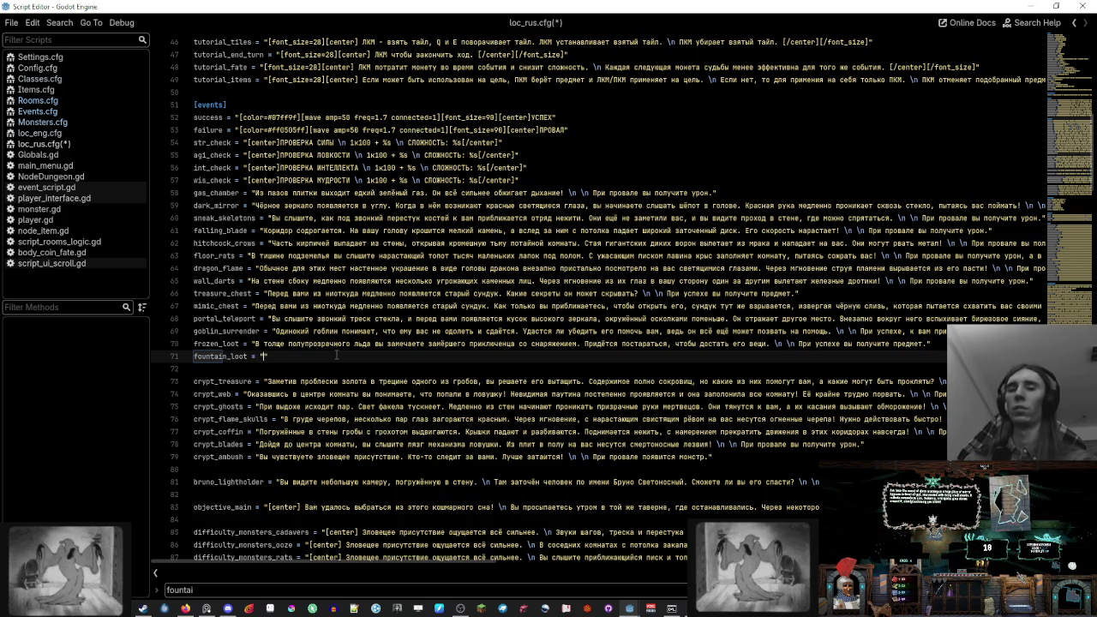
text(На дне)
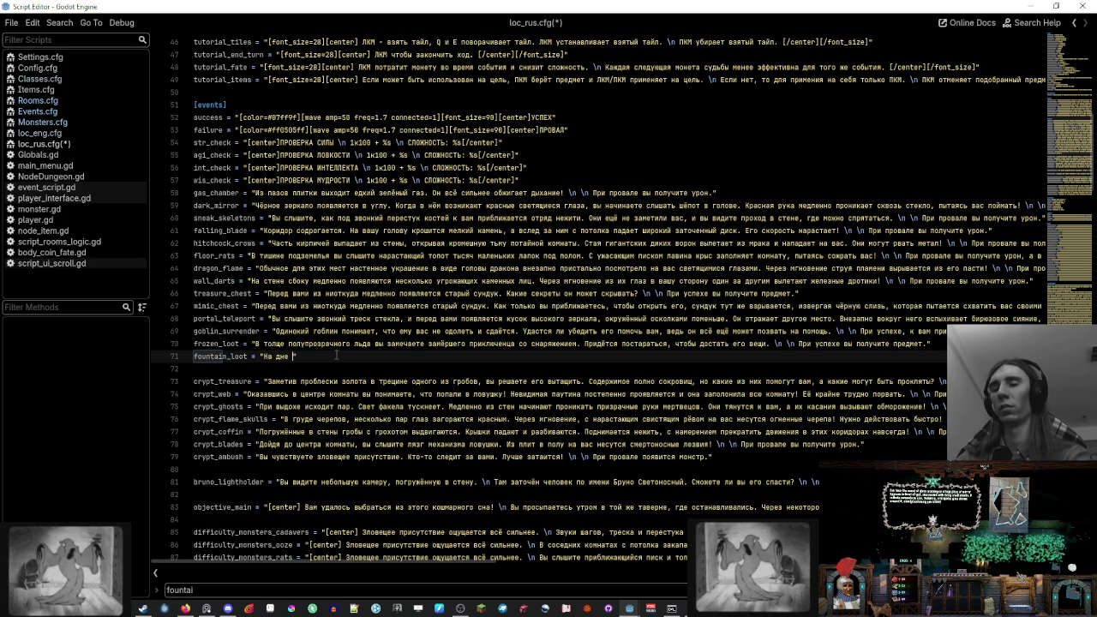
text( фонтана )
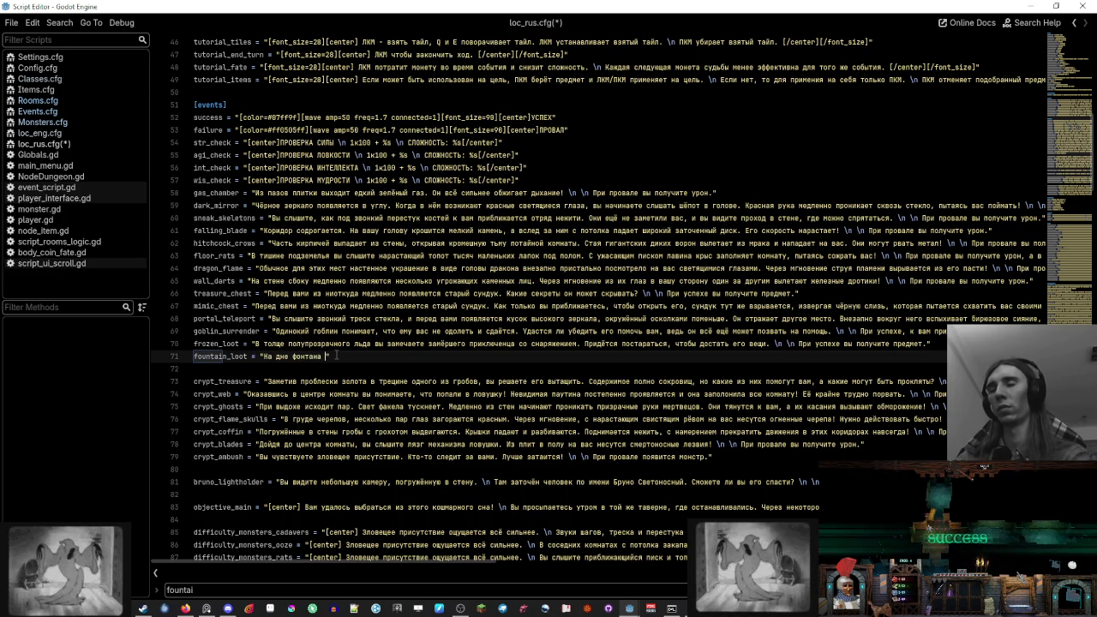
text(вид)
text(неется что)
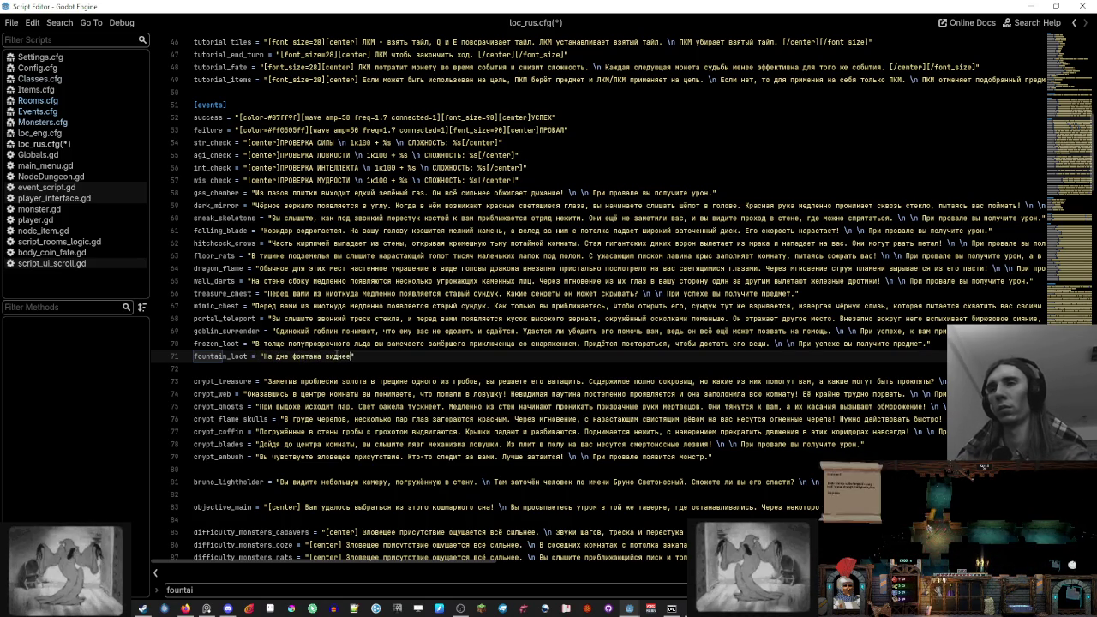
text(-то ценное. О)
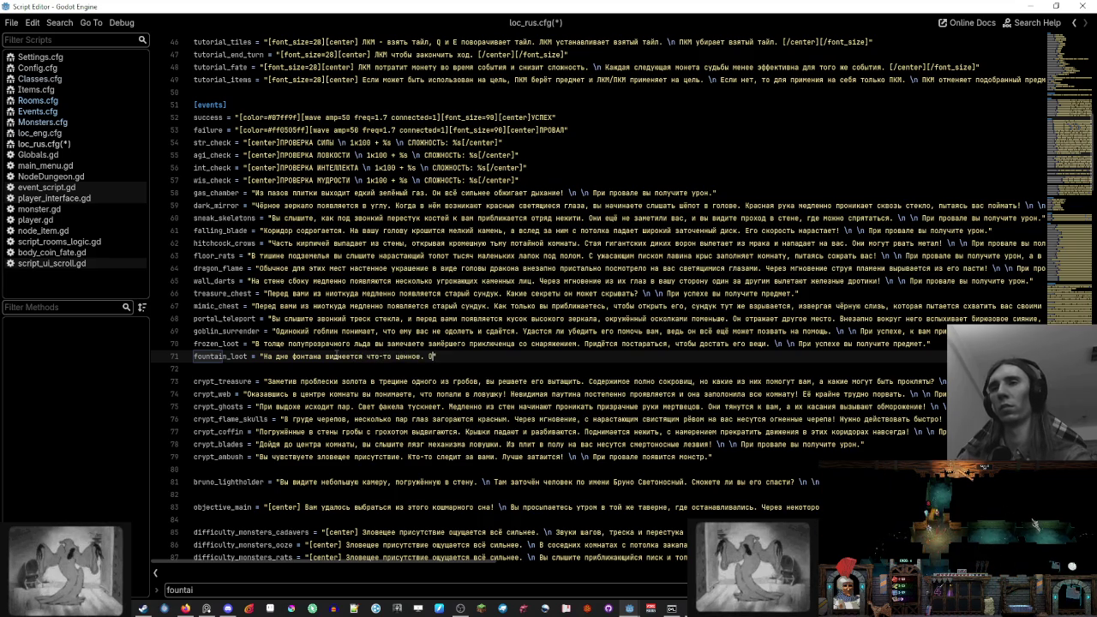
text(д)
text( не умереть)
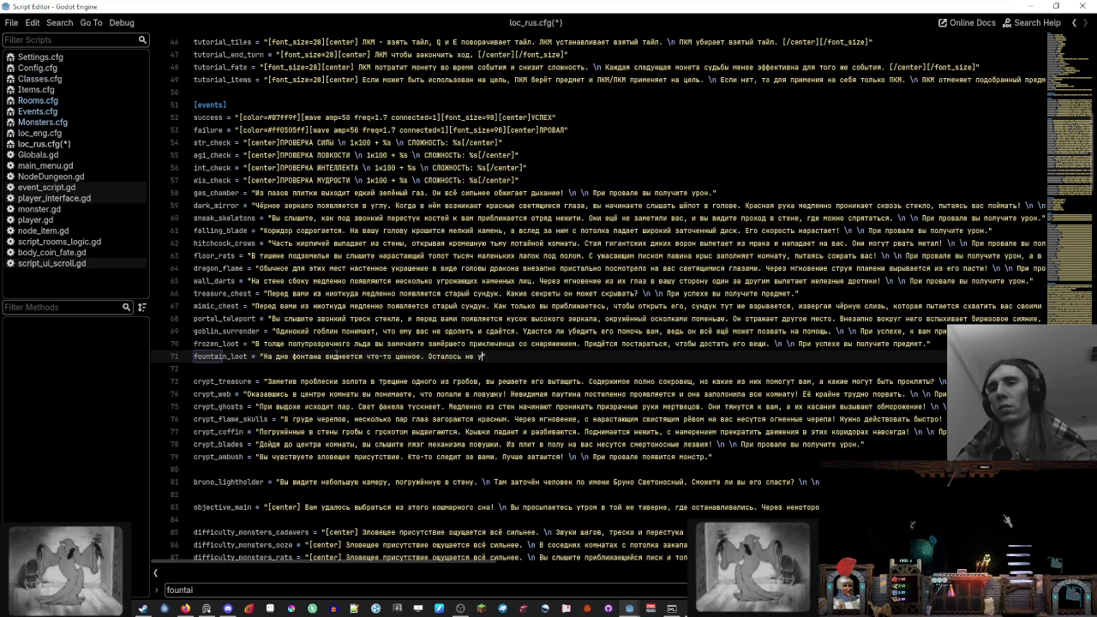
key(BackSpace)
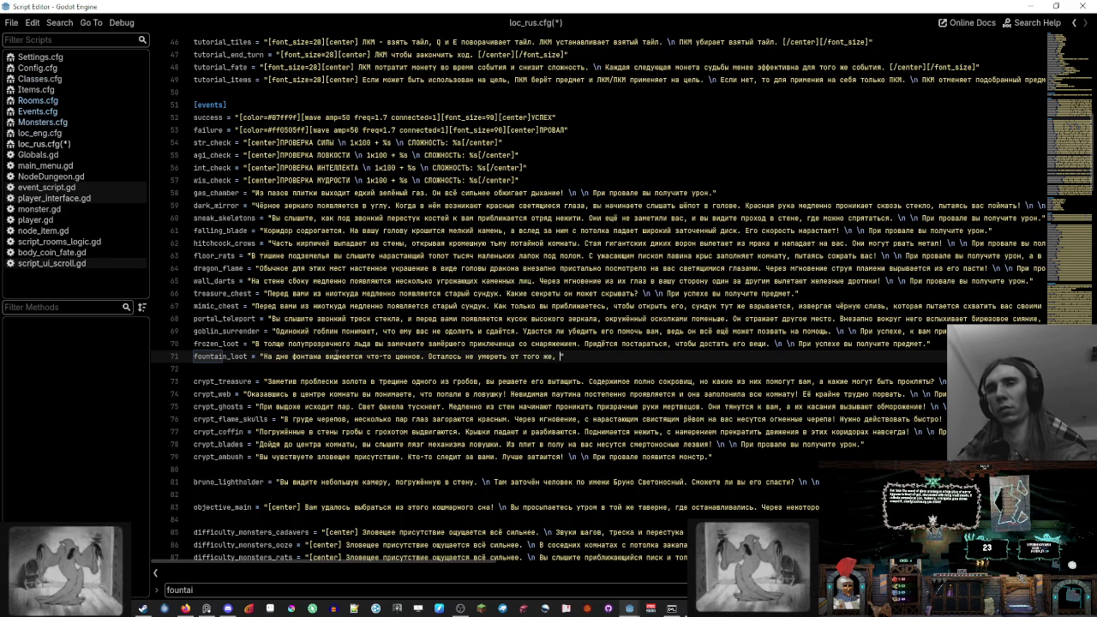
text(что и з)
text(этот бедолага.)
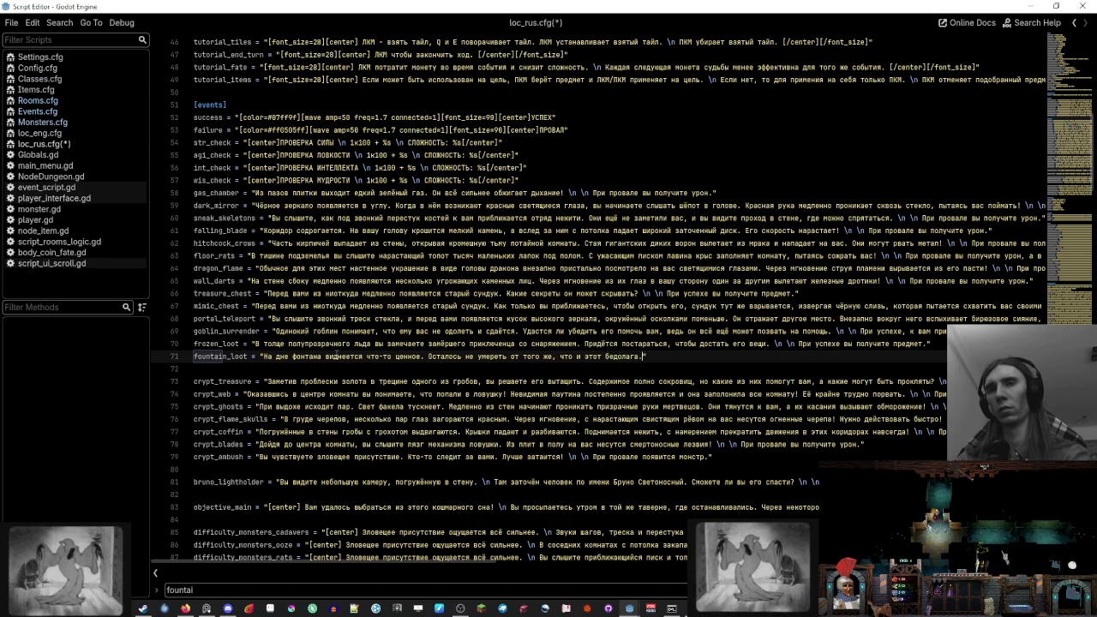
text(\т)
key(BackSpace)
text(n \)
text(n При)
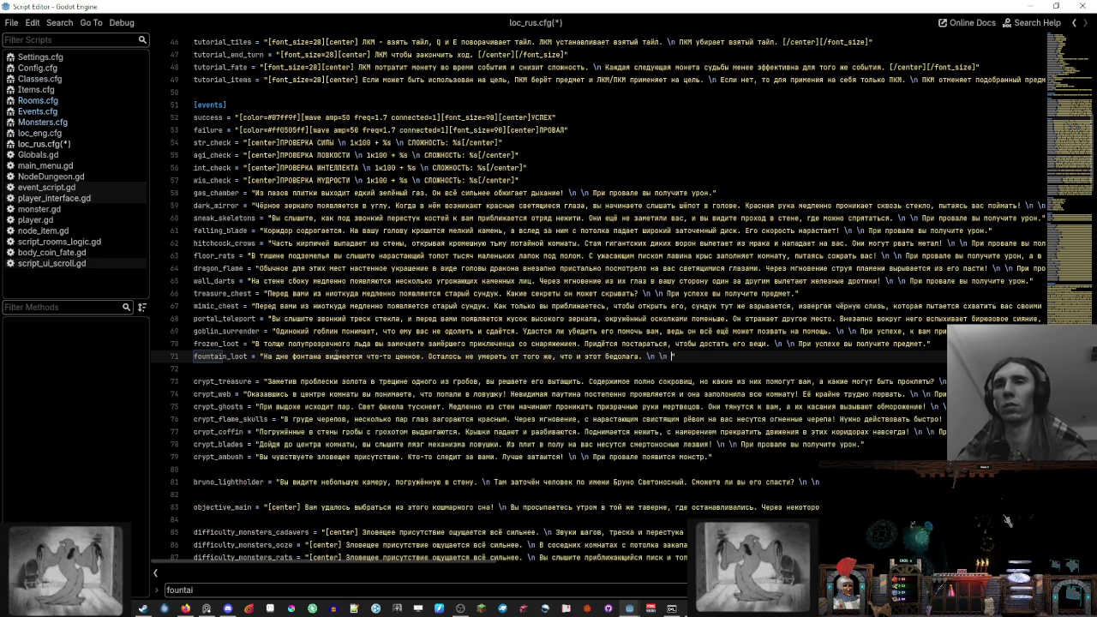
text(пехе ")
text(вы получите )
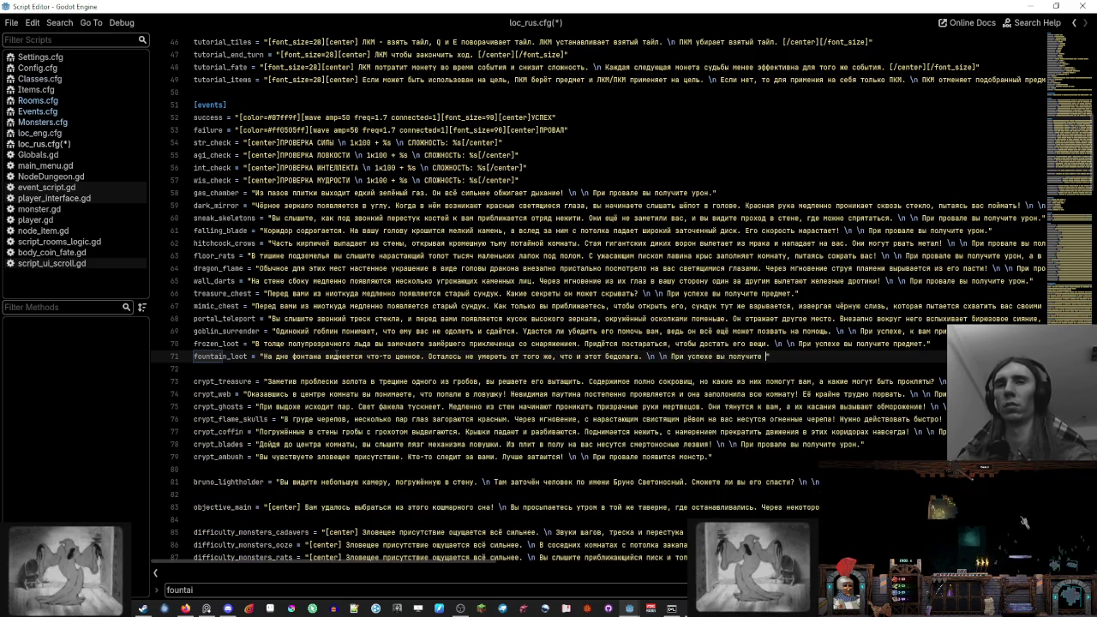
text(.")
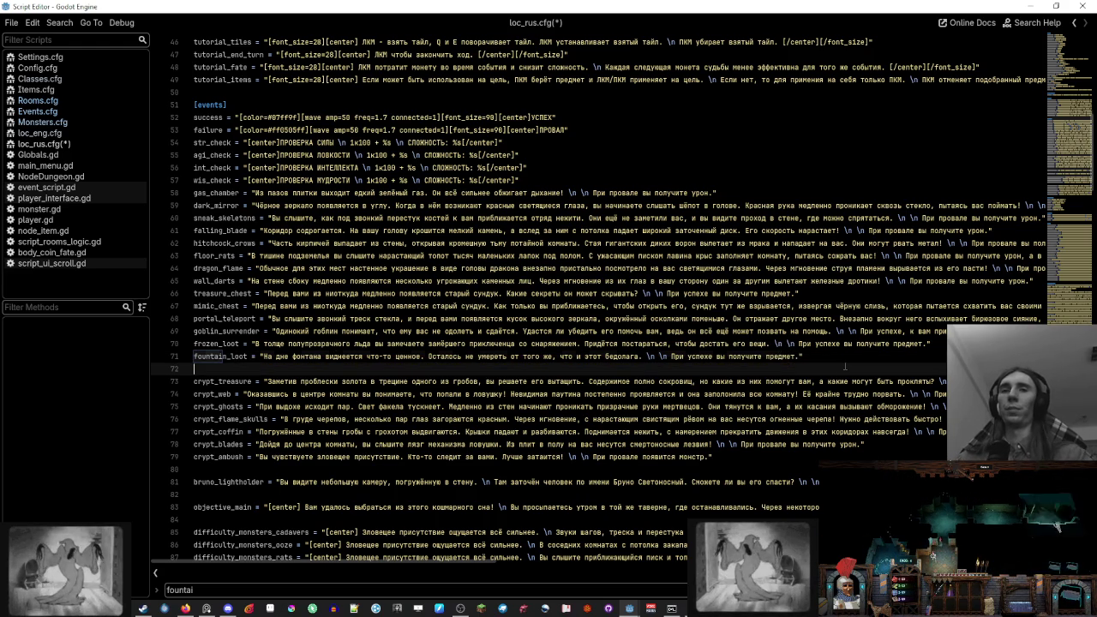
key(alt+z)
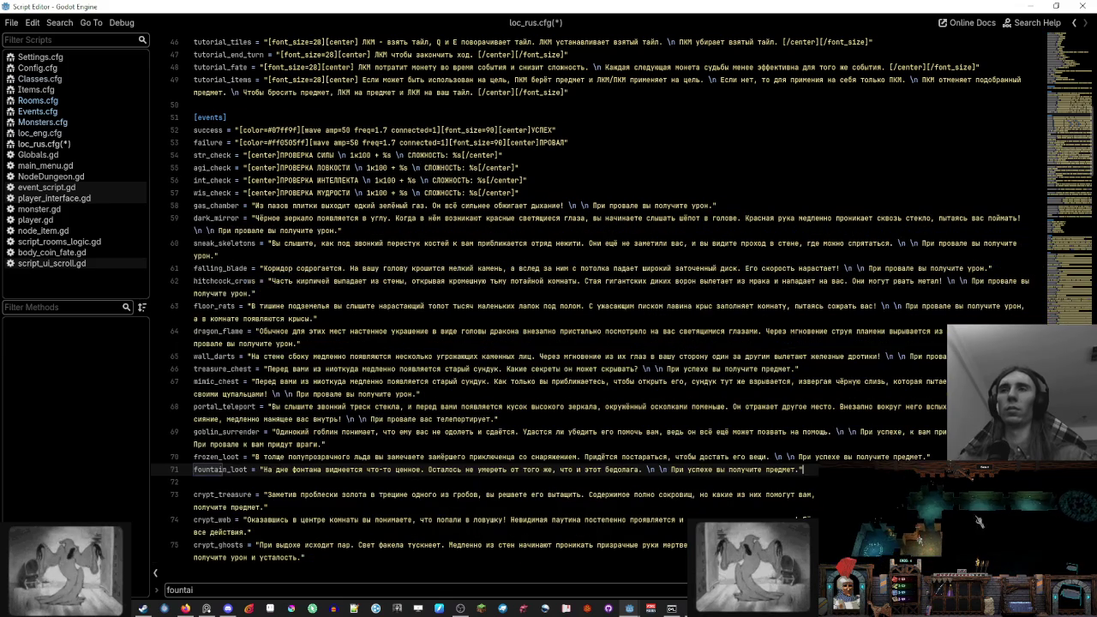
scroll(835, 361, down, 2)
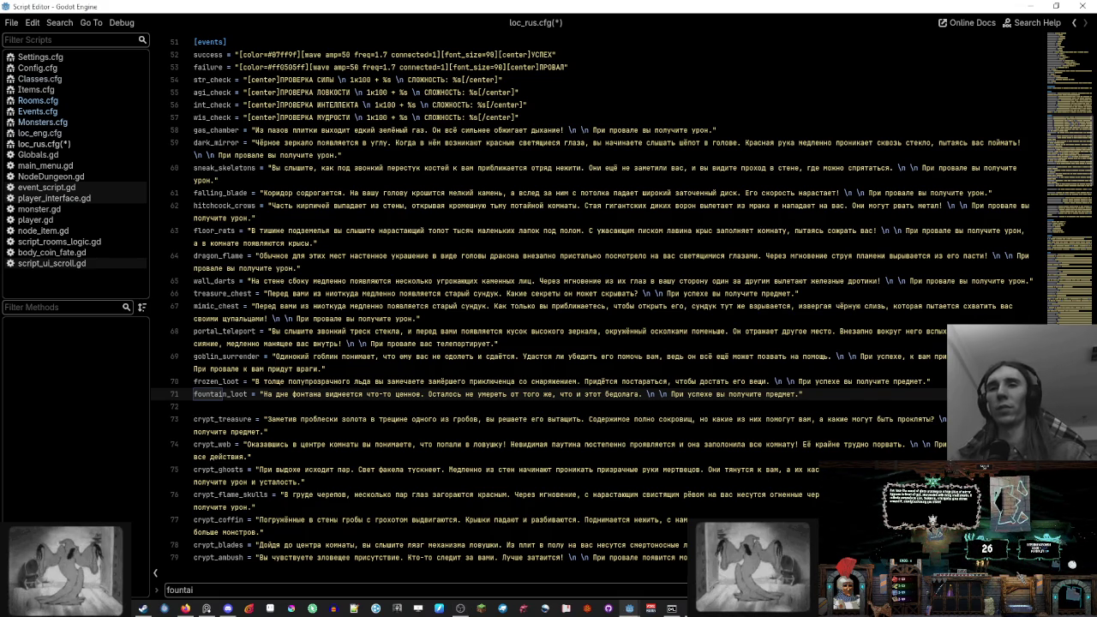
key(alt+z)
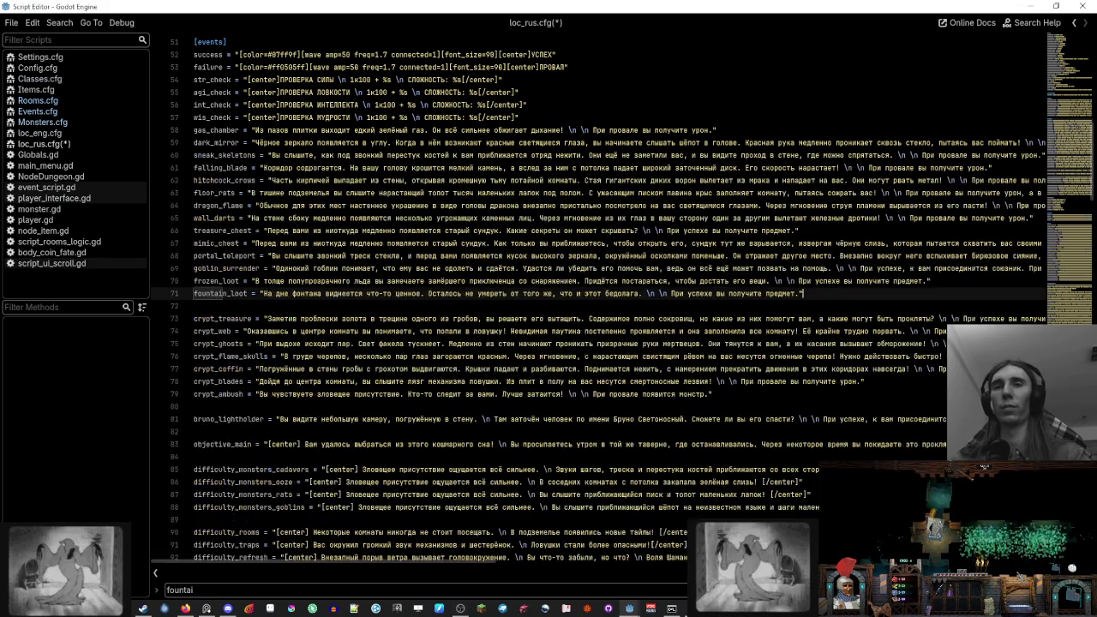
click(875, 380)
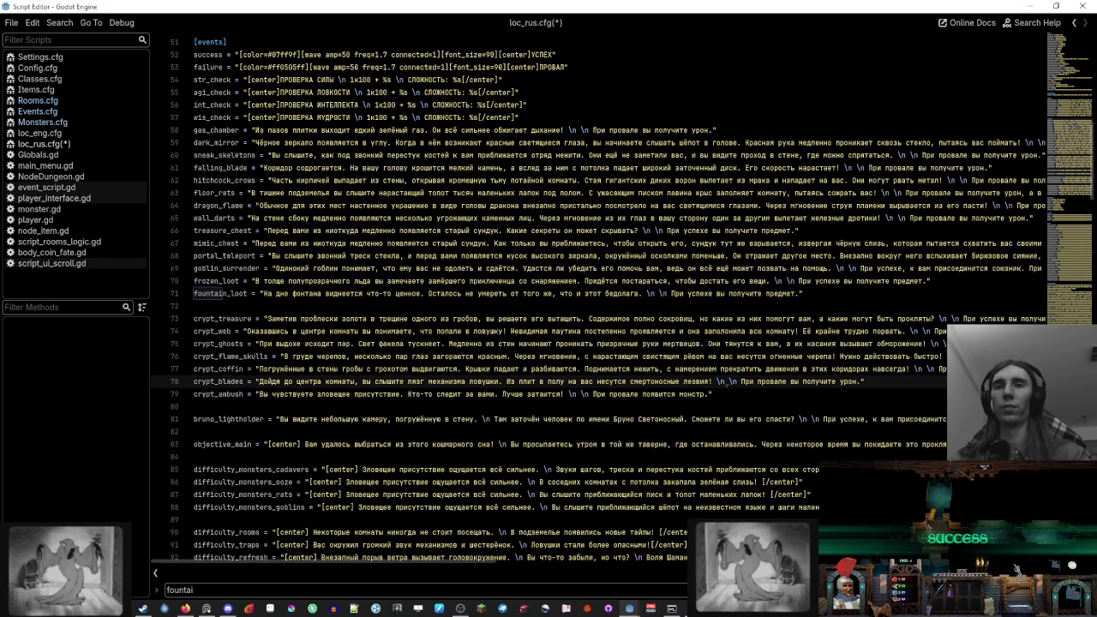
click(738, 394)
scroll(739, 394, down, 1)
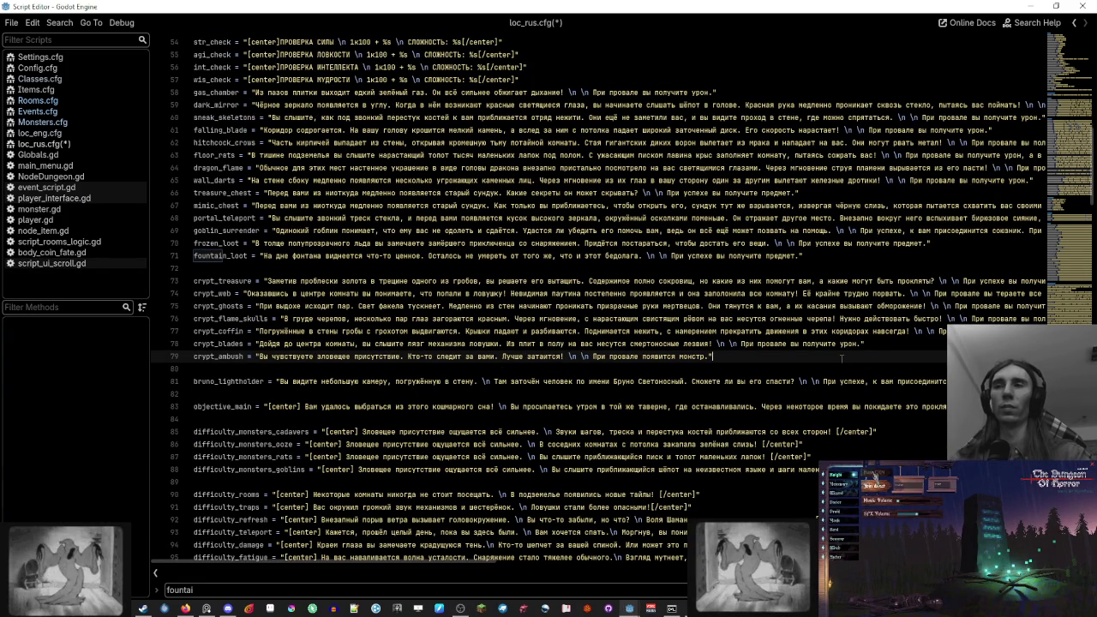
scroll(841, 358, up, 2)
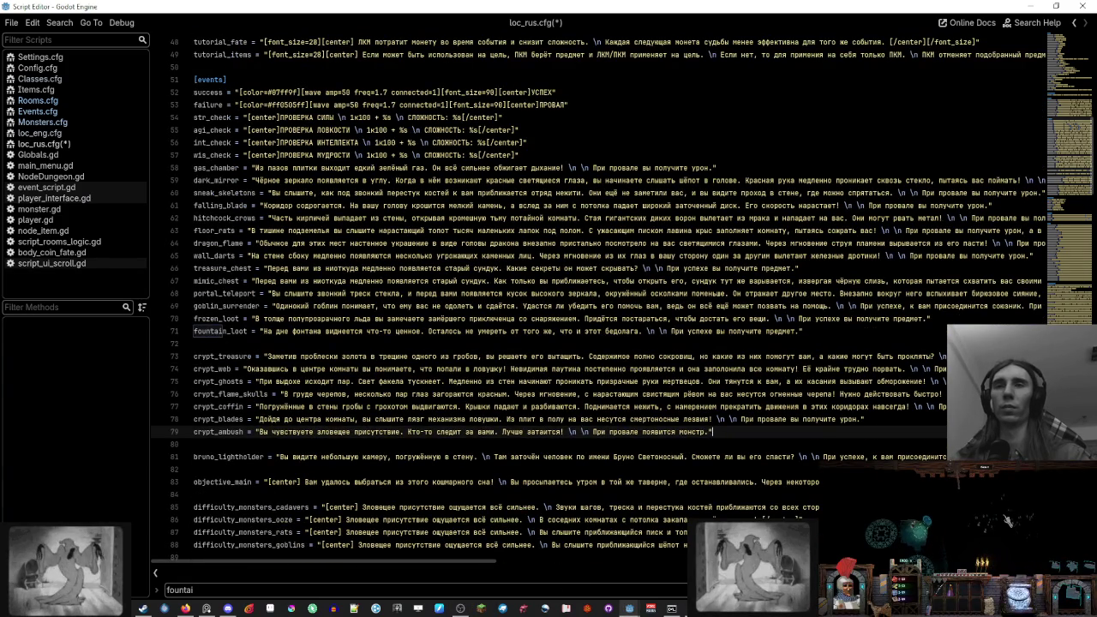
click(830, 333)
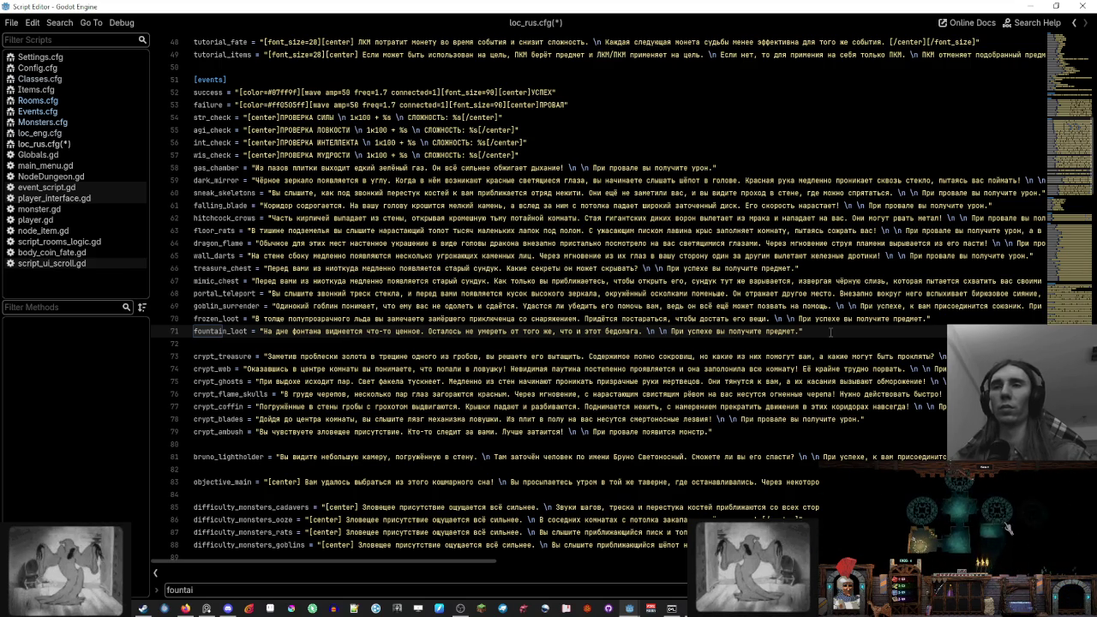
drag(822, 332, 196, 332)
key(ctrl+c)
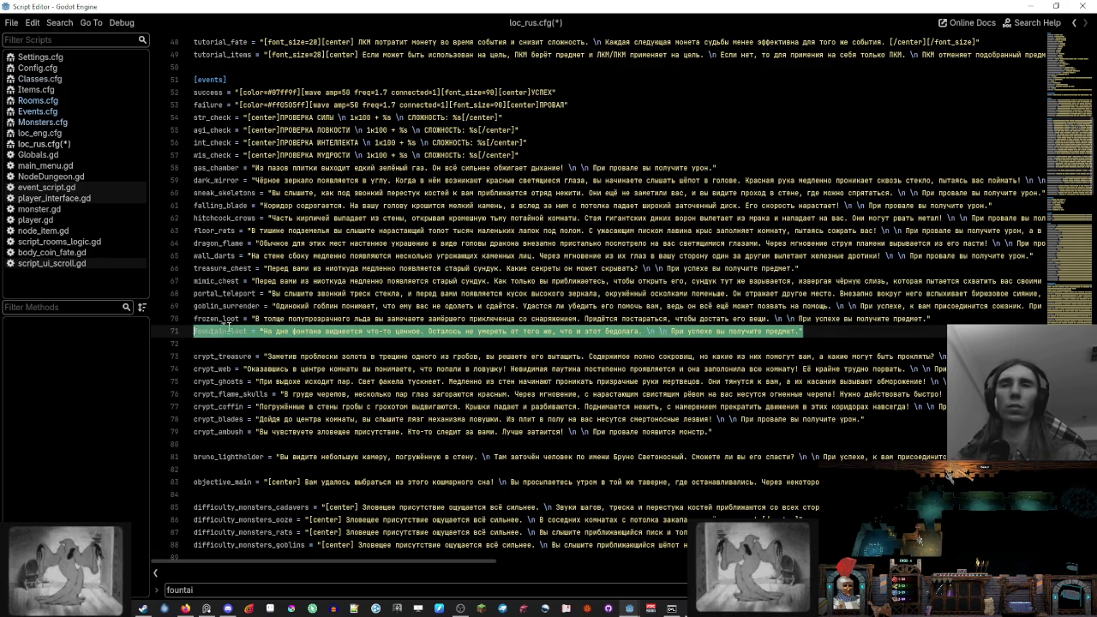
click(832, 331)
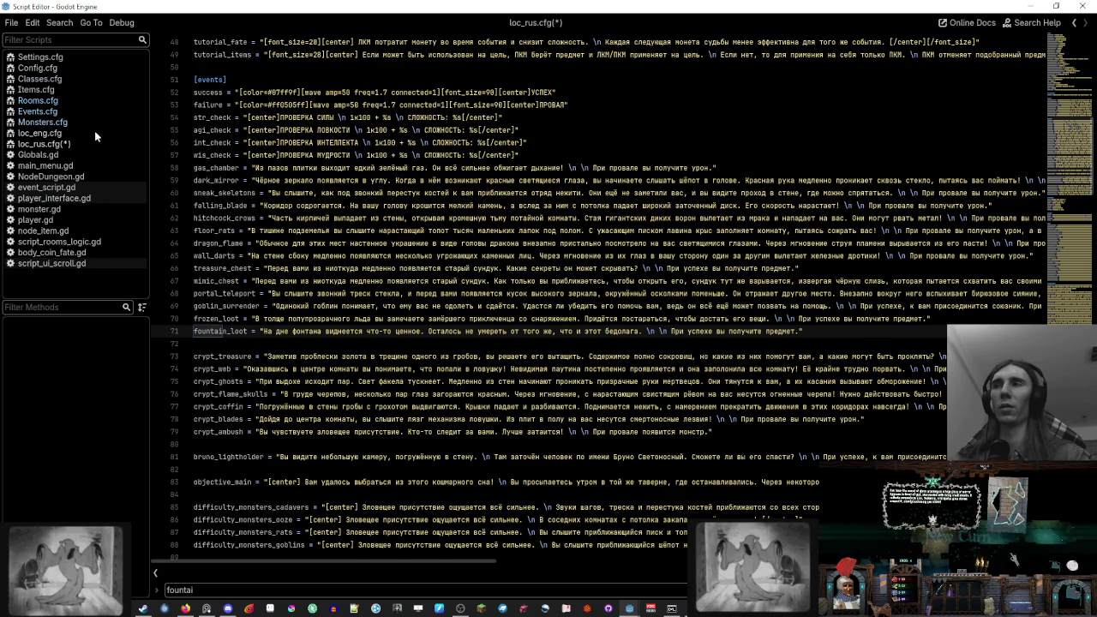
Paste the copied fountain_loot line into loc_eng.cfg below the frozen_loot line
click(94, 132)
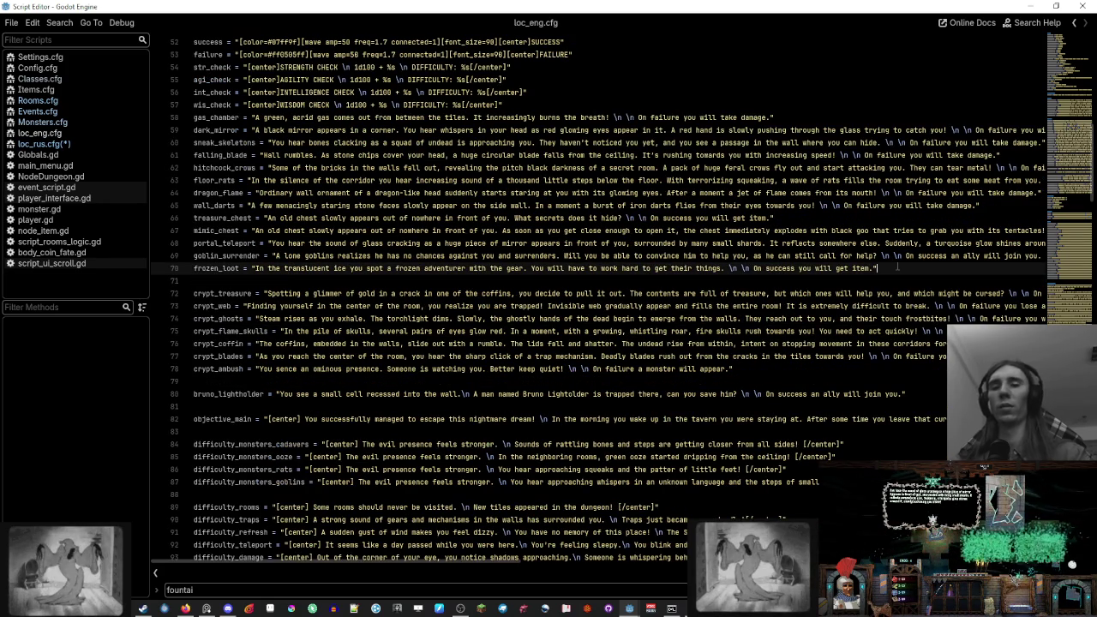
key(ctrl+v)
drag(753, 268, 874, 268)
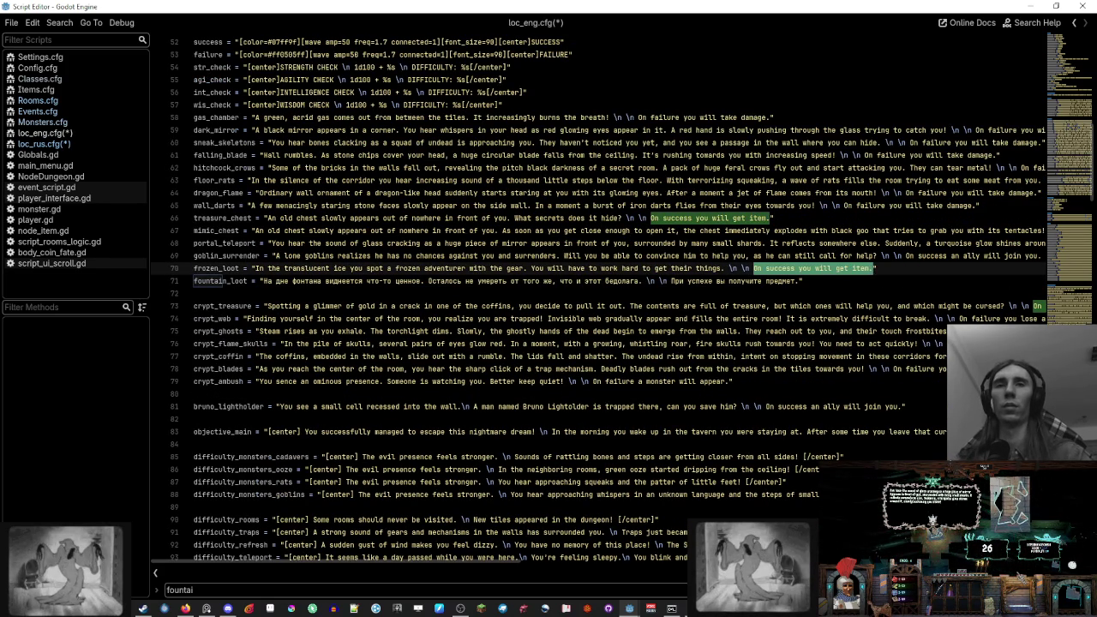
Change 'get item' to 'get an item' on the treasure_chest, frozen_loot and crypt_treasure lines
click(744, 218)
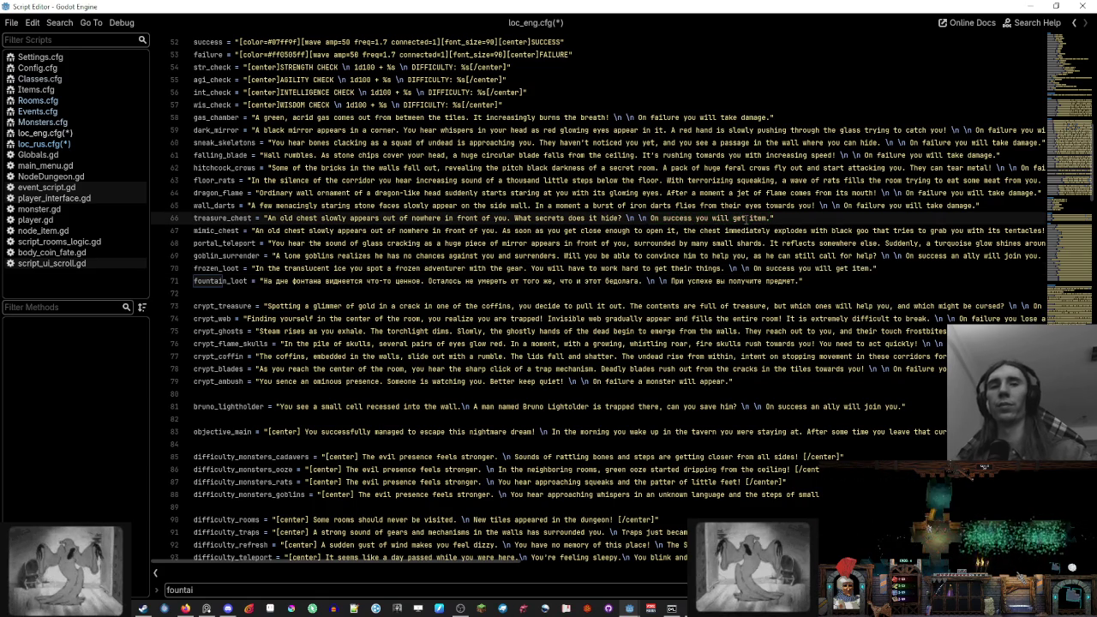
text(an)
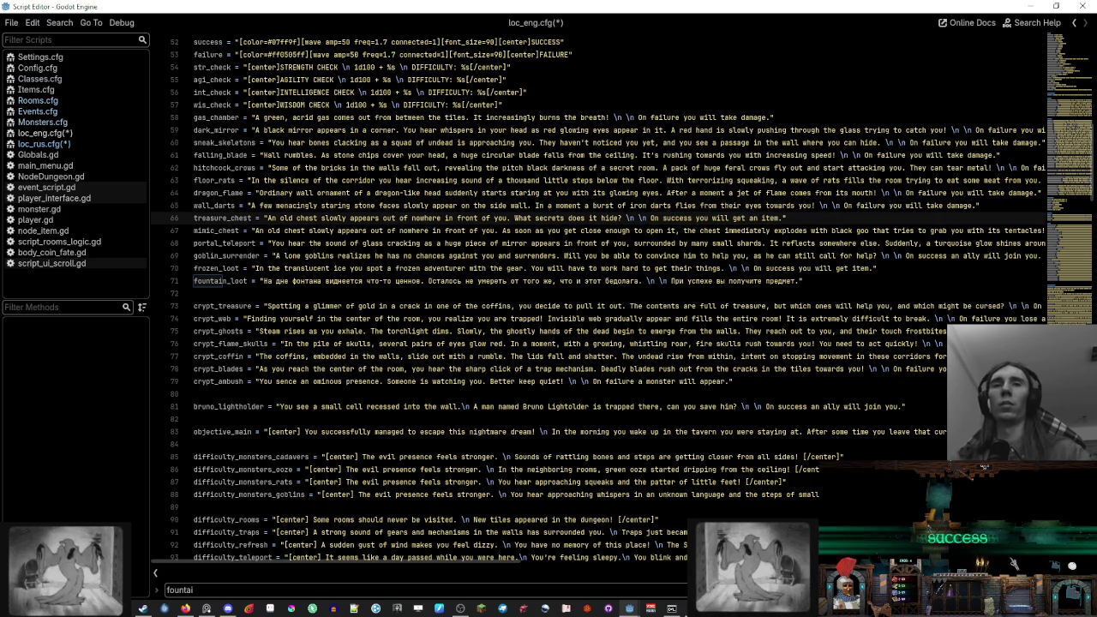
click(848, 268)
text(an item)
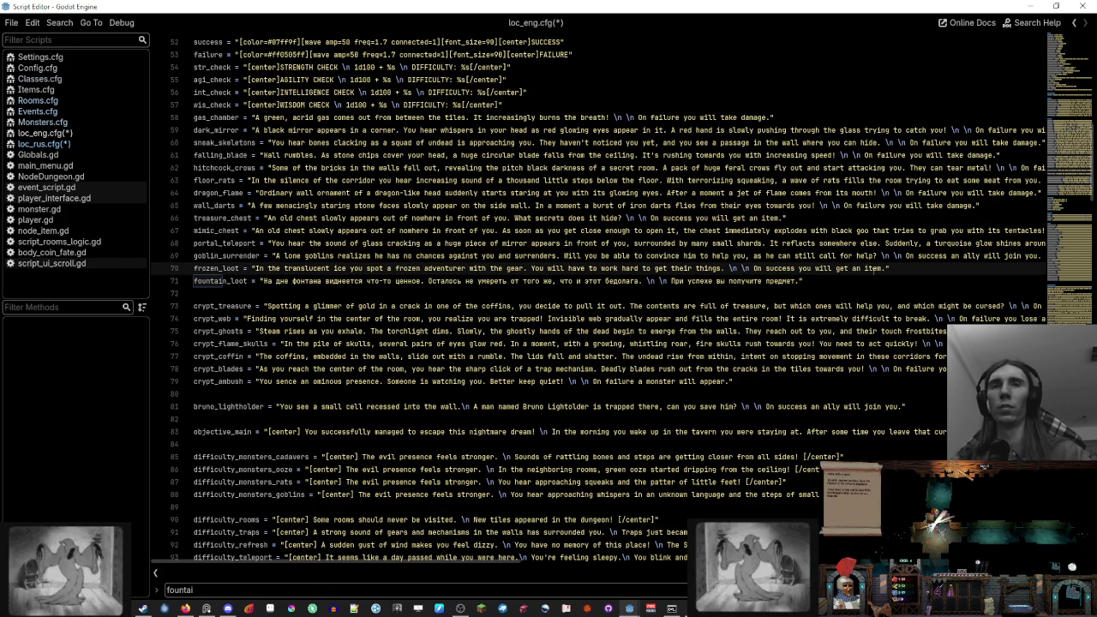
scroll(482, 561, right, 3)
drag(482, 561, 559, 561)
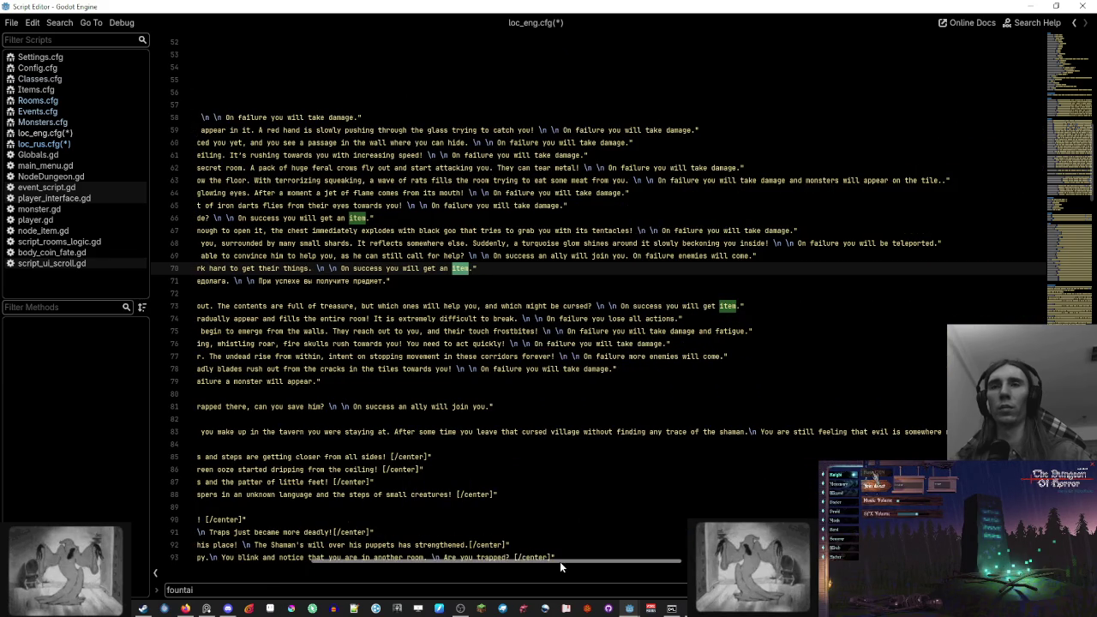
click(718, 305)
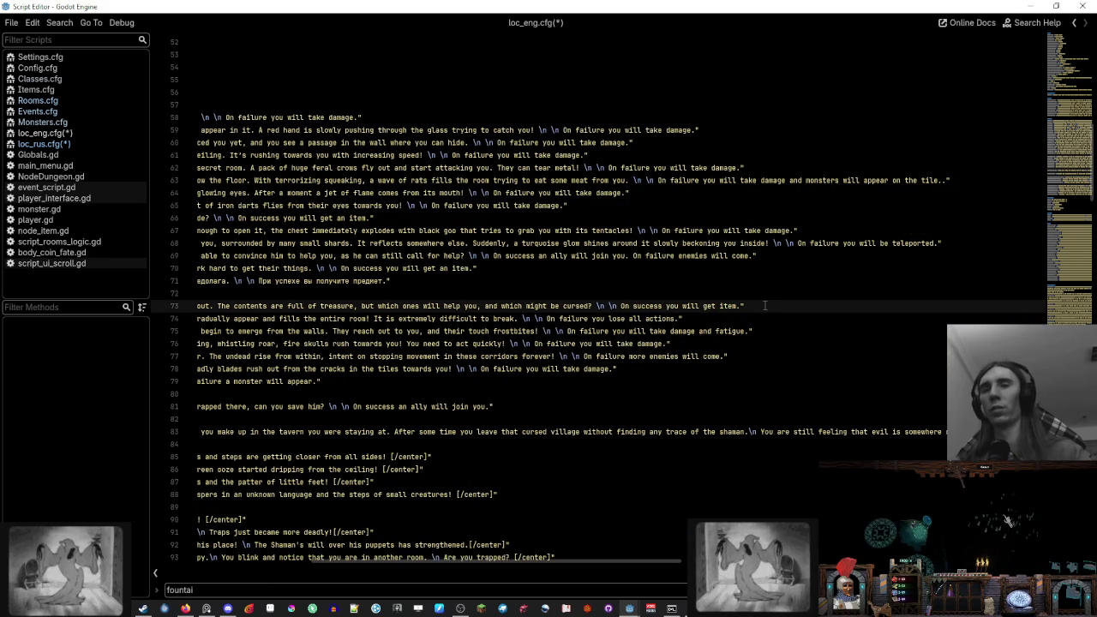
text(an)
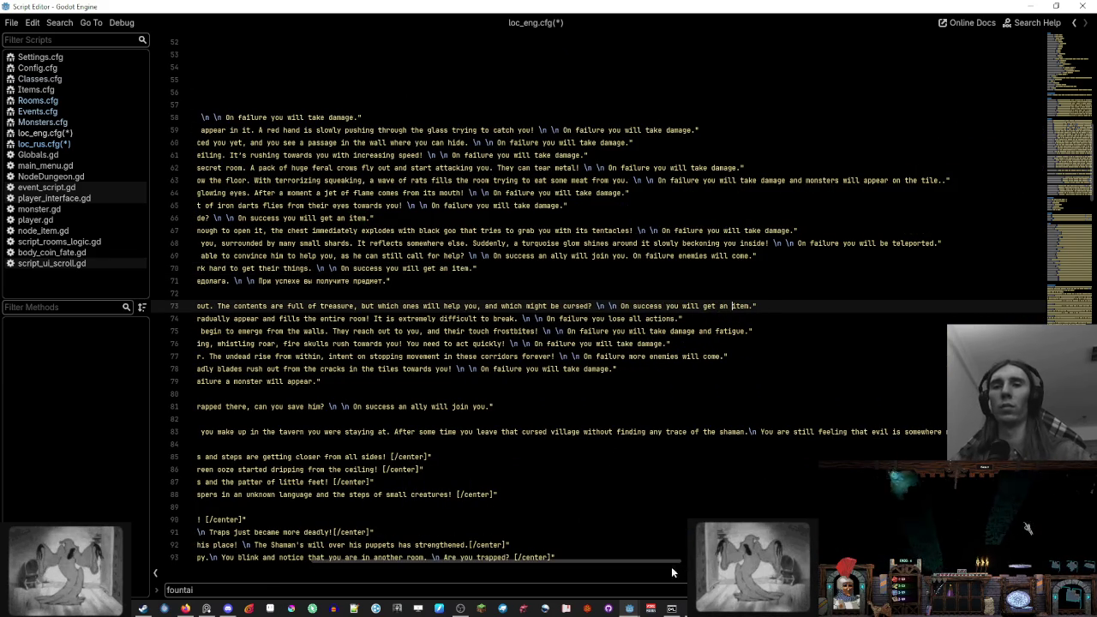
drag(671, 566, 440, 566)
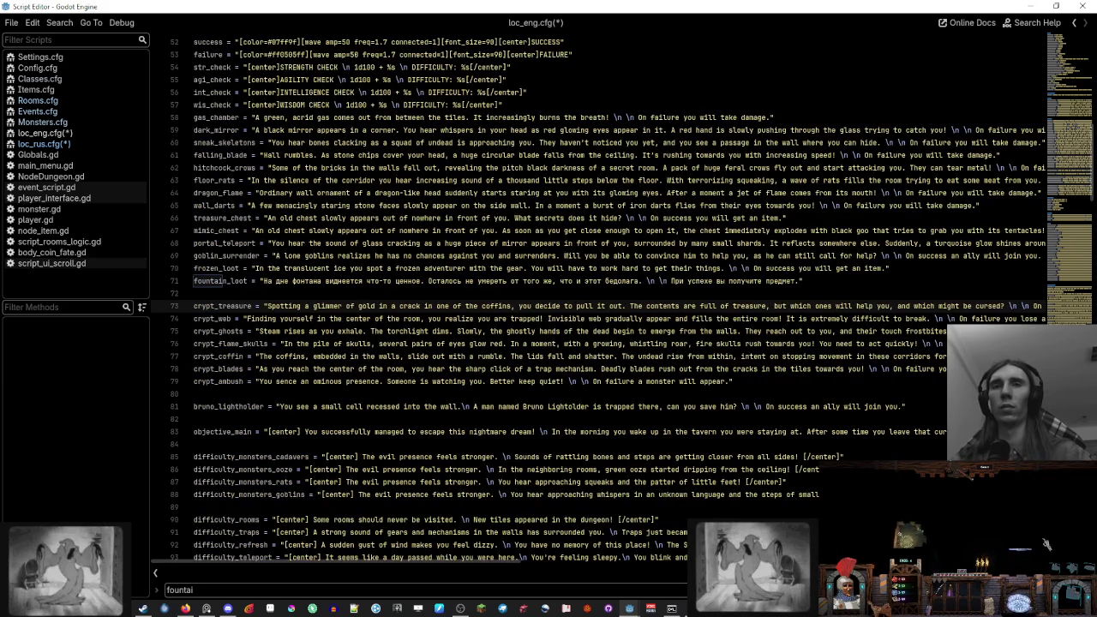
Replace the fountain_loot line's Russian success sentence with 'On success you will get an item.'
drag(753, 268, 850, 269)
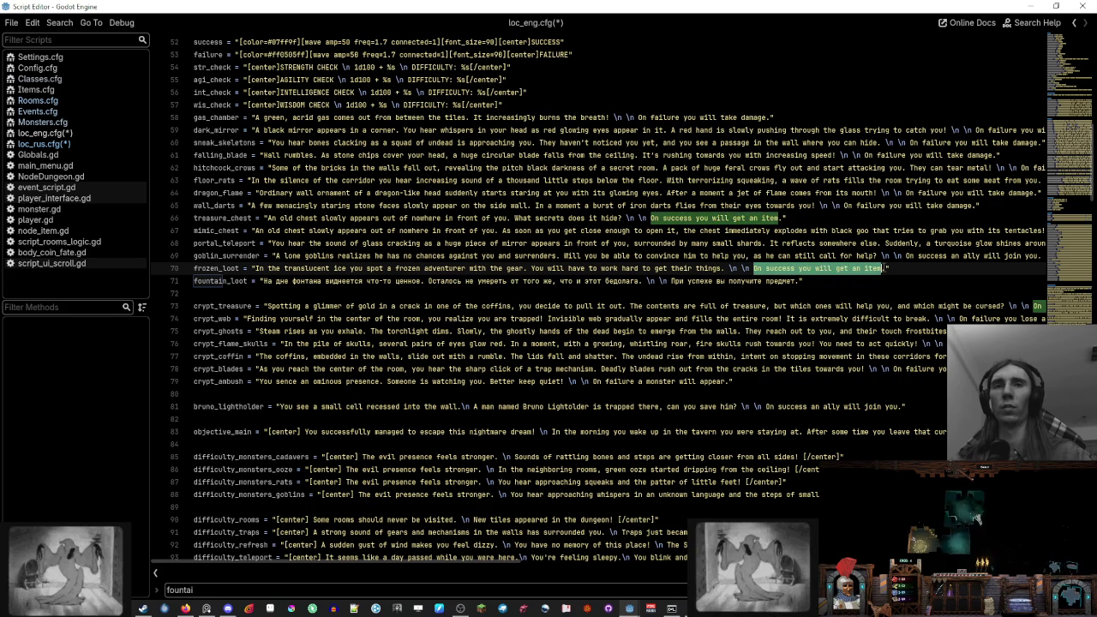
key(Down)
drag(671, 281, 801, 281)
text(On success you will get an item.)
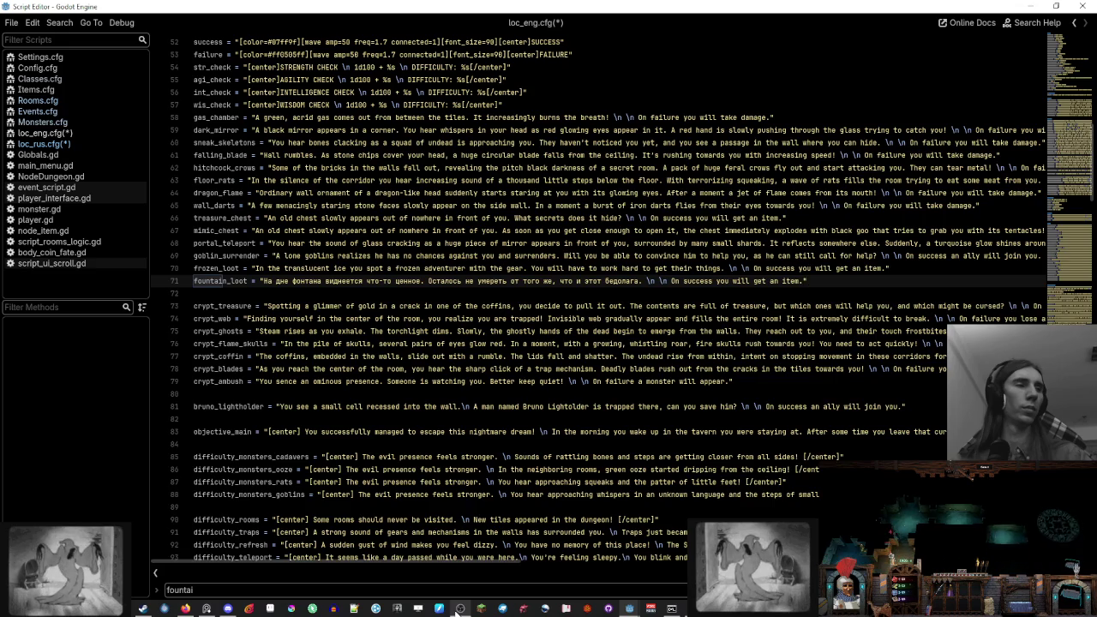
Turn on word wrap (Alt+Z) so the long loc_eng.cfg description lines display in full
key(alt+z)
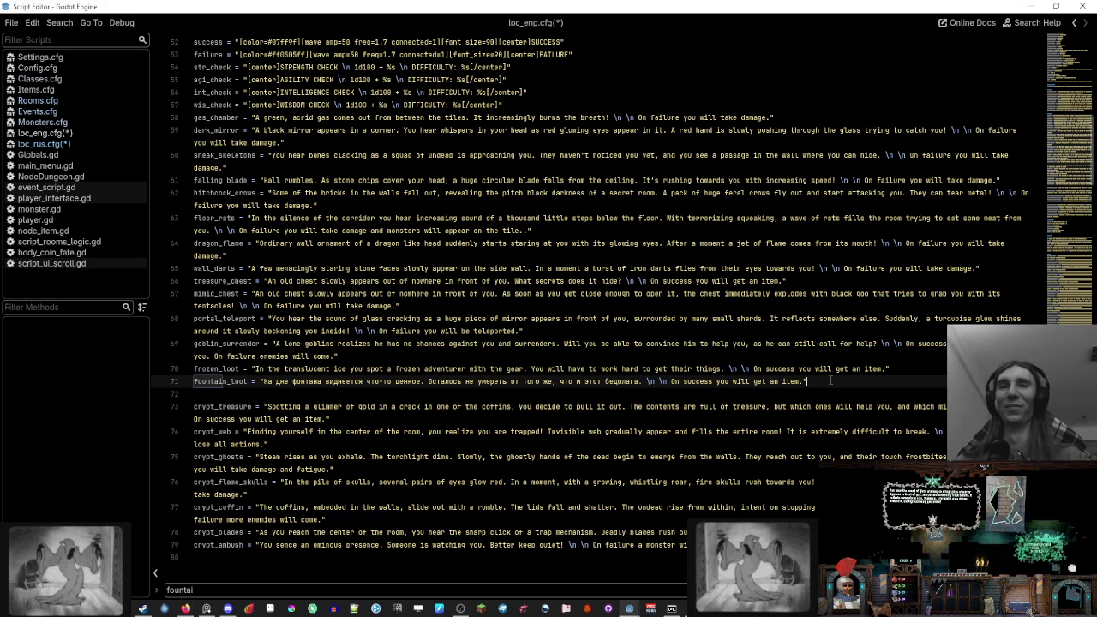
Turn word wrap back off and return to the fountain_loot line
key(alt+z)
scroll(357, 553, down, 1)
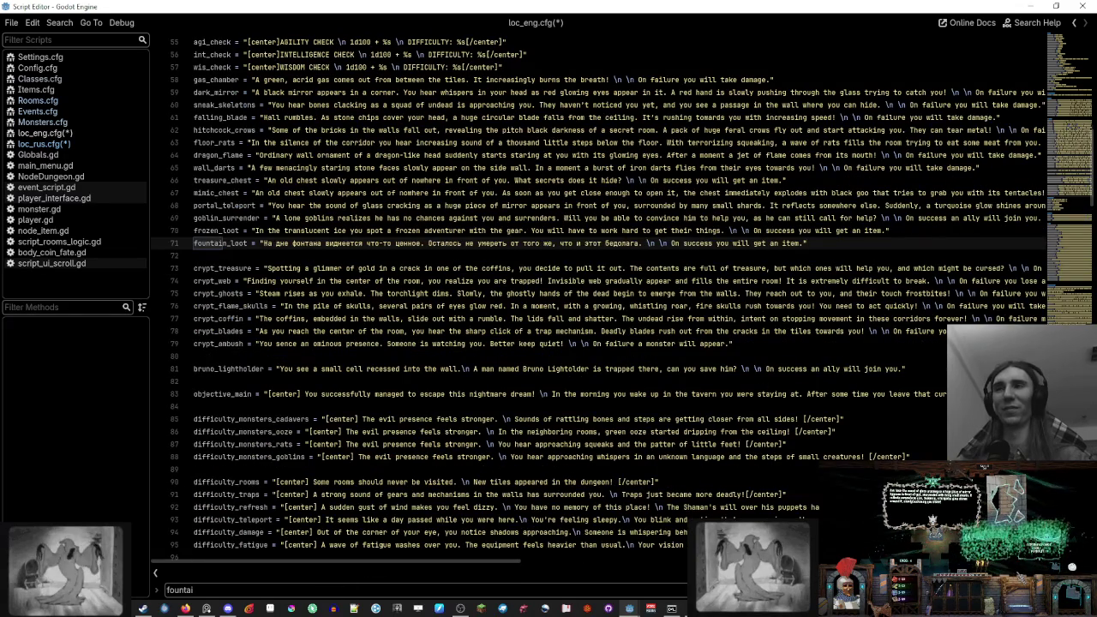
scroll(356, 553, up, 3)
click(827, 358)
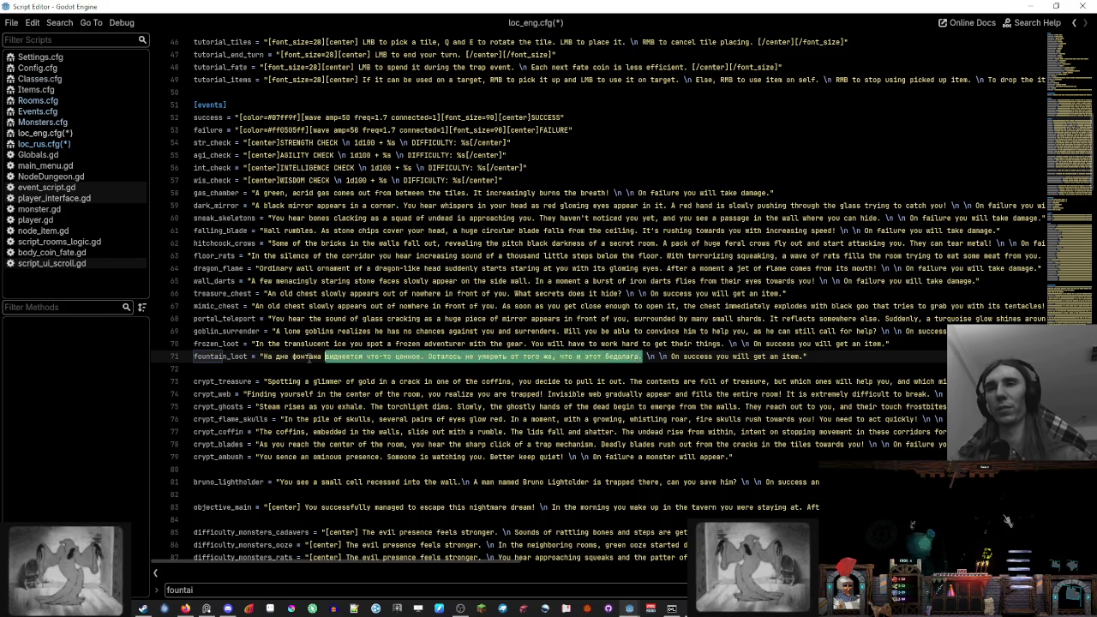
Write 'You see something valuable on the bottom of the fountain.' as the fountain_loot description and delete the leftover Russian text
click(263, 355)
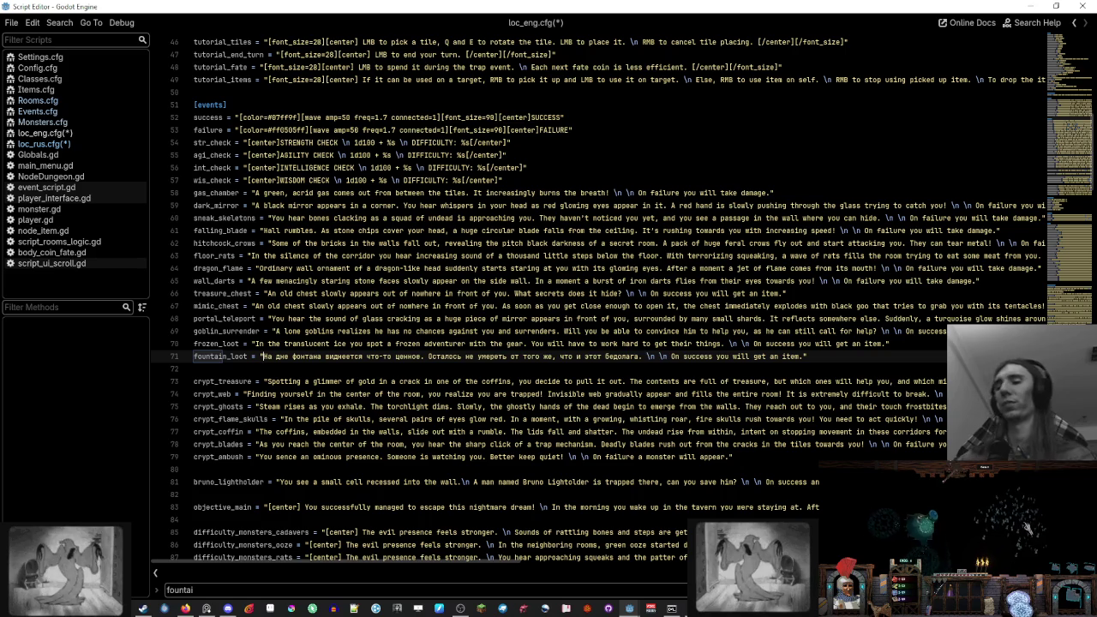
text([n the bottome)
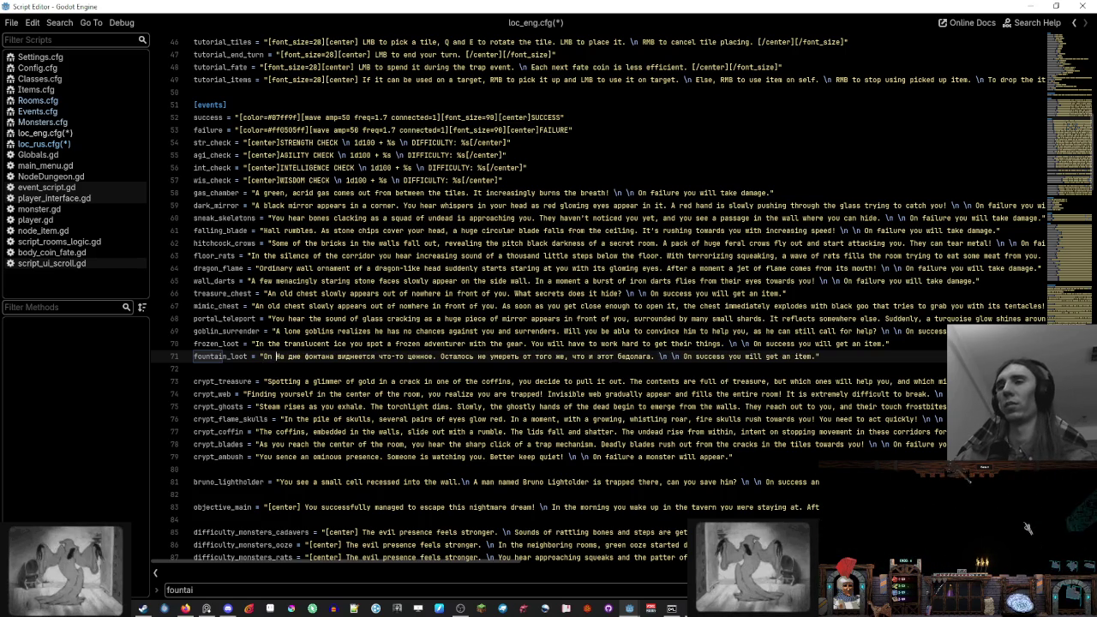
key(BackSpace)
key(BackSpace)
key(BackSpace)
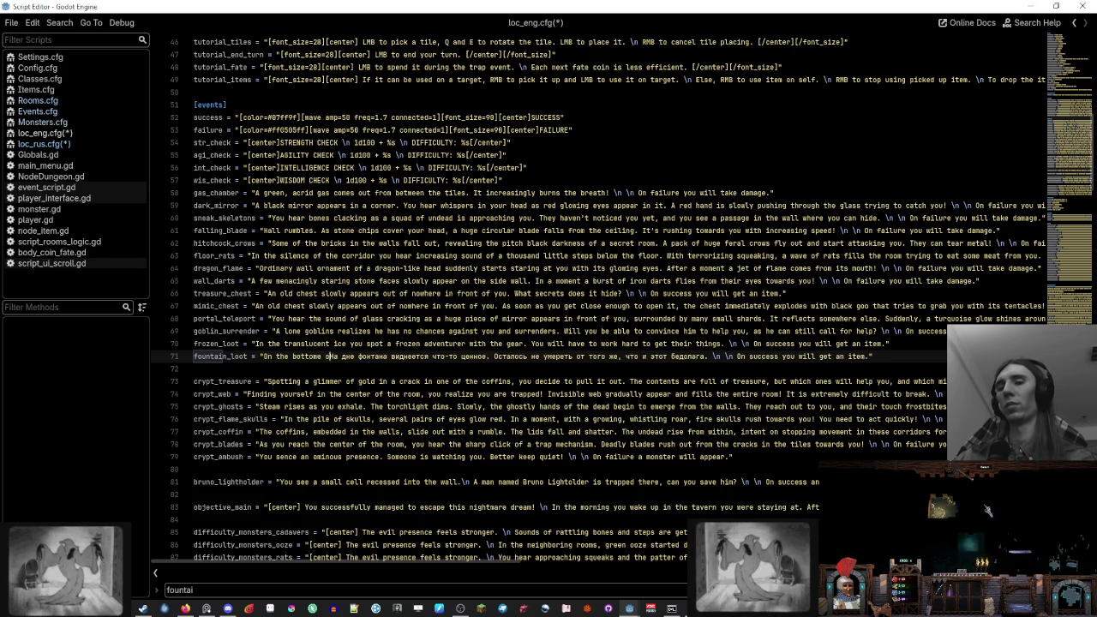
key(BackSpace)
key(BackSpace)
key(BackSpace)
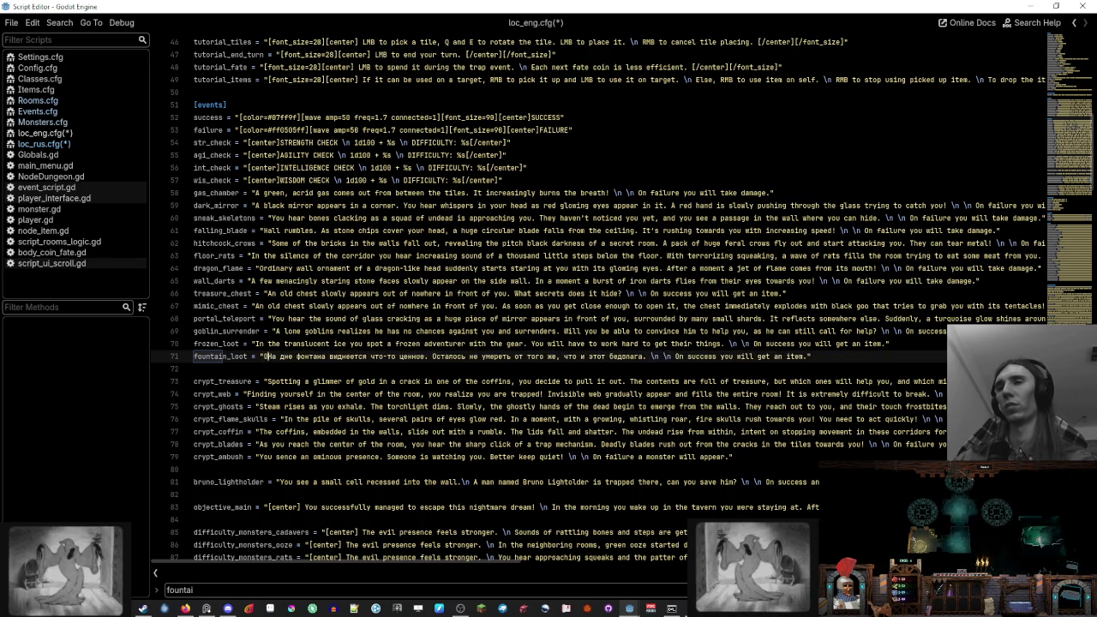
text(You see something )
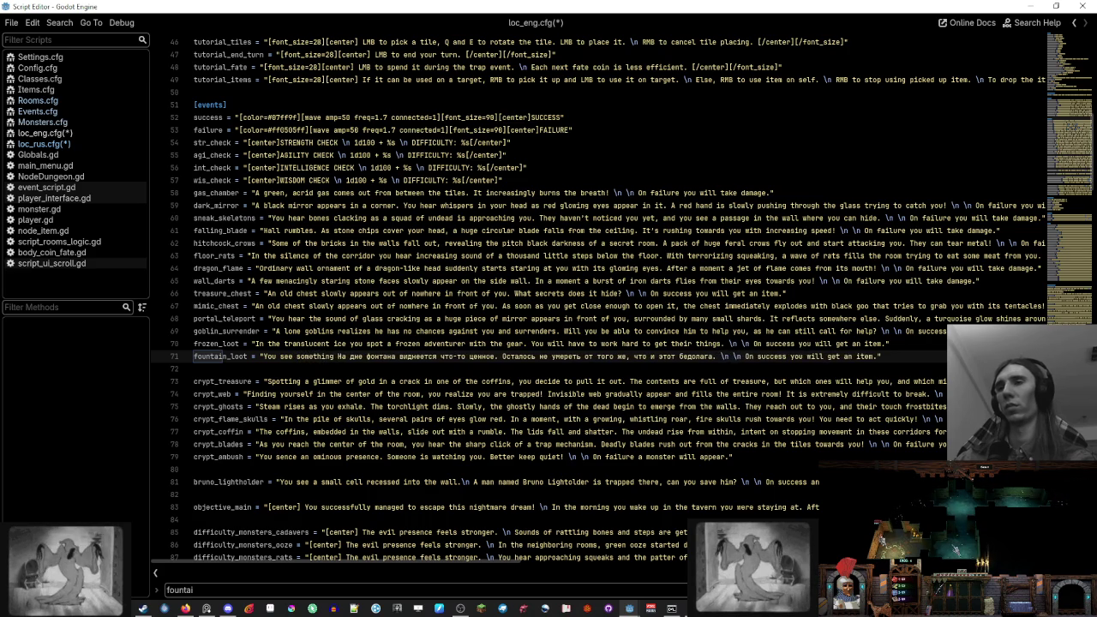
text(valuable on the )
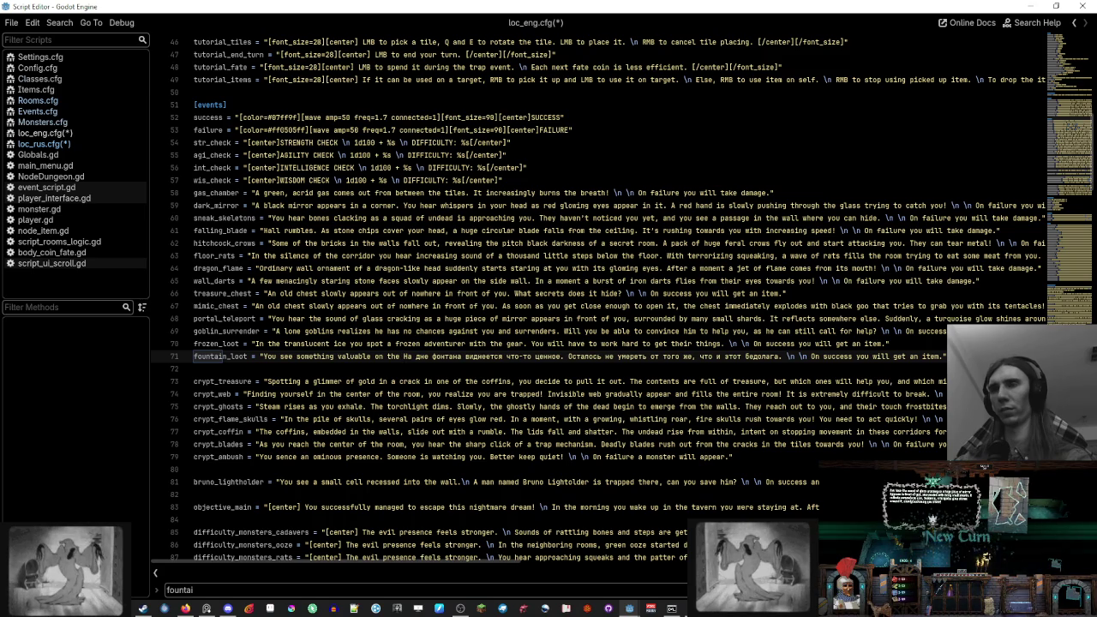
text(bottom of the fo)
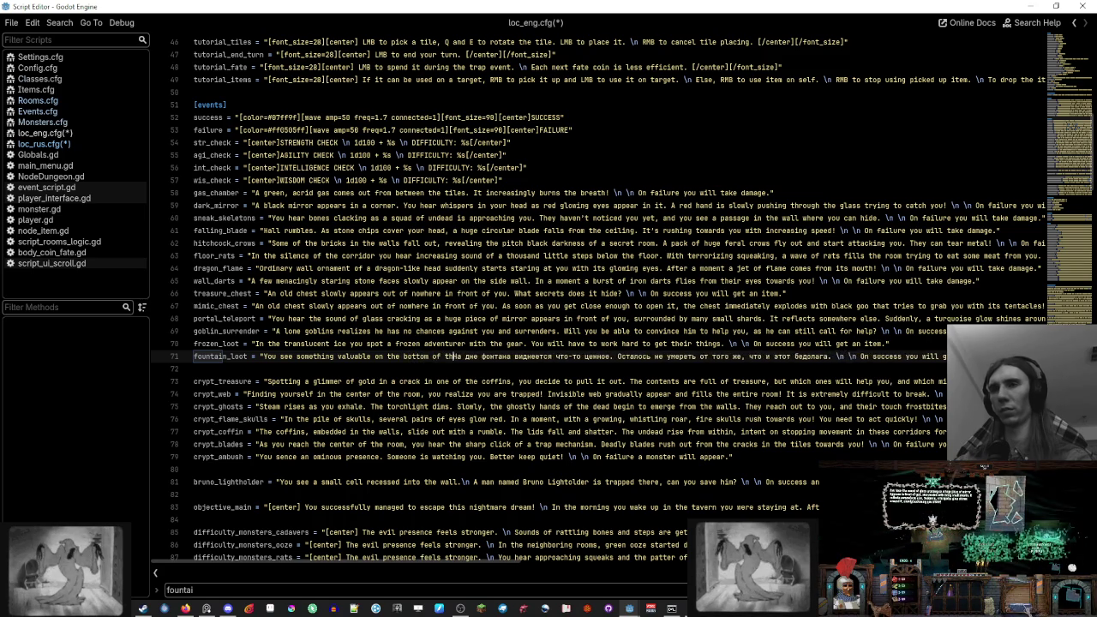
text(untain. На дне фонтана виднеется что-то ценное)
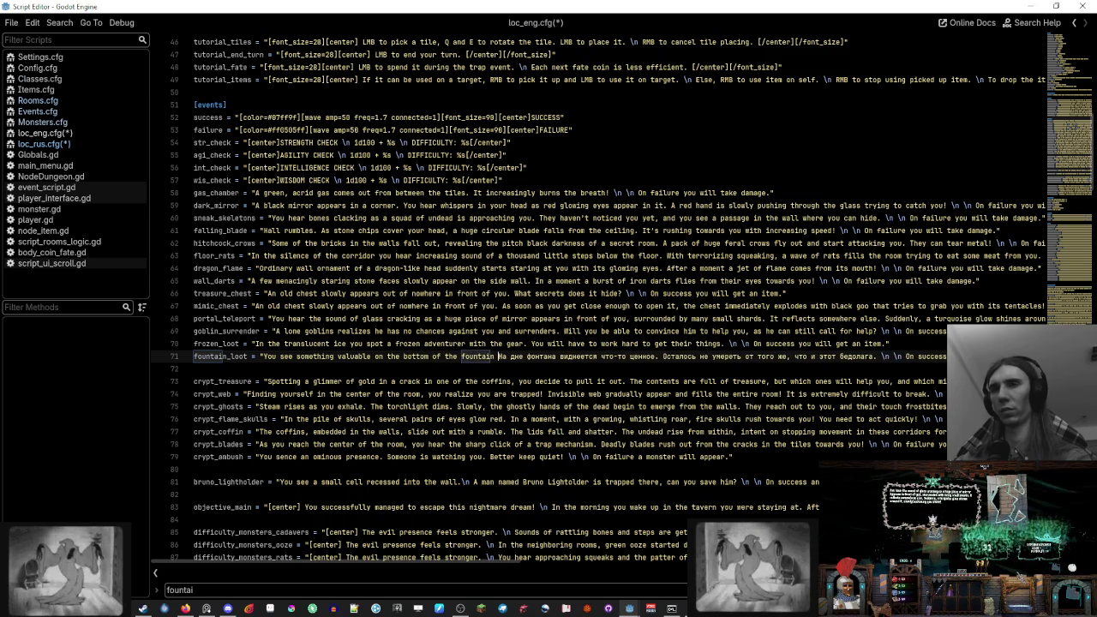
text(.)
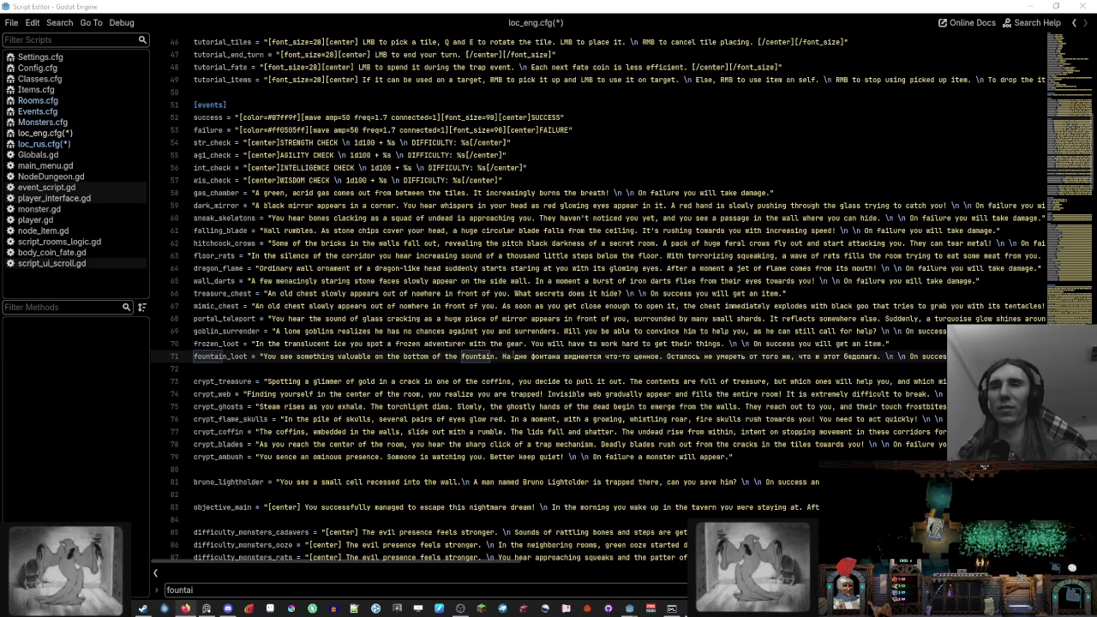
drag(511, 355, 877, 356)
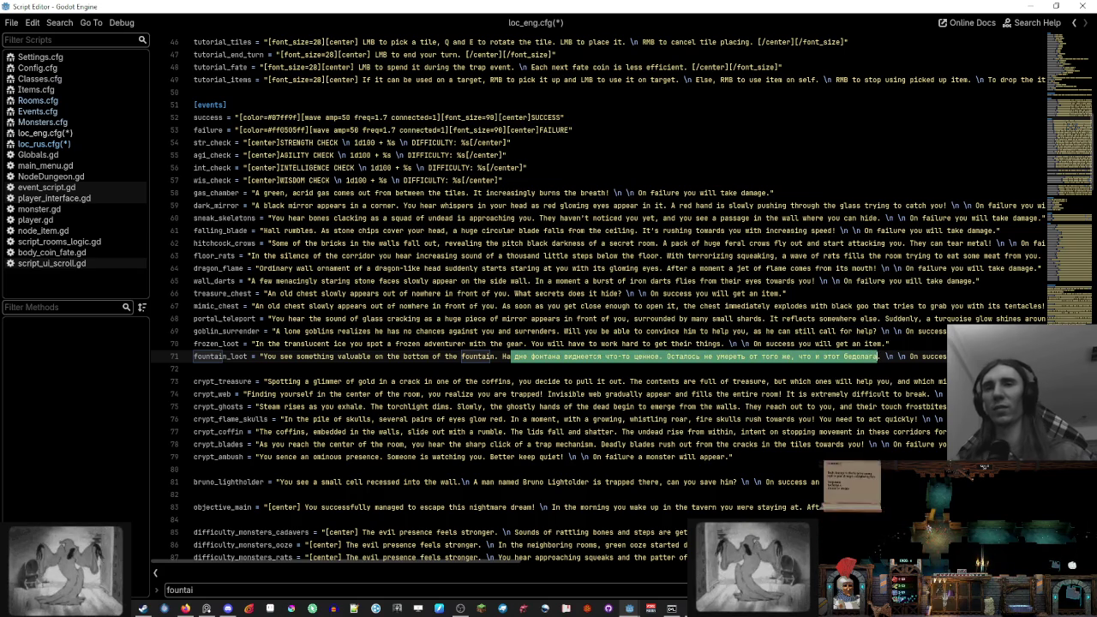
key(BackSpace)
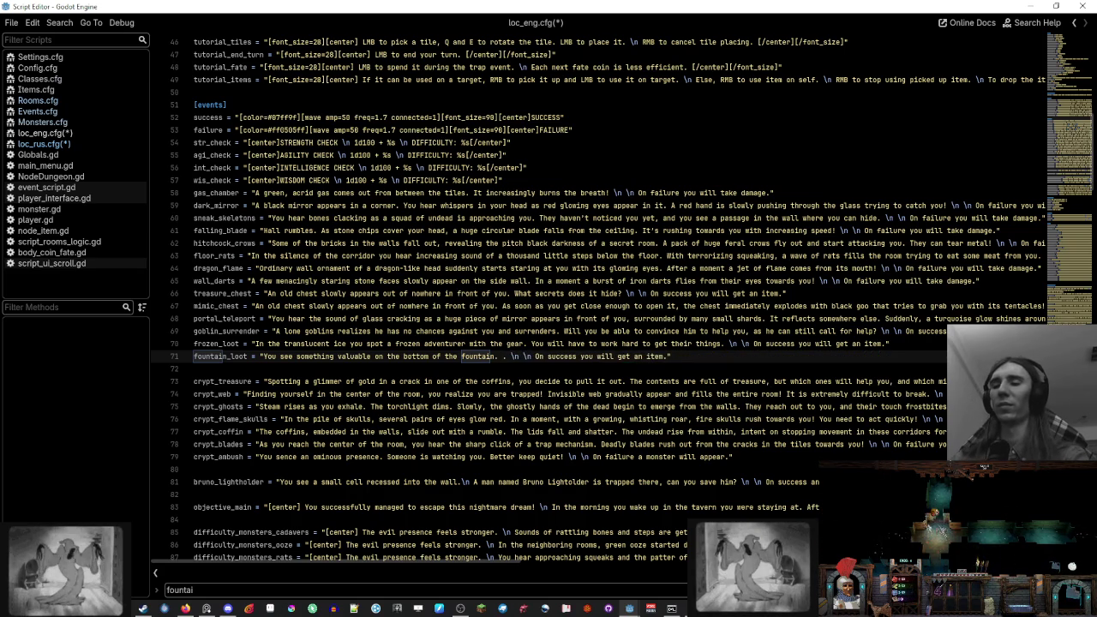
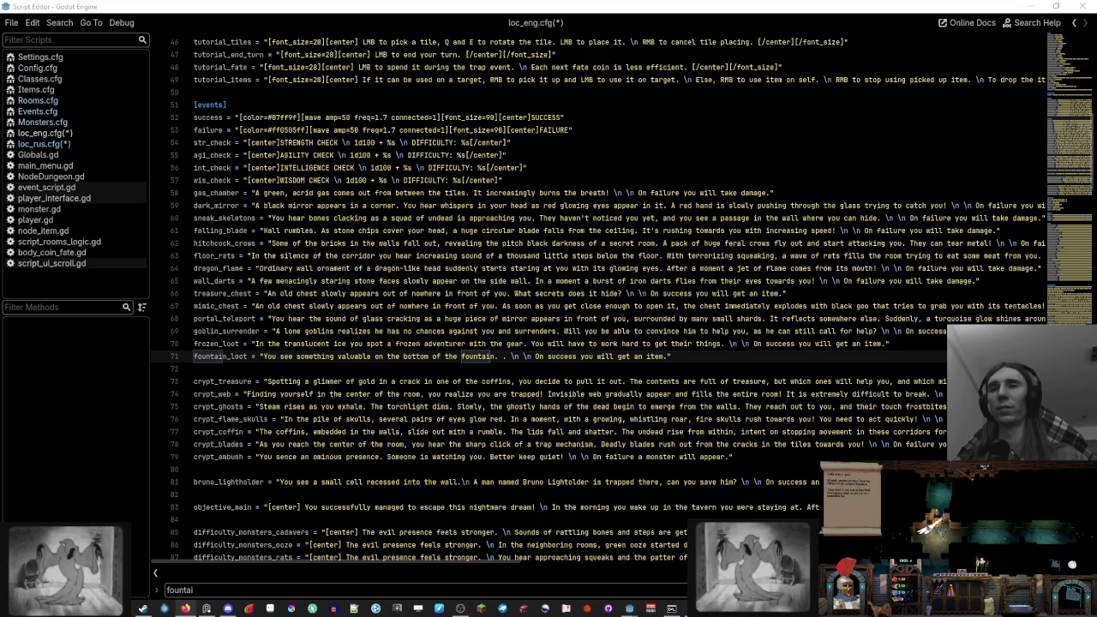
Append "It's better to avoid this poor guy's fate." to the English fountain_loot line on line 71
click(700, 358)
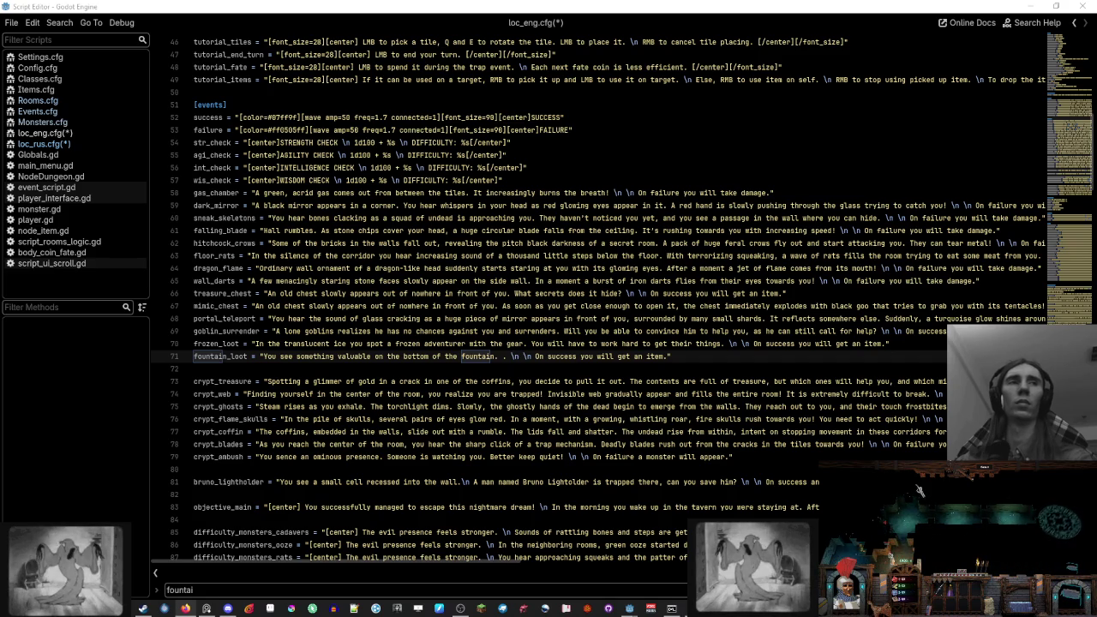
click(66, 143)
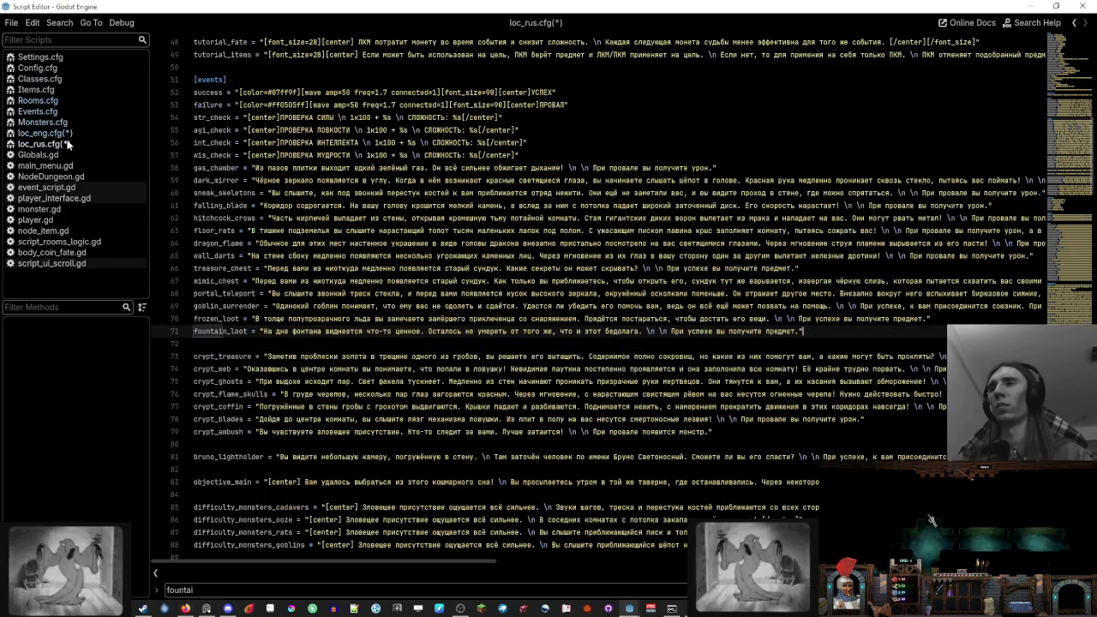
click(74, 134)
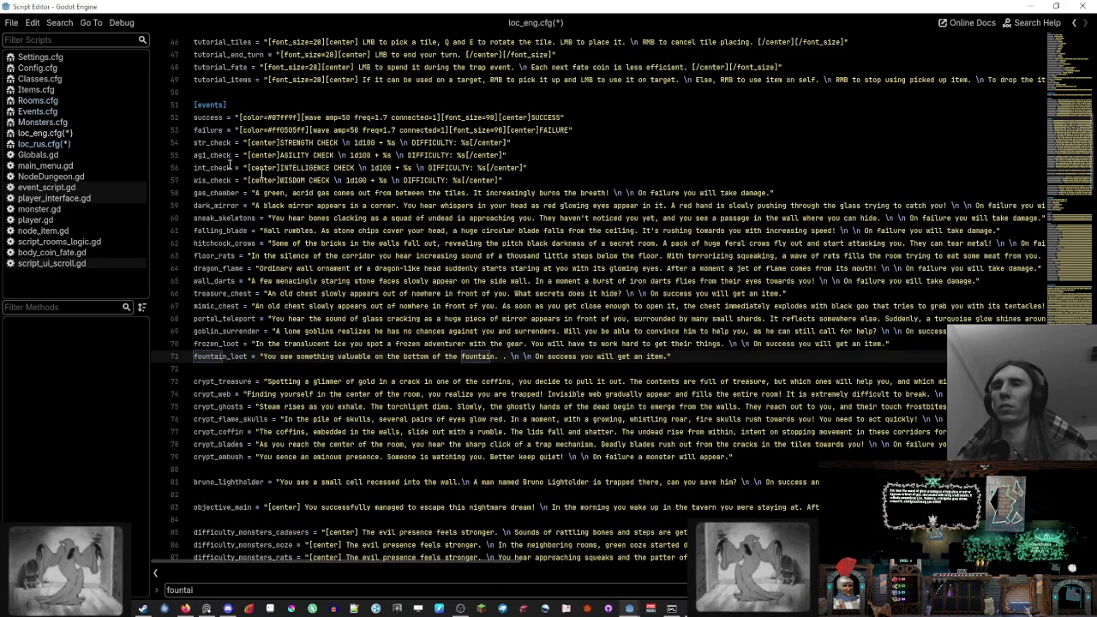
text(Weau)
key(BackSpace)
key(BackSpace)
key(BackSpace)
key(super+space)
text(It's )
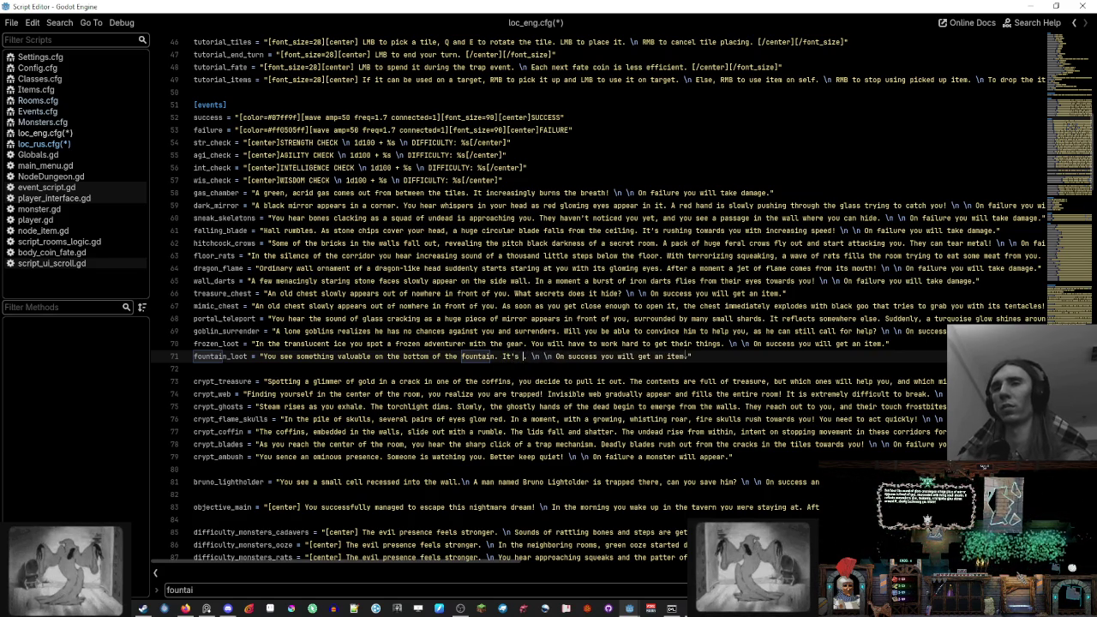
text(better to avoi)
text(d )
text(this po)
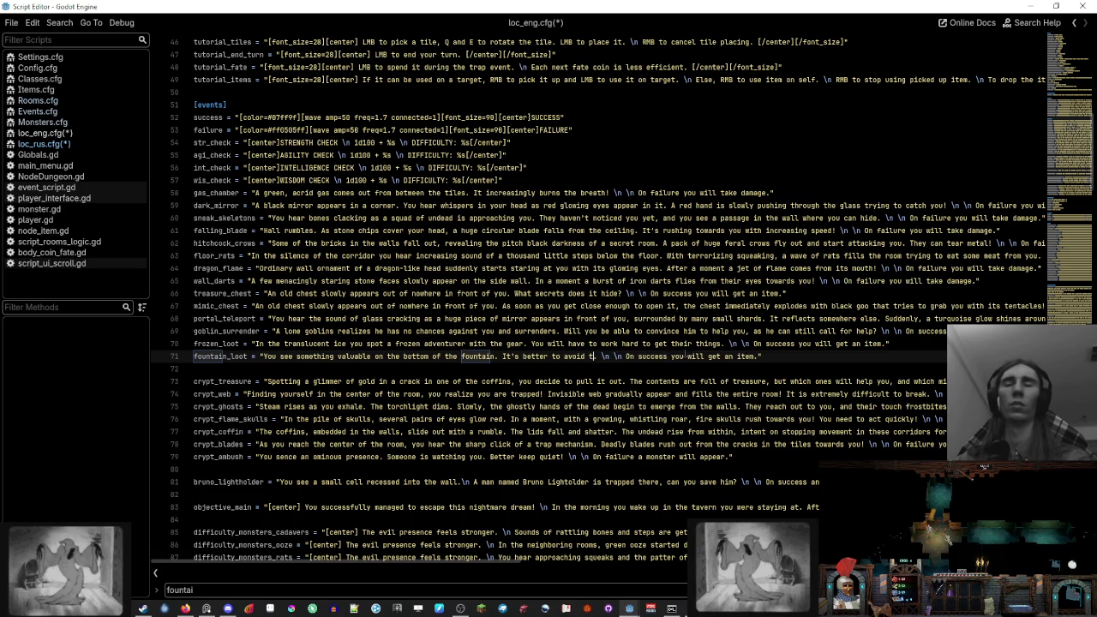
text(or guy's)
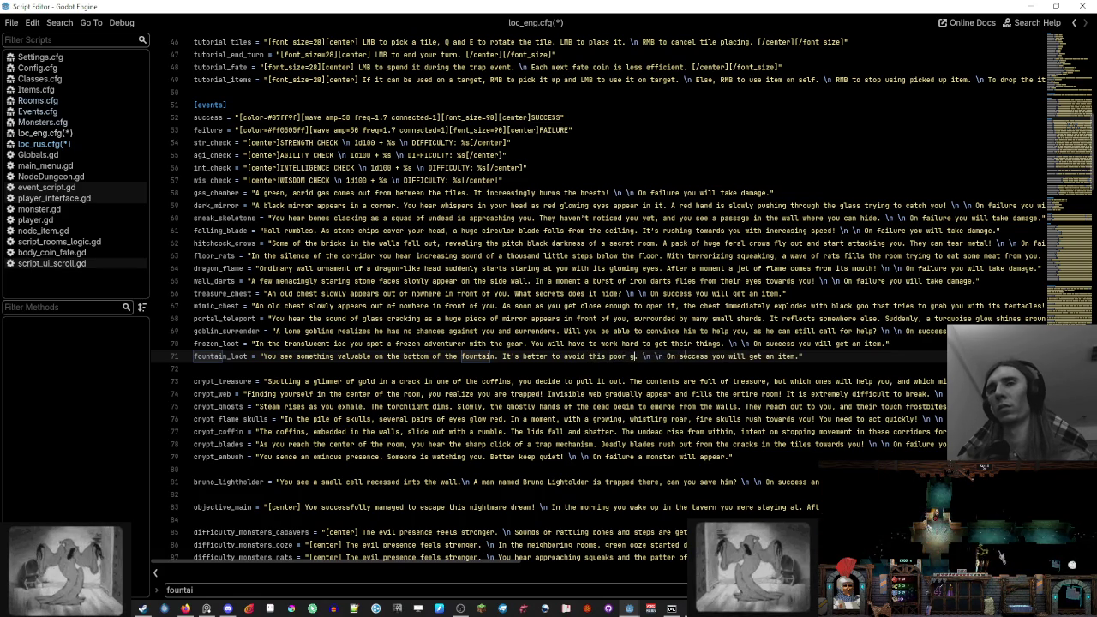
text( fate.)
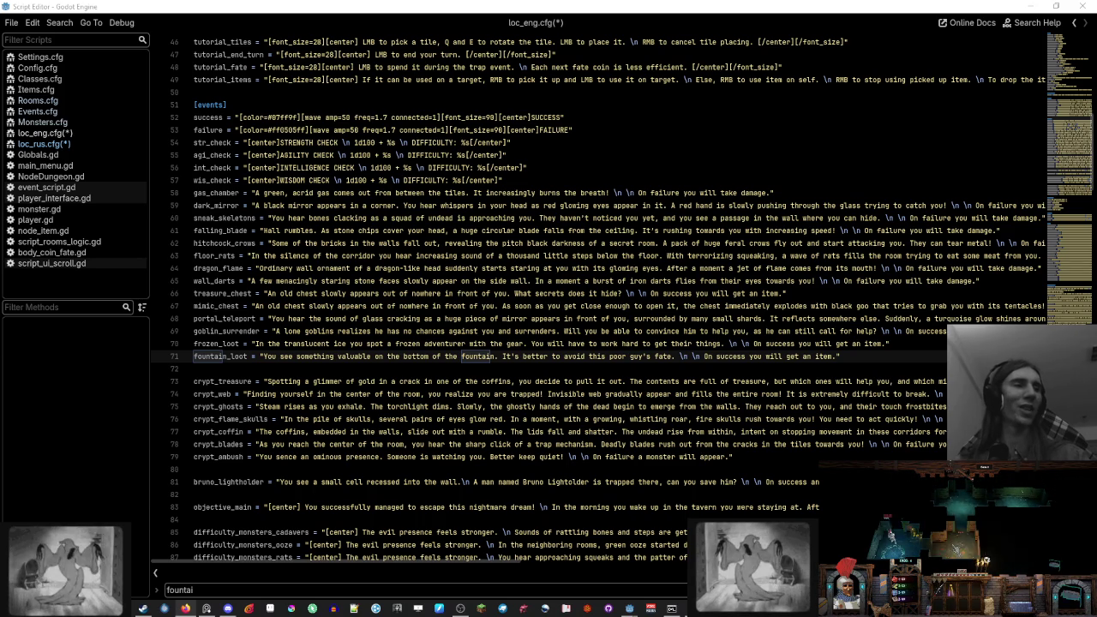
click(79, 143)
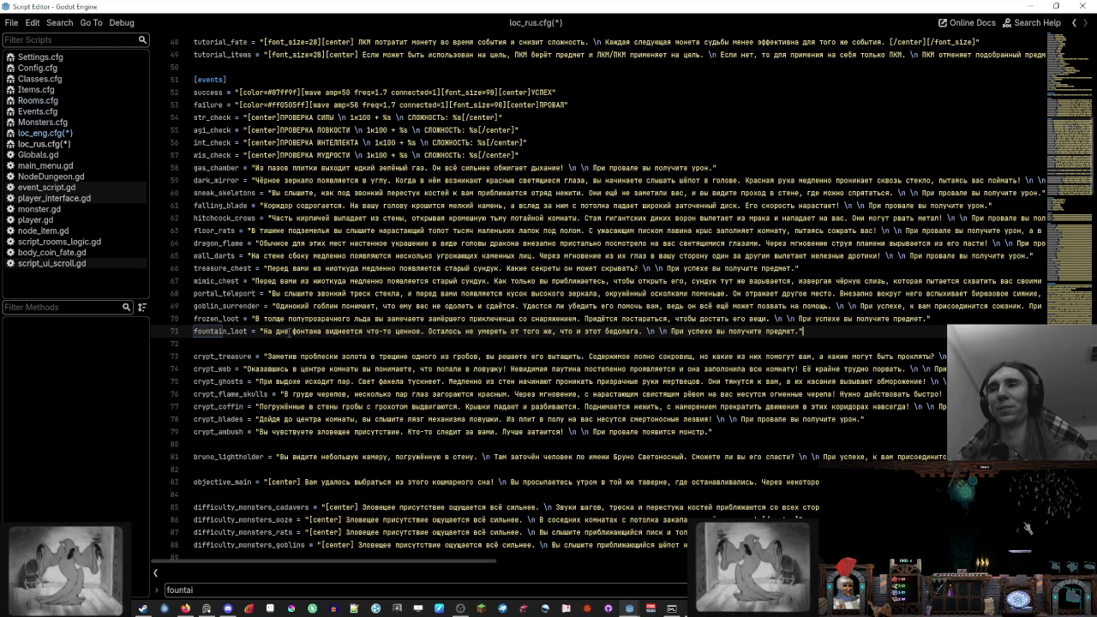
Rewrite the Russian fountain_loot phrase to «Осталось избежать участи этого бедолаги.»
click(81, 133)
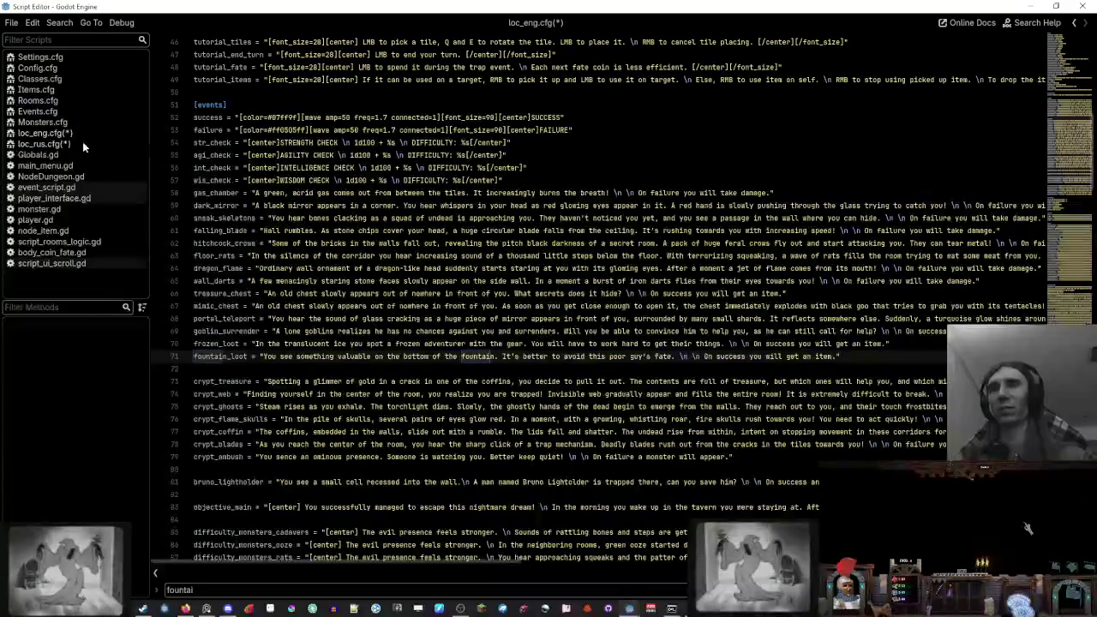
click(82, 143)
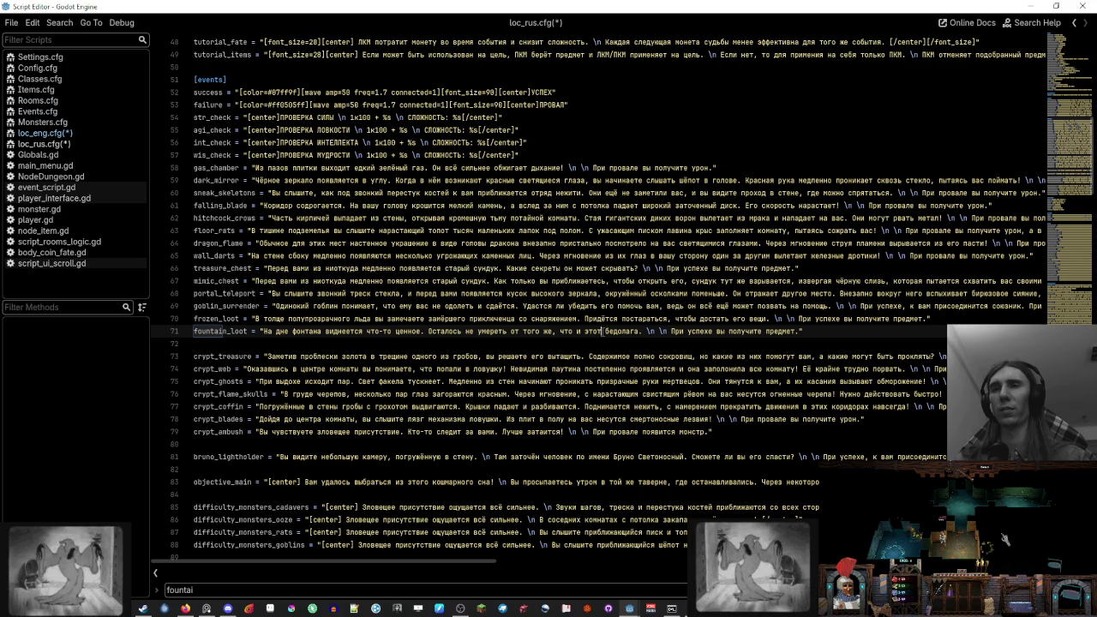
drag(602, 330, 464, 331)
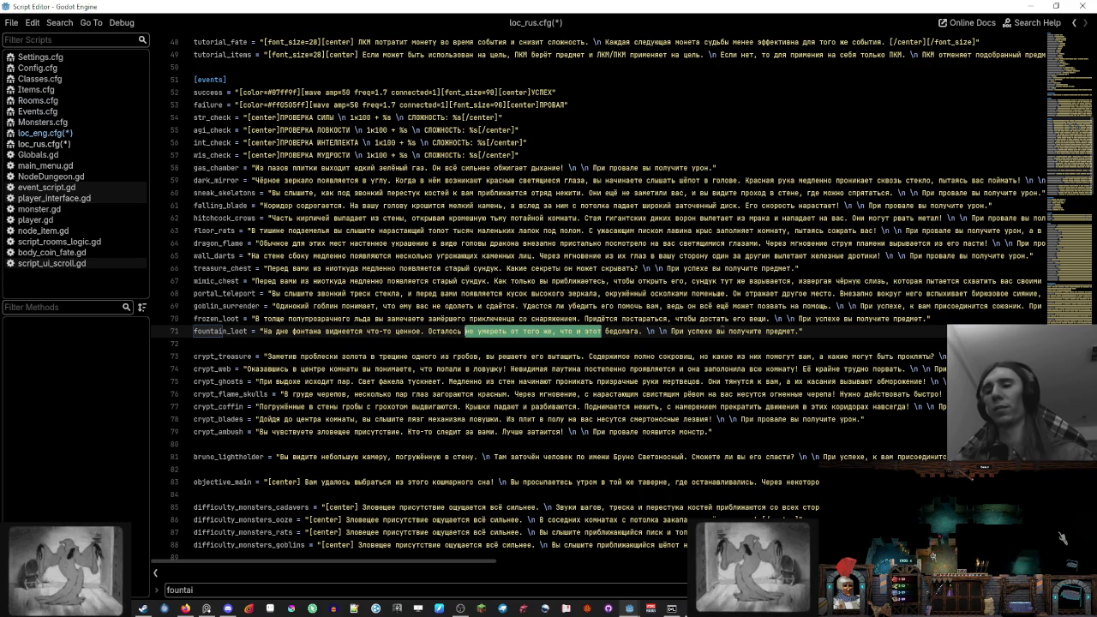
text(избежат)
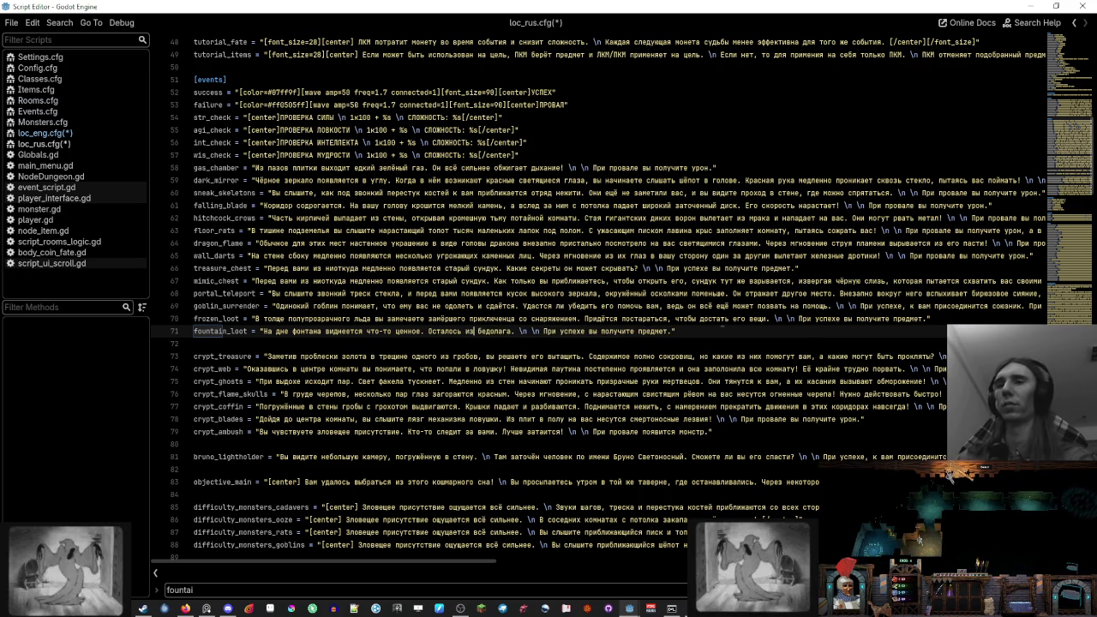
text(ь участи это)
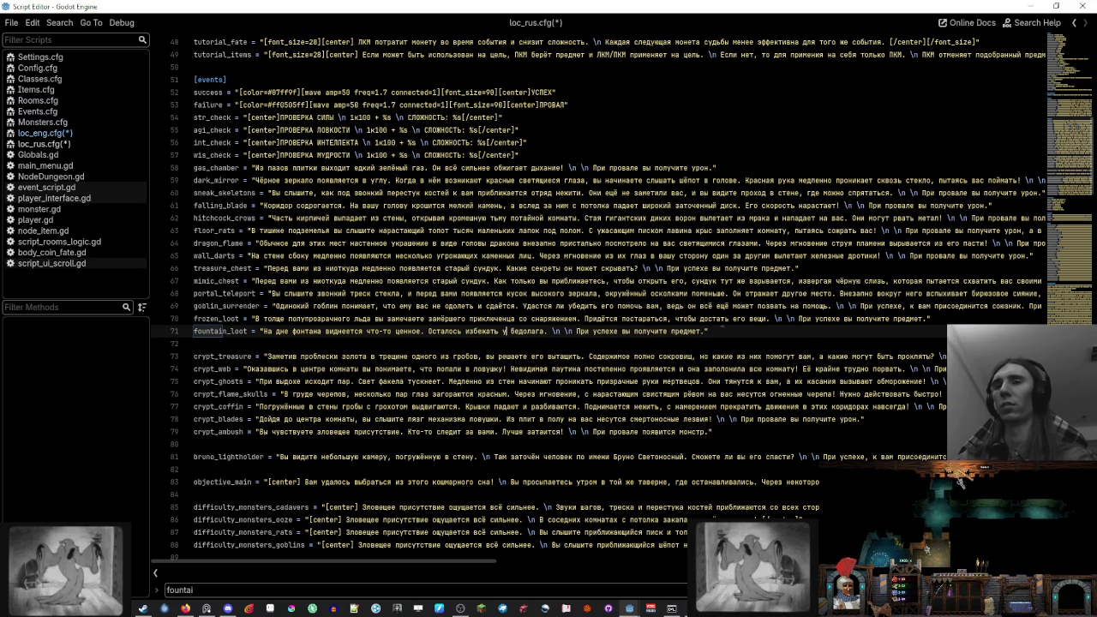
text(го)
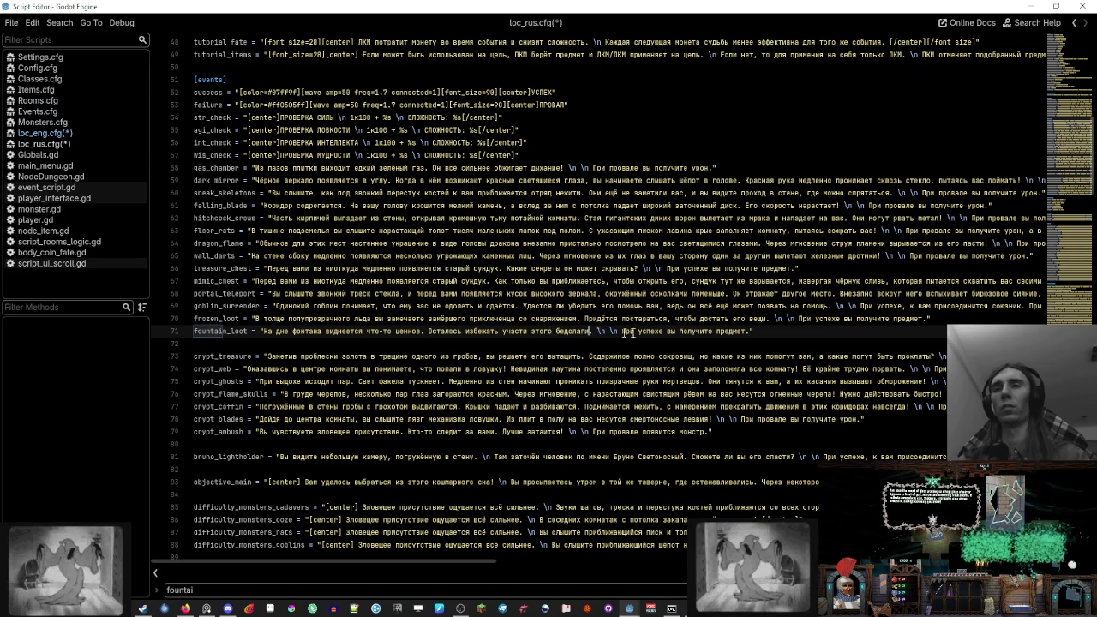
key(BackSpace)
text(и)
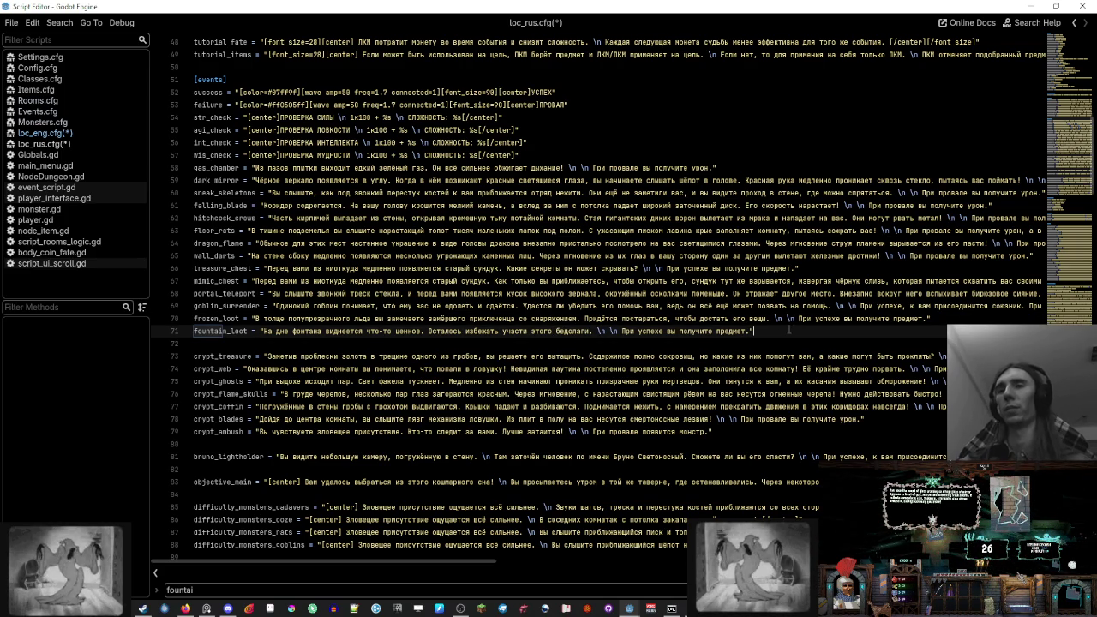
Toggle word wrap to read the full Russian line, then compare with loc_eng.cfg
key(alt+z)
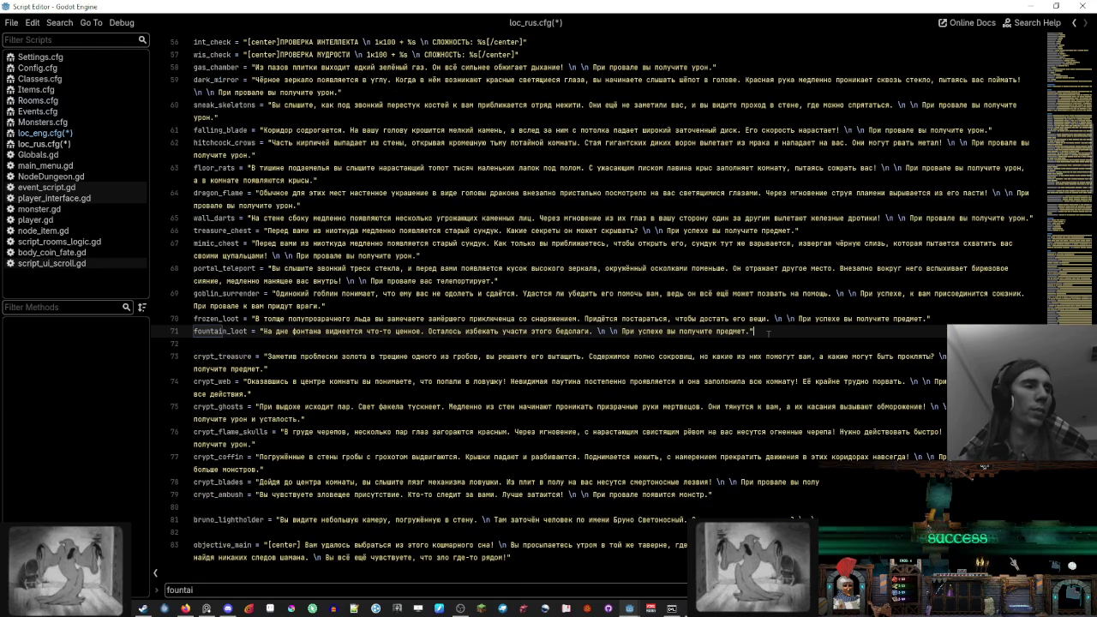
key(alt+z)
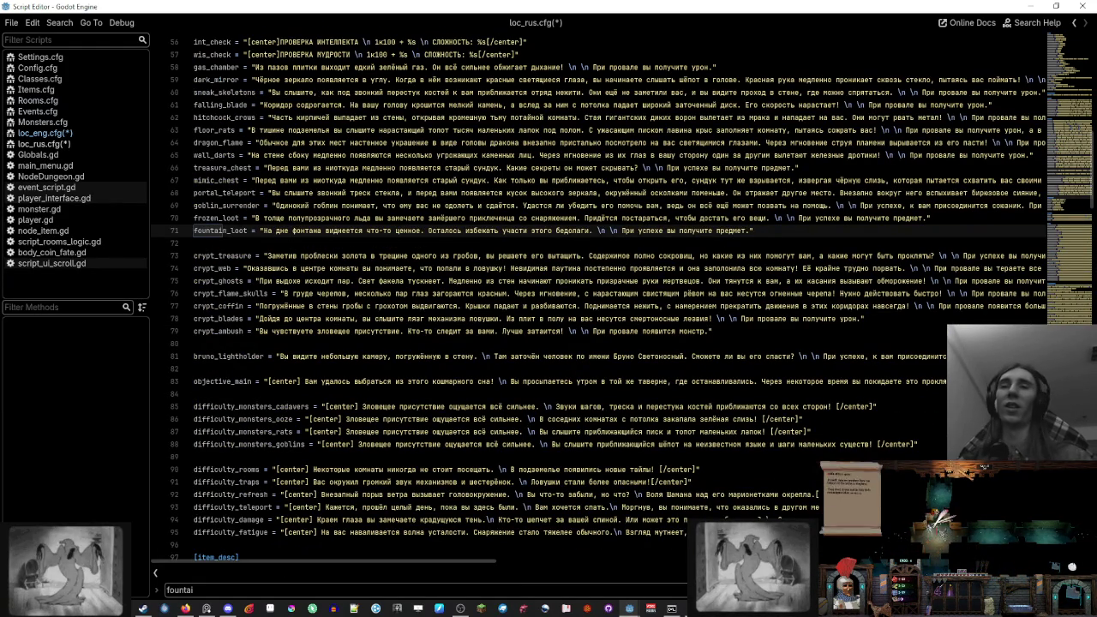
scroll(548, 300, up, 2)
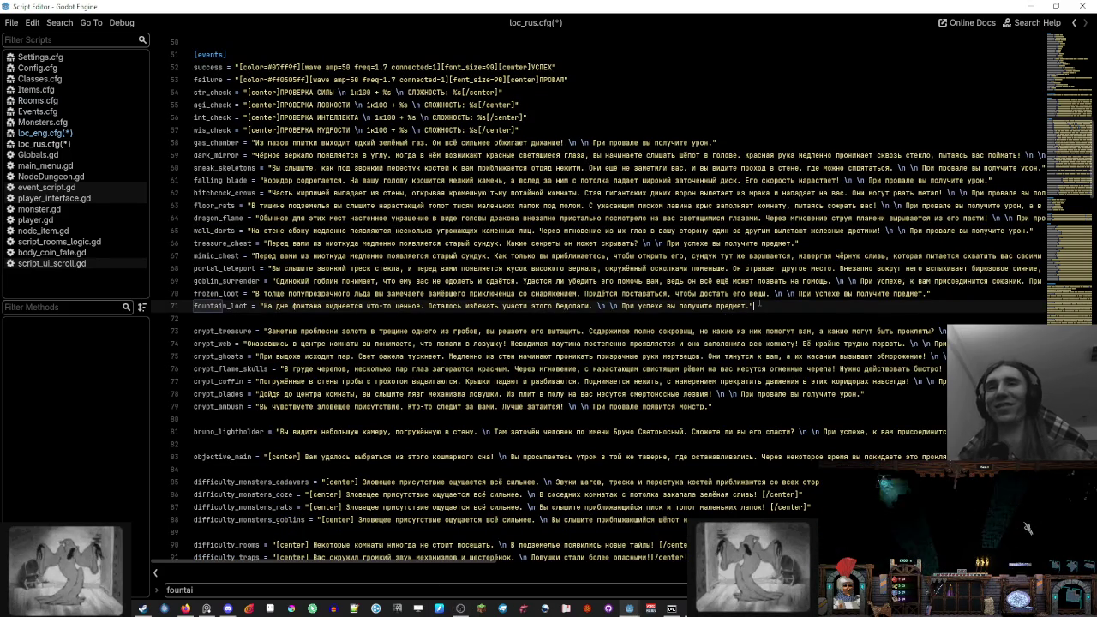
click(75, 137)
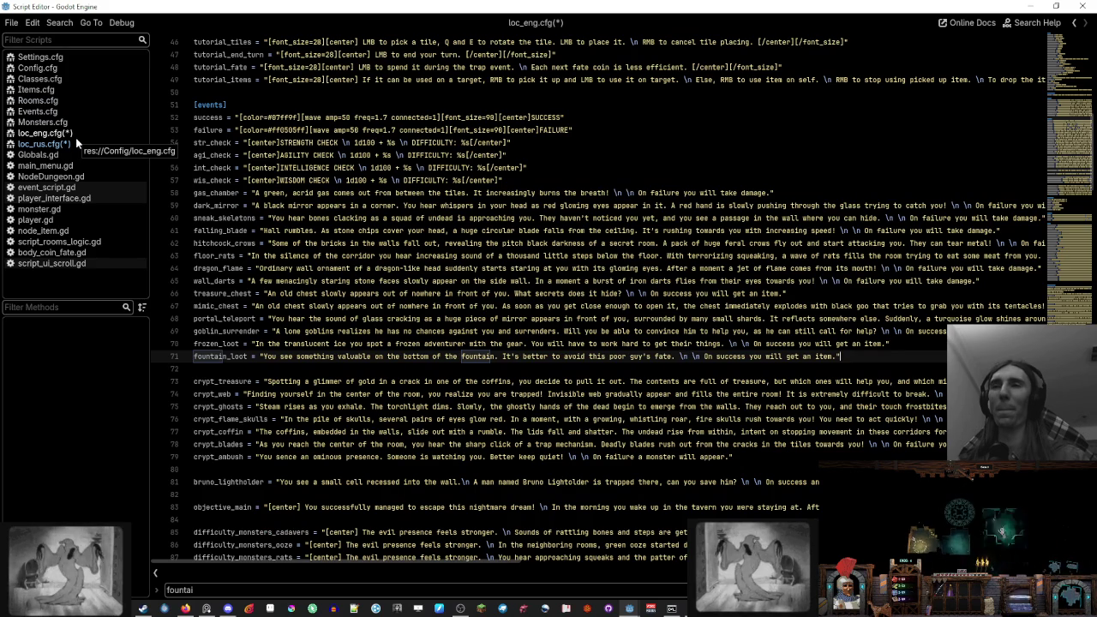
Compare loc_eng.cfg against loc_rus.cfg and save both localisation files
click(79, 145)
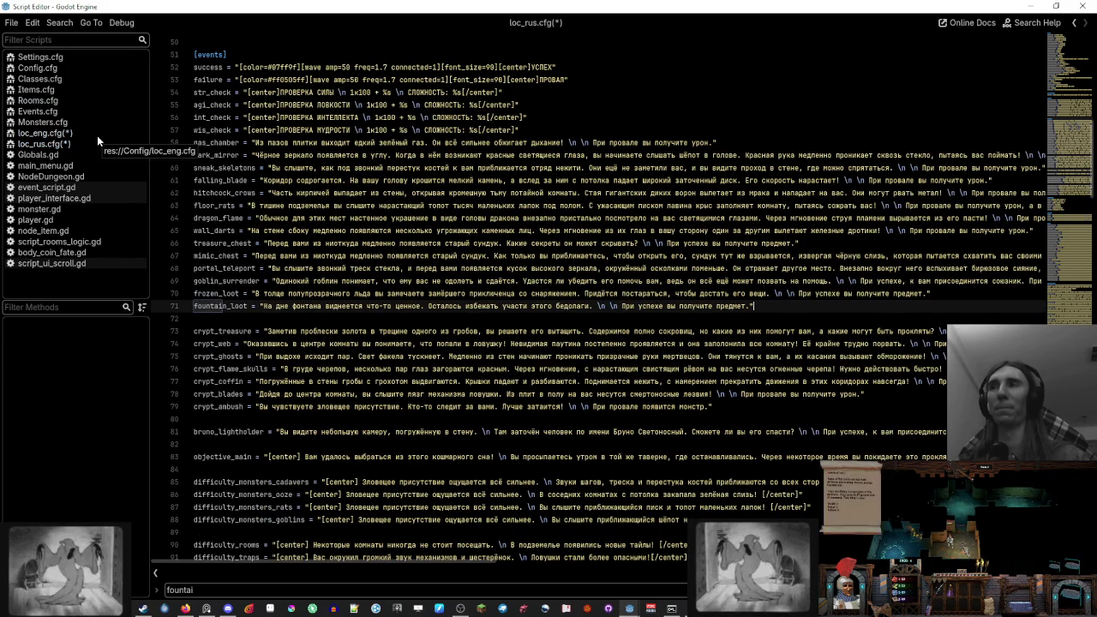
click(96, 135)
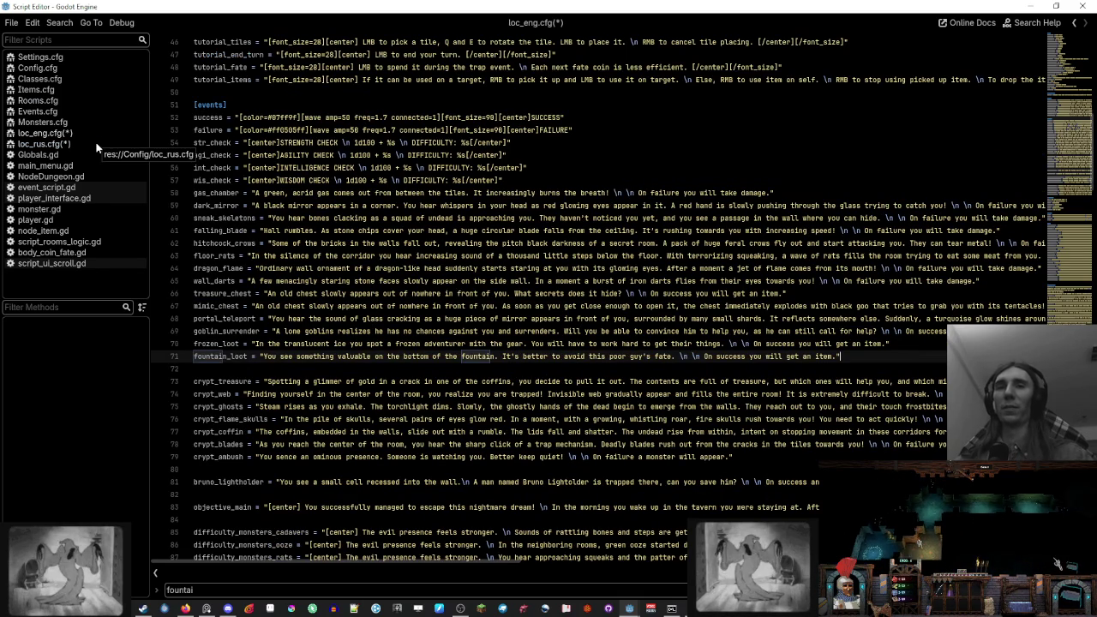
click(96, 146)
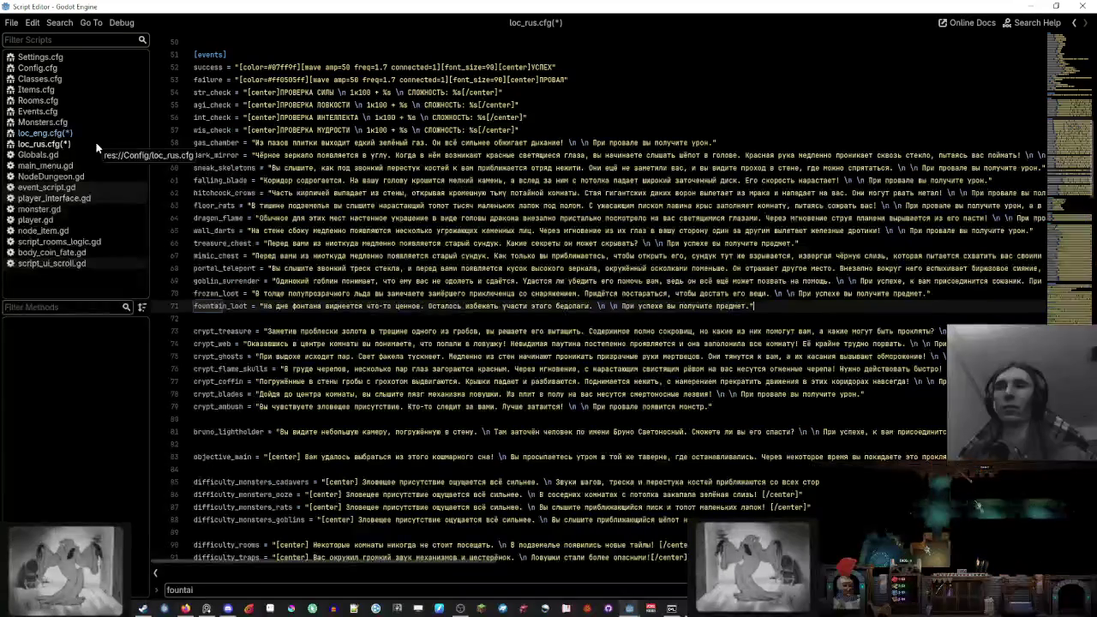
key(ctrl+s)
click(76, 187)
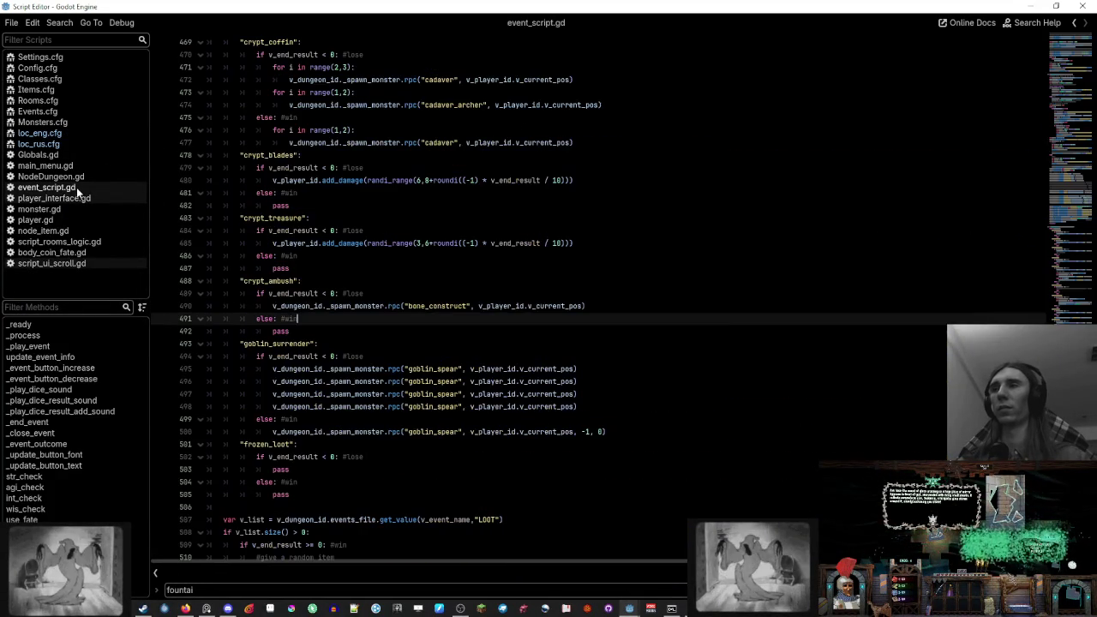
Add a "fountain_loot": case label after the frozen_loot block
scroll(505, 315, down, 2)
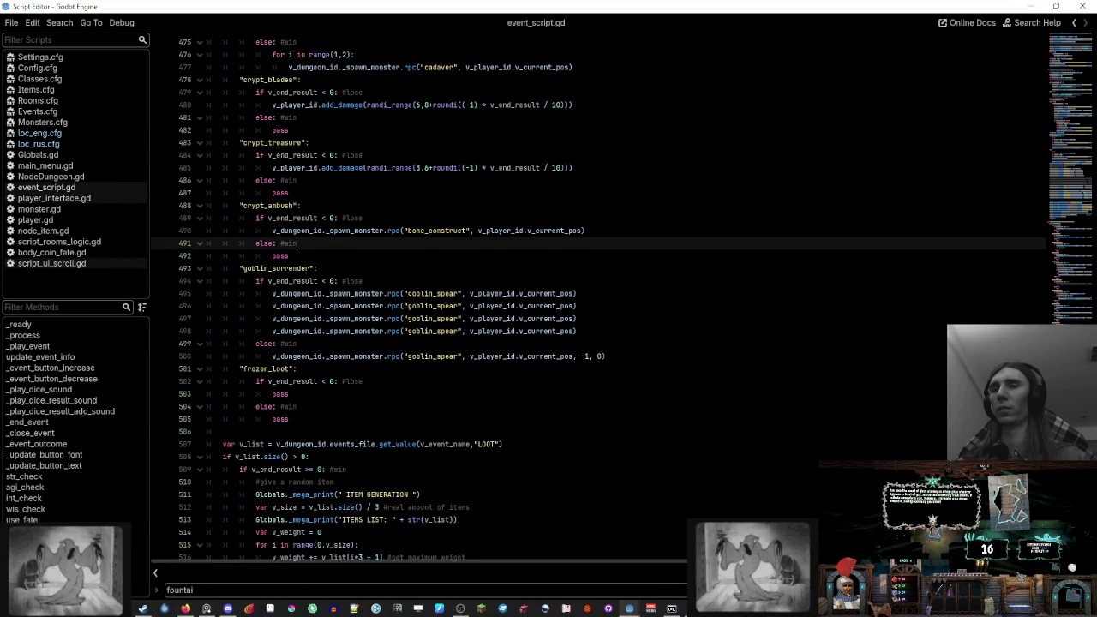
click(649, 361)
click(314, 418)
key(Return)
text("frozen_loot":)
double_click(274, 431)
text(a)
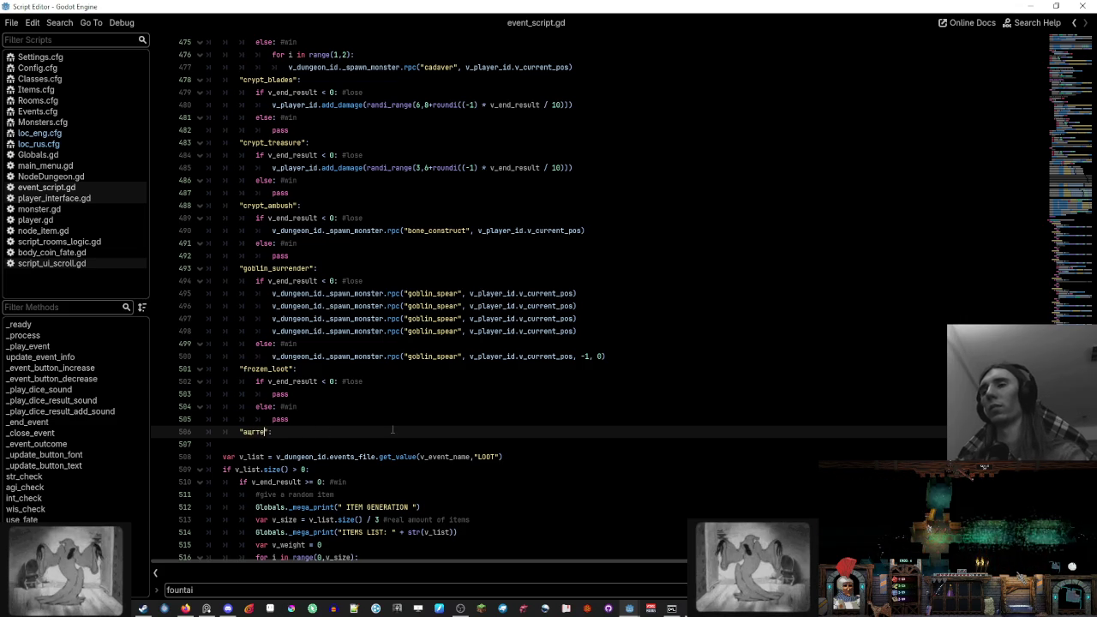
key(BackSpace)
text(fount)
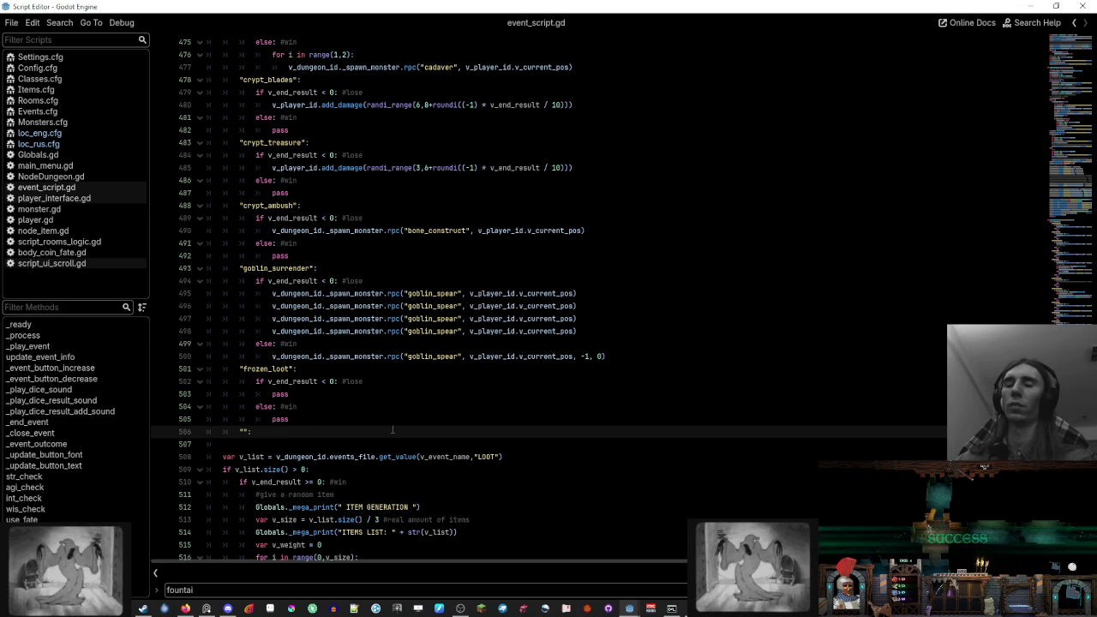
text(ain_loot)
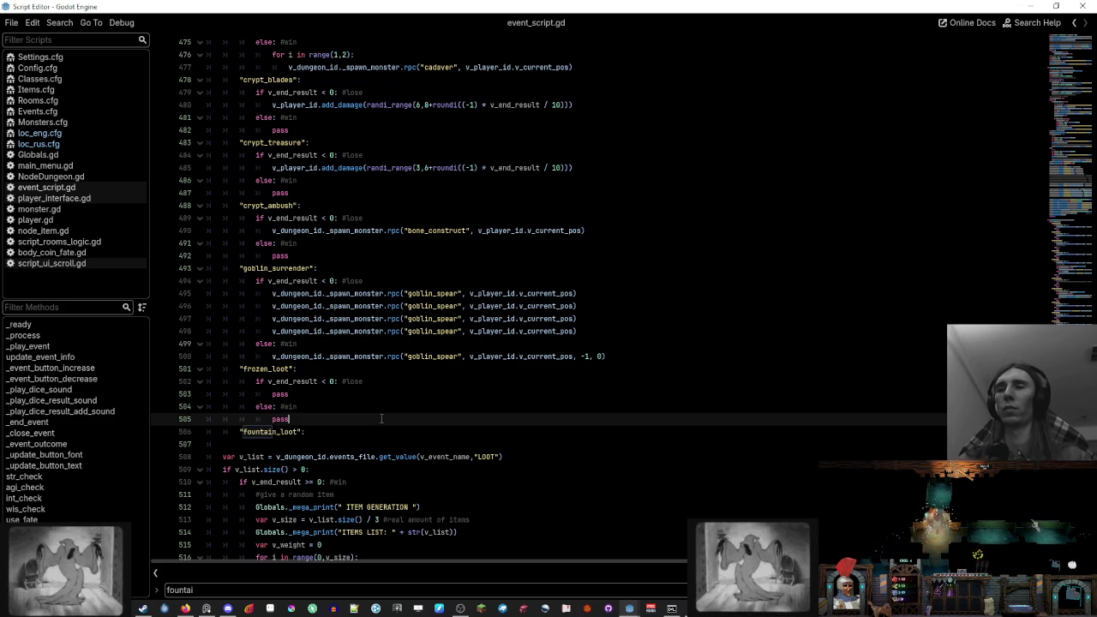
Copy the frozen_loot if/else block under fountain_loot, replacing pass with crypt_treasure's add_damage line
key(shift+Up)
key(shift+Up)
key(shift+Up)
key(ctrl+c)
click(323, 432)
key(ctrl+v)
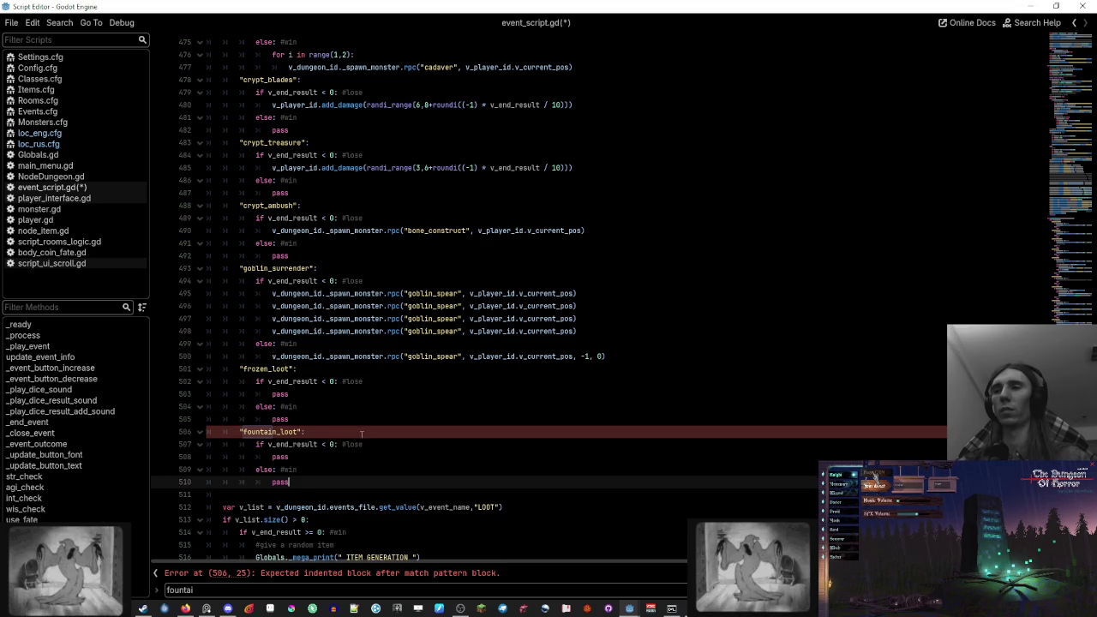
scroll(590, 206, up, 1)
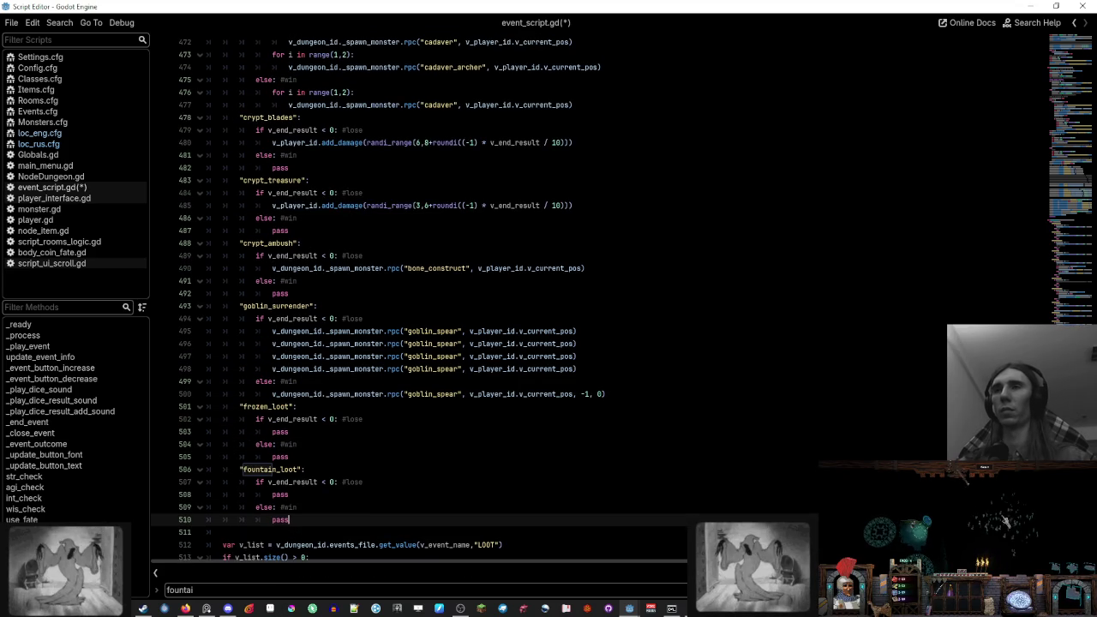
click(590, 206)
key(shift+Up)
key(ctrl+c)
click(385, 483)
key(shift+Down)
key(ctrl+v)
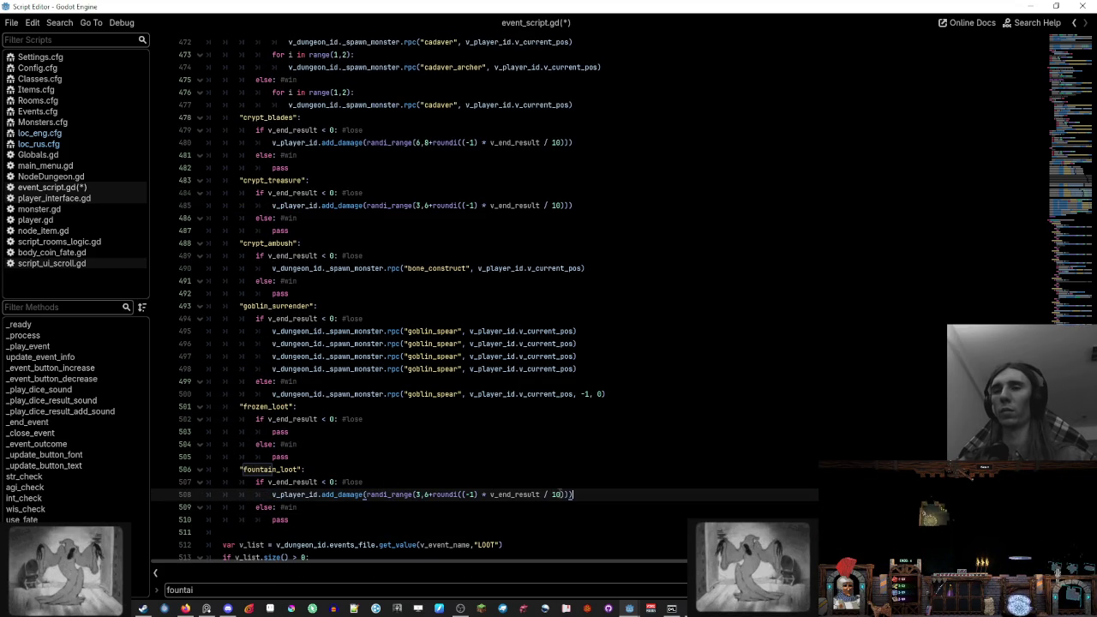
Change the damage range to randi_range(6,8+…) and save event_script.gd
double_click(418, 494)
text(6)
key(Right)
key(Right)
key(BackSpace)
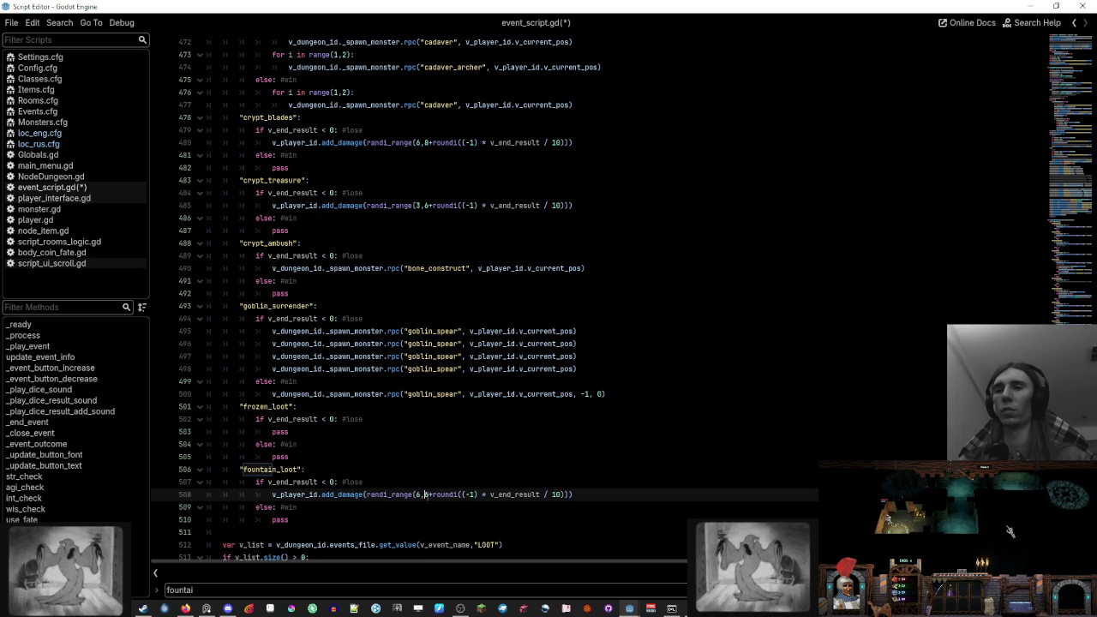
text(8)
click(620, 494)
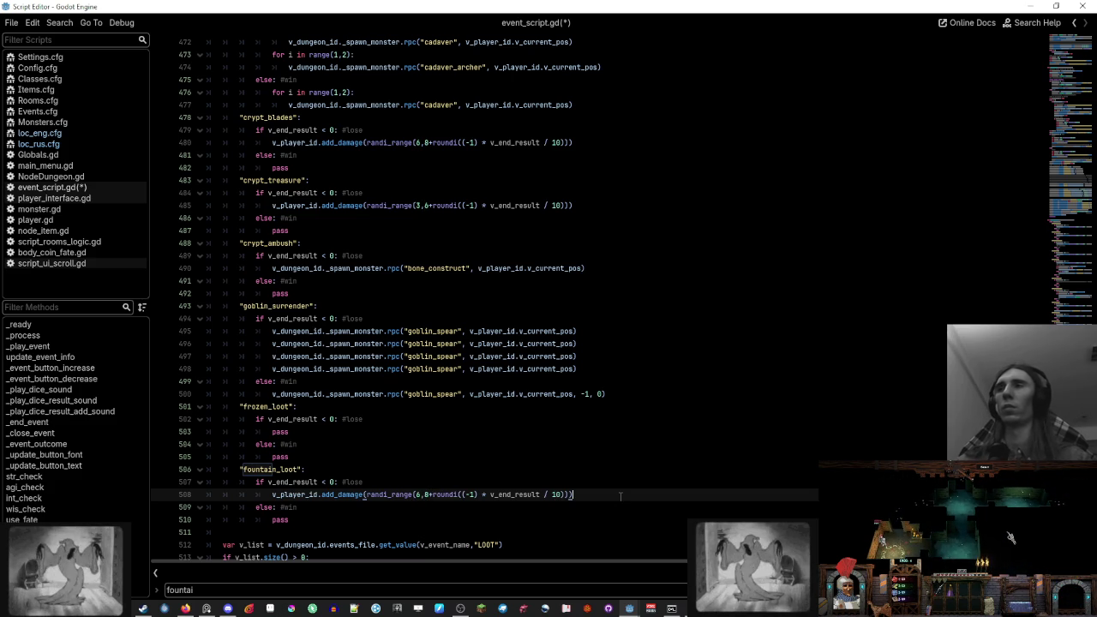
key(ctrl+s)
click(120, 144)
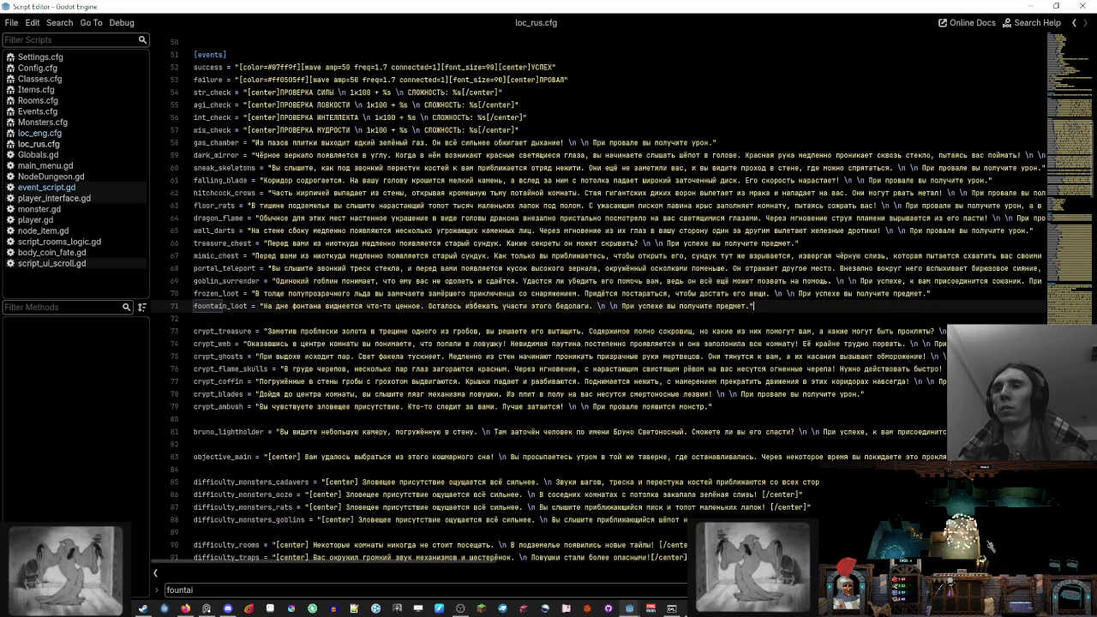
Append «При провале вы получите урон.» to line 71 of loc_rus.cfg and save it
click(783, 306)
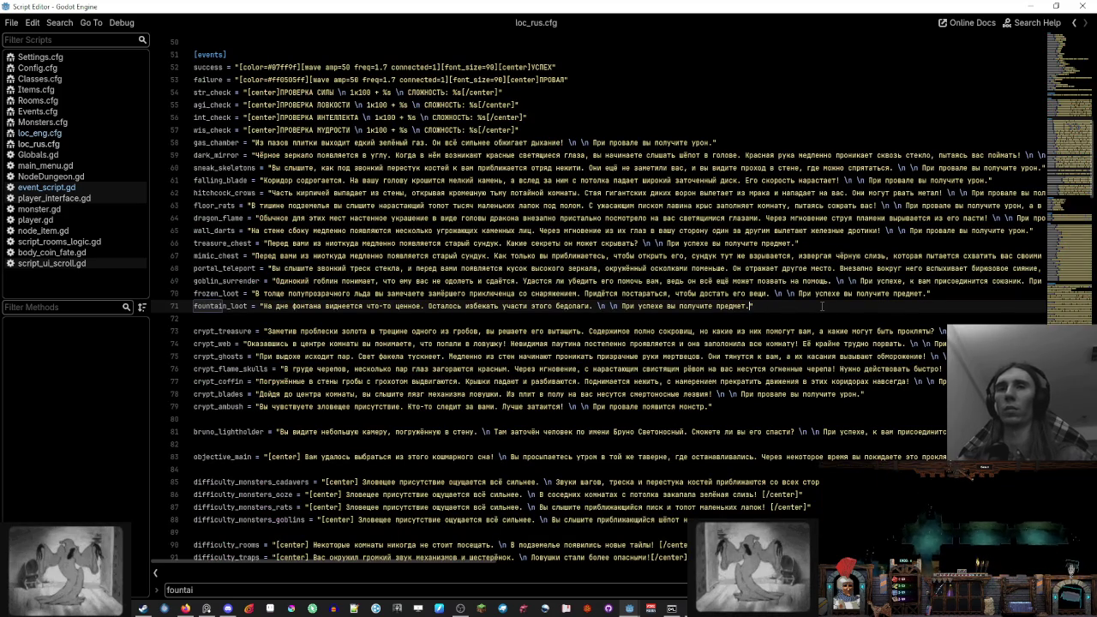
text(бЙ)
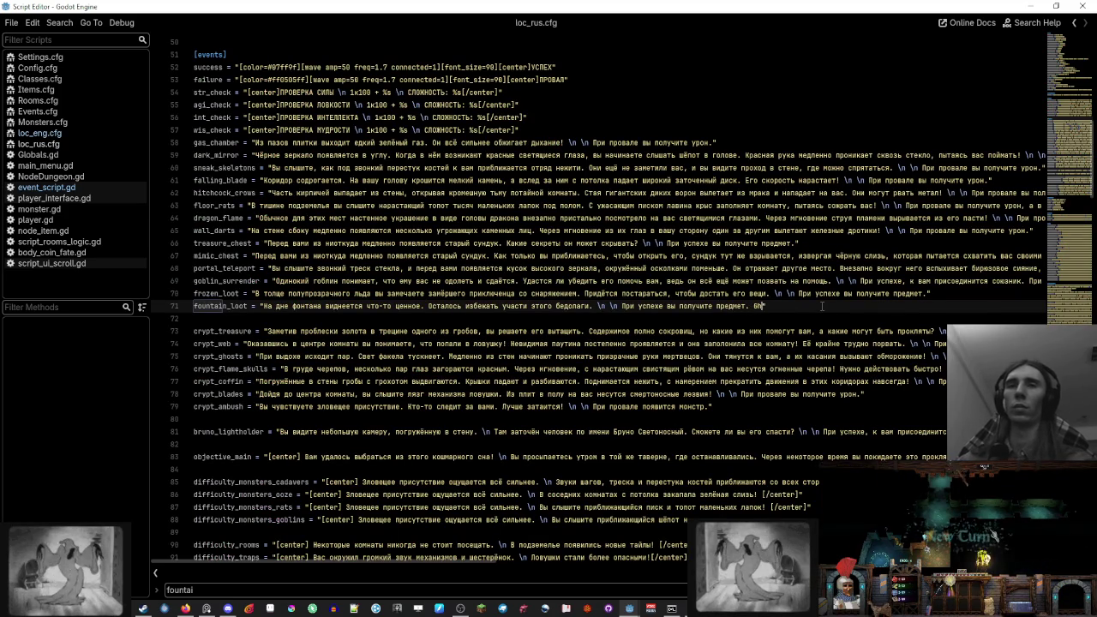
key(BackSpace)
key(BackSpace)
text(При провал)
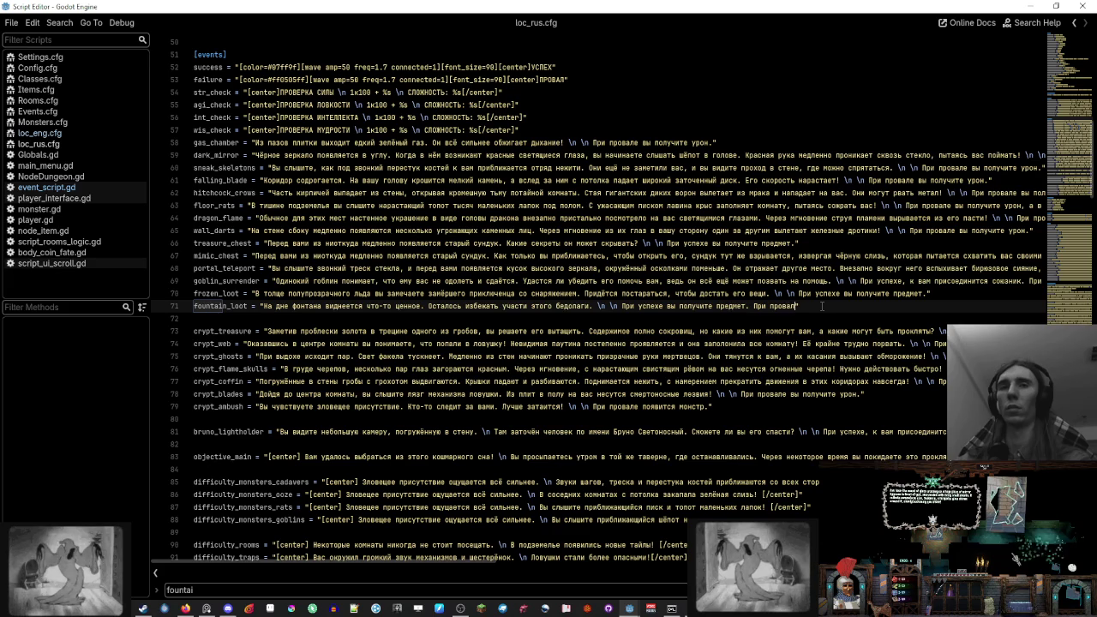
text(он.)
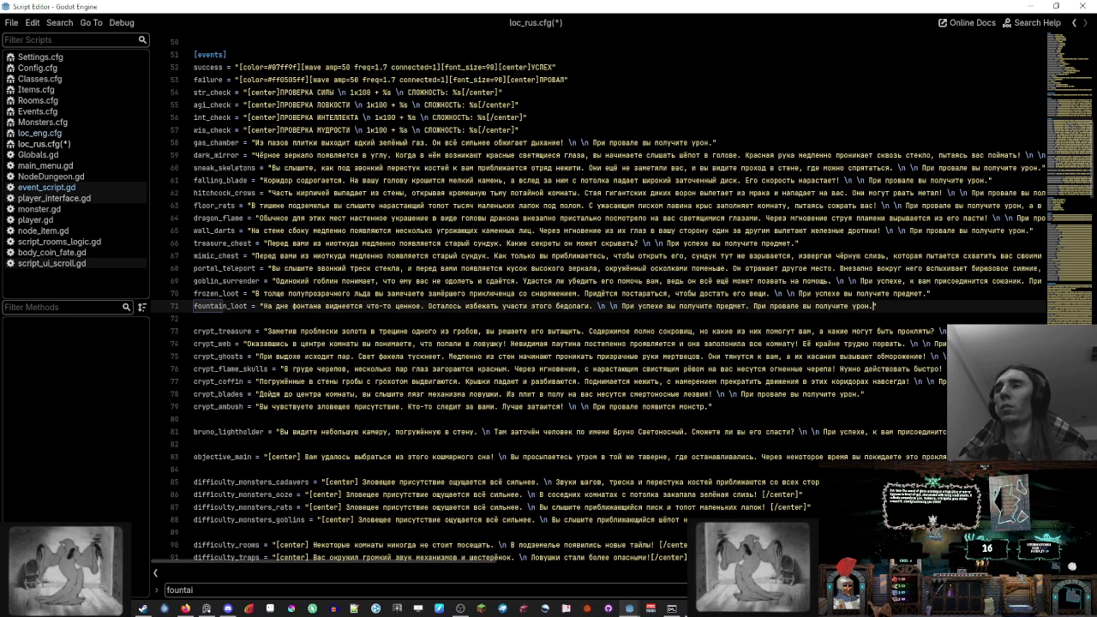
key(ctrl+s)
click(67, 136)
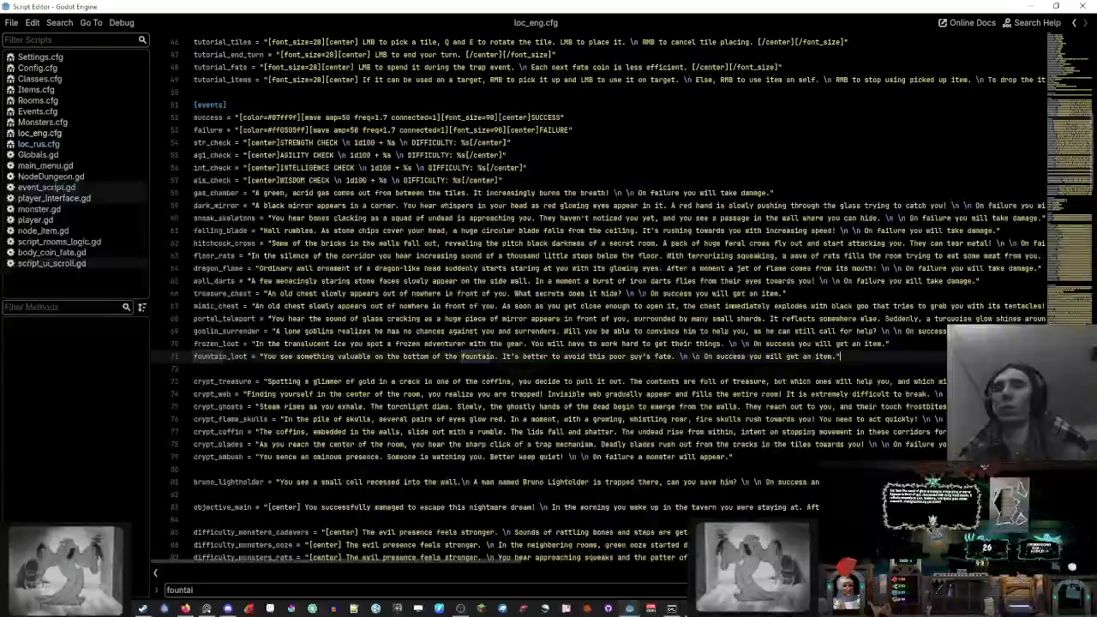
Copy "On failure you will take damage." from line 76 onto line 71's end and save loc_eng.cfg
drag(423, 559, 560, 559)
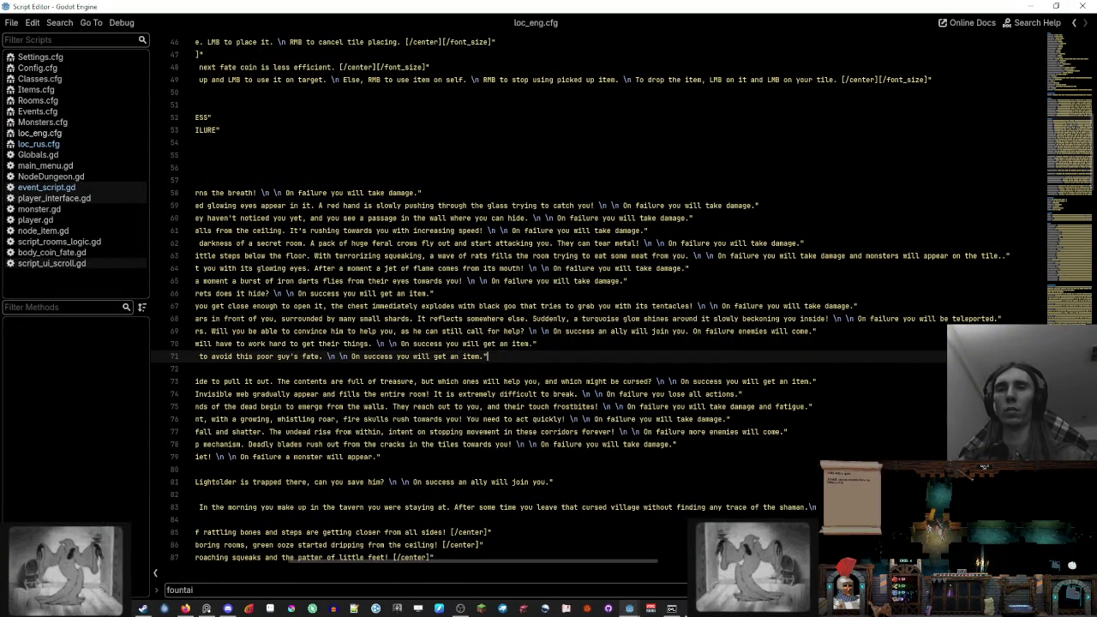
click(583, 419)
shift+click(725, 419)
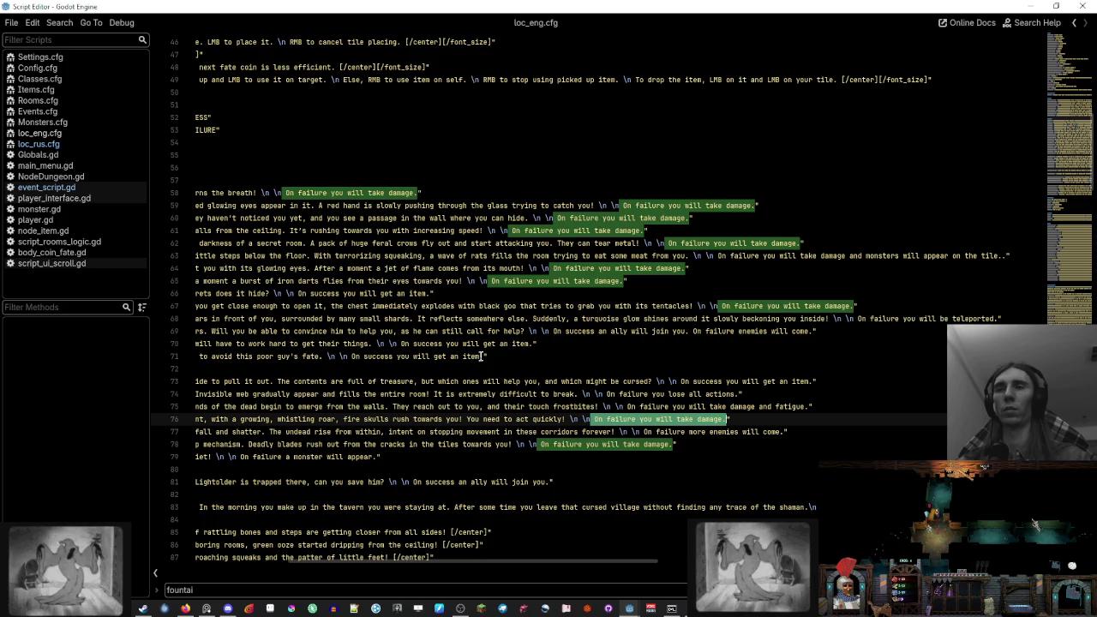
click(482, 356)
key(ctrl+v)
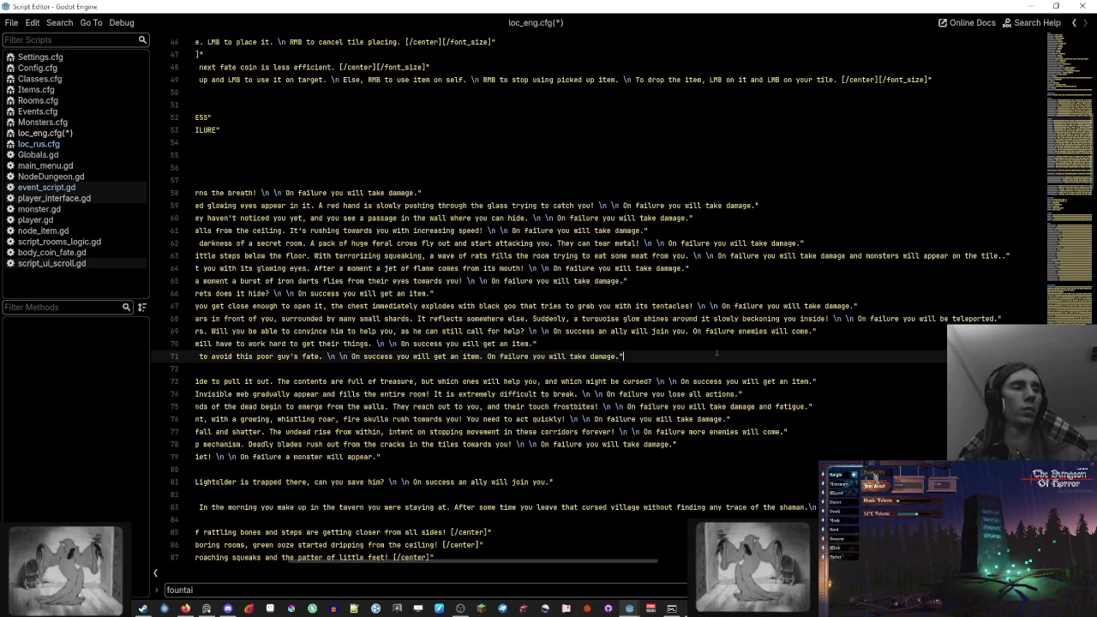
key(ctrl+s)
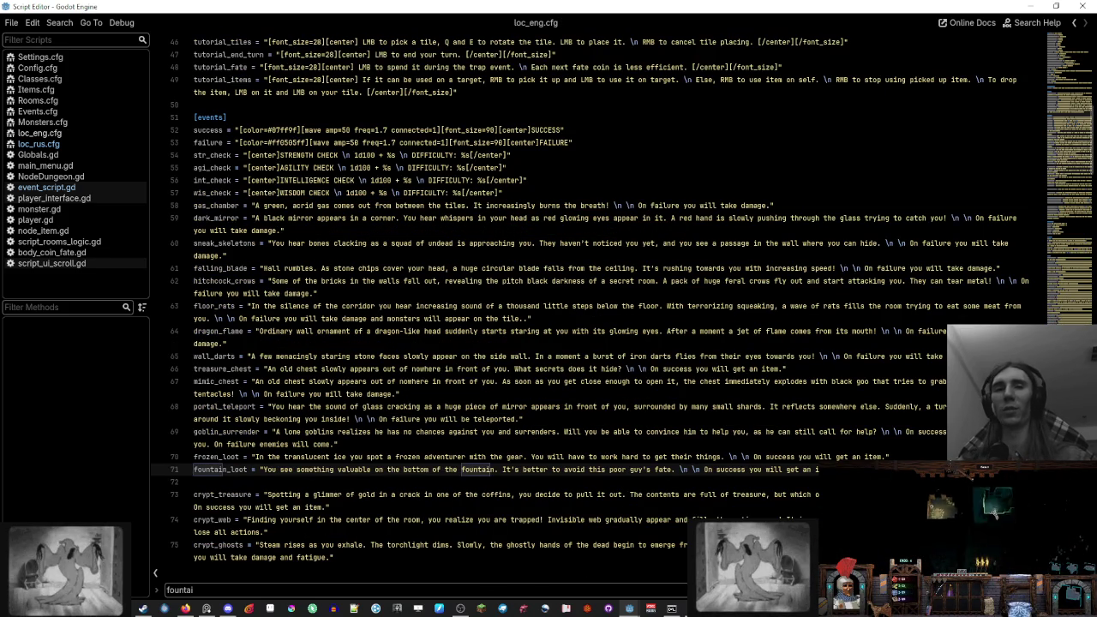
key(Escape)
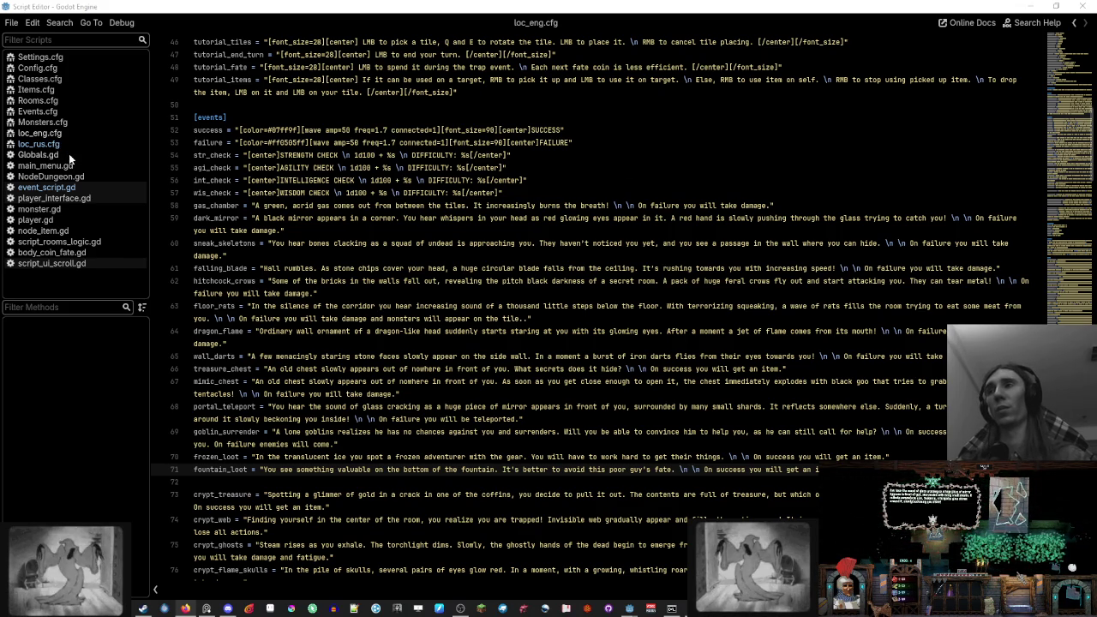
click(164, 608)
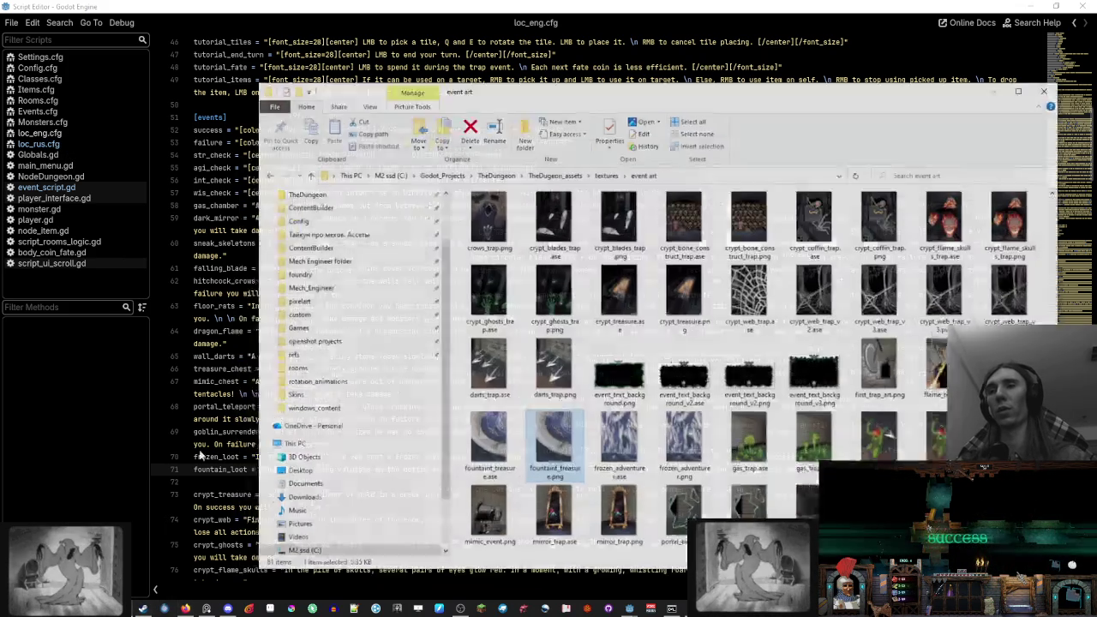
Delete every cached .cfg file in the game's user-data Config folder and return to Godot
scroll(359, 326, up, 2)
click(304, 272)
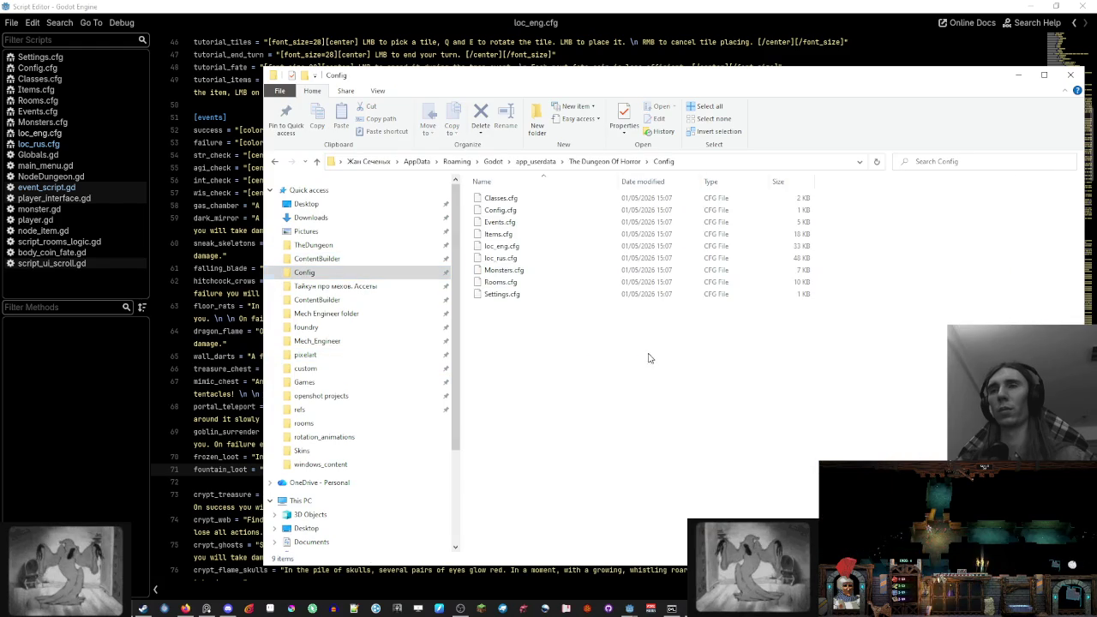
drag(649, 354, 556, 193)
key(Delete)
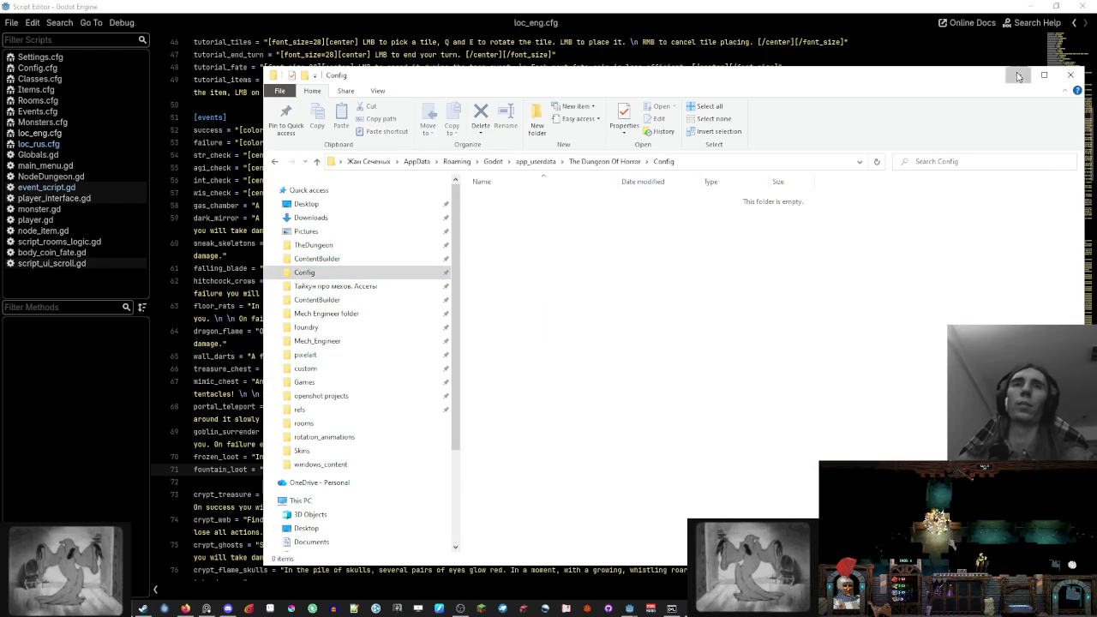
click(759, 5)
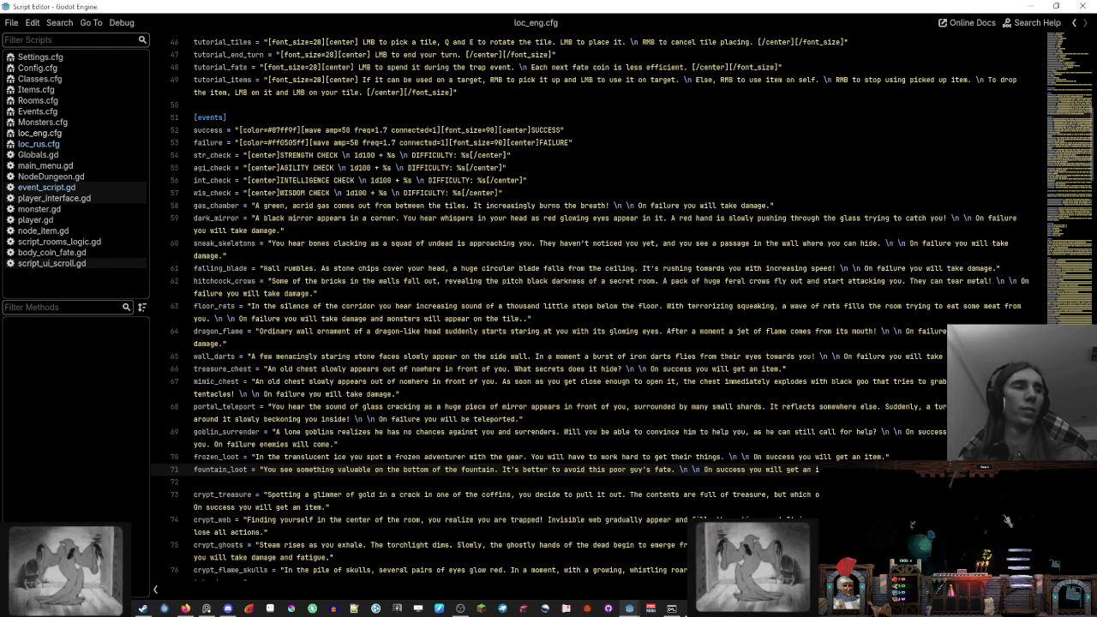
click(567, 445)
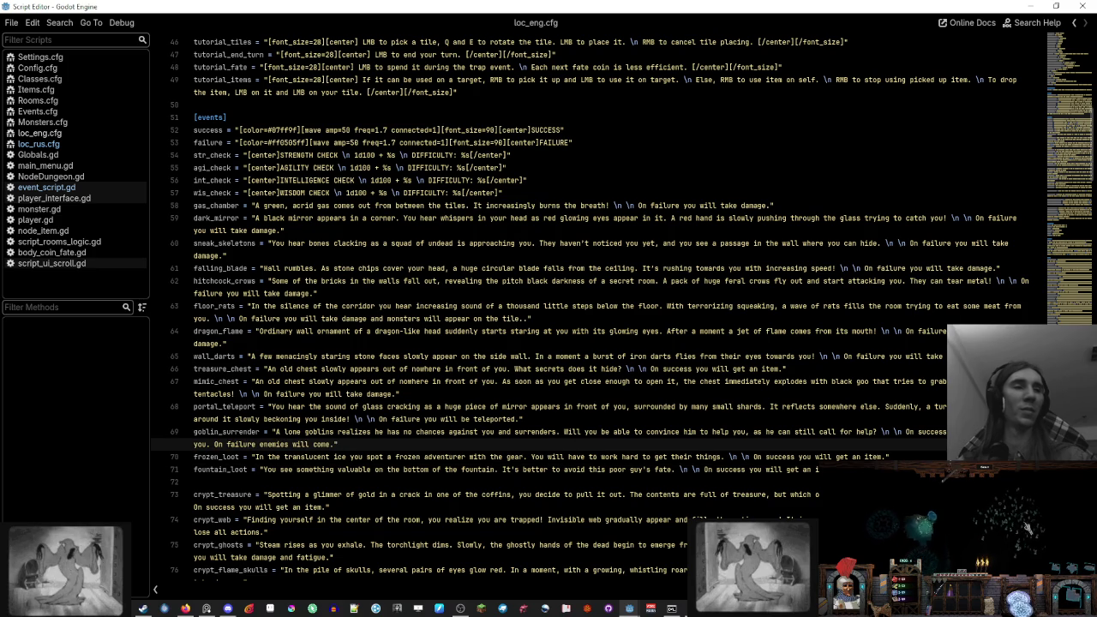